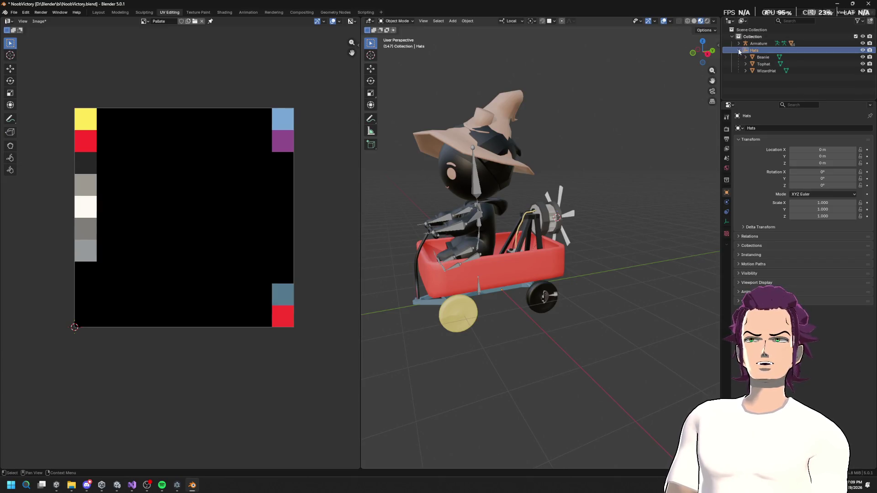
# Select the Armature and its child objects in the Outliner.
pyautogui.click(739, 50)
pyautogui.keyDown('ctrl'); pyautogui.click(757, 44); pyautogui.keyUp('ctrl')
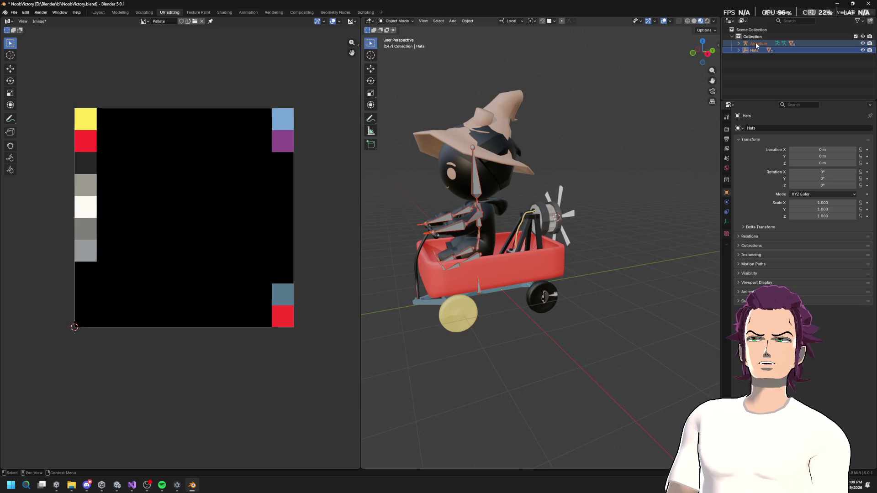
pyautogui.click(739, 43)
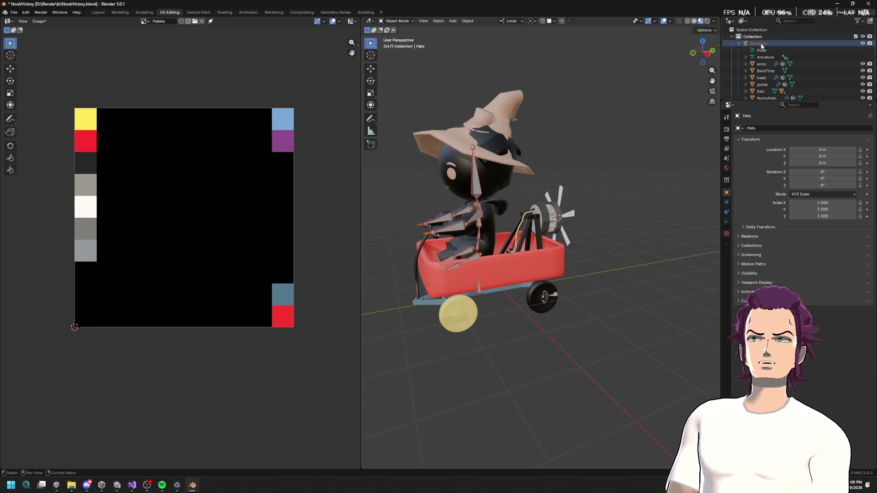
pyautogui.rightClick(756, 44)
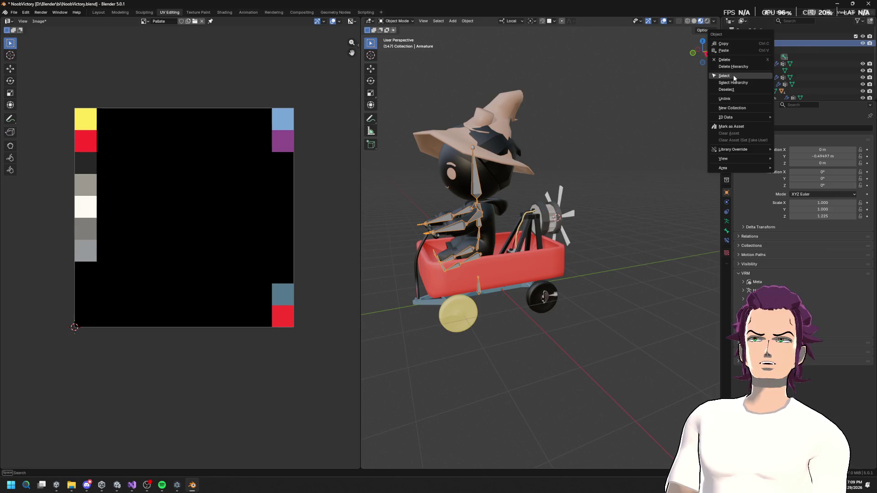
pyautogui.click(734, 77)
pyautogui.rightClick(759, 45)
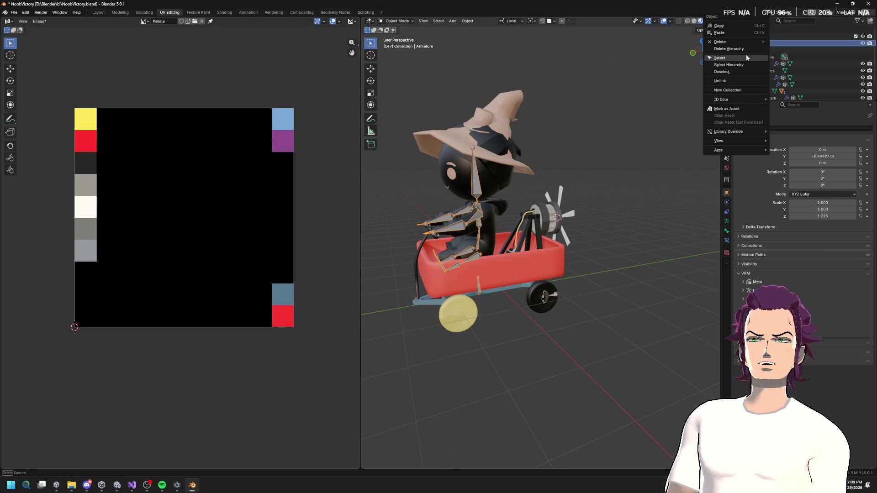
pyautogui.click(741, 60)
# Deselect the Beanie, Tophat and WizardHat, then select the Armature with its full hierarchy.
pyautogui.scroll(-6, 485, 202)
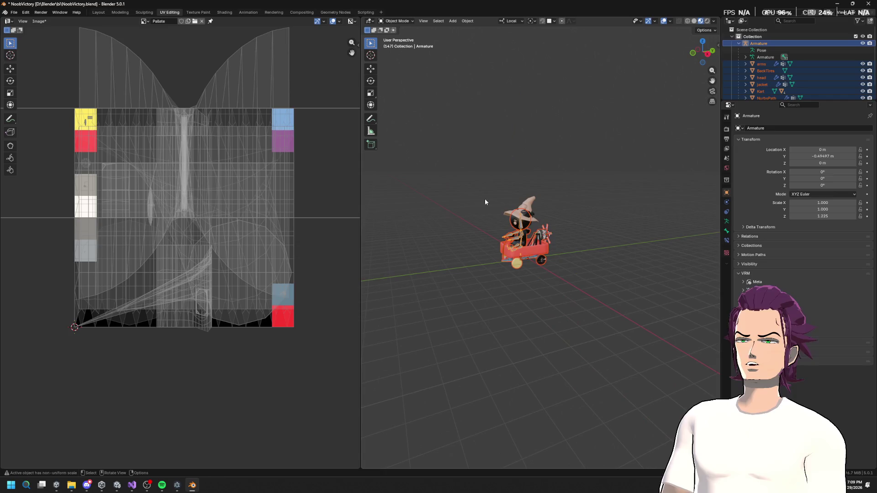
pyautogui.scroll(4, 515, 183)
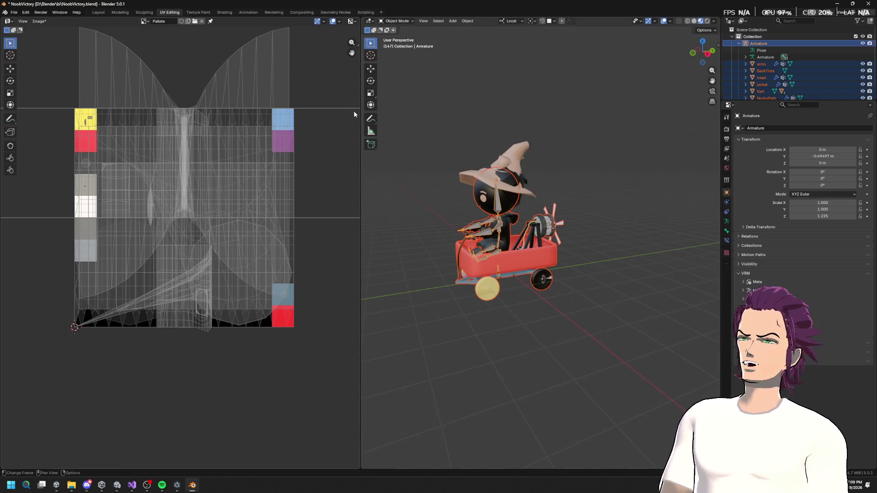
pyautogui.scroll(-2, 743, 97)
pyautogui.click(738, 93)
pyautogui.scroll(-3, 777, 69)
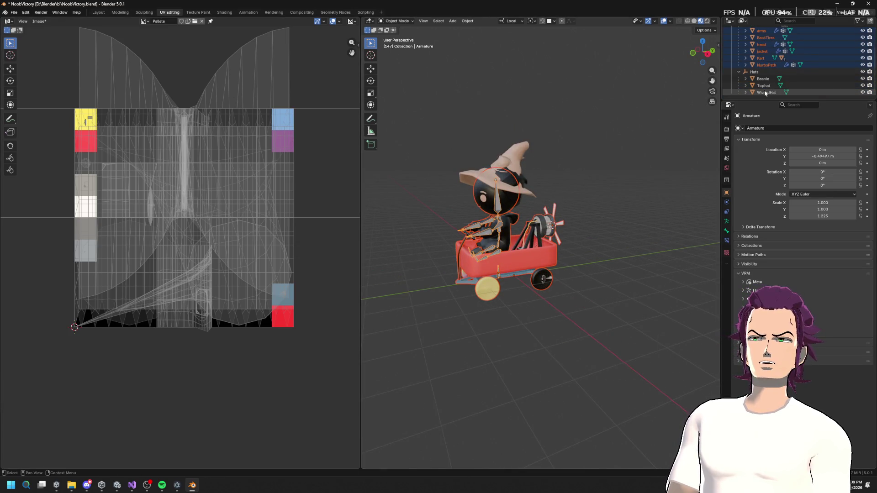
pyautogui.keyDown('ctrl'); pyautogui.click(752, 72); pyautogui.keyUp('ctrl')
pyautogui.scroll(4, 754, 73)
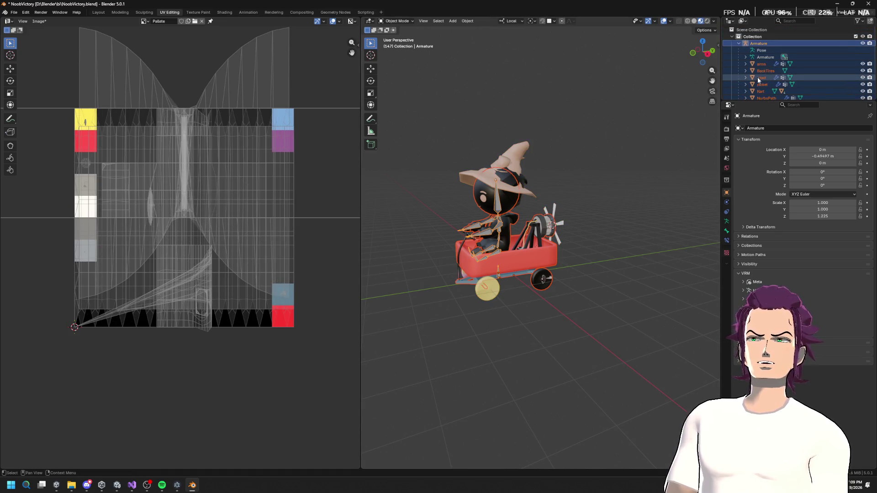
pyautogui.click(749, 44)
pyautogui.rightClick(747, 44)
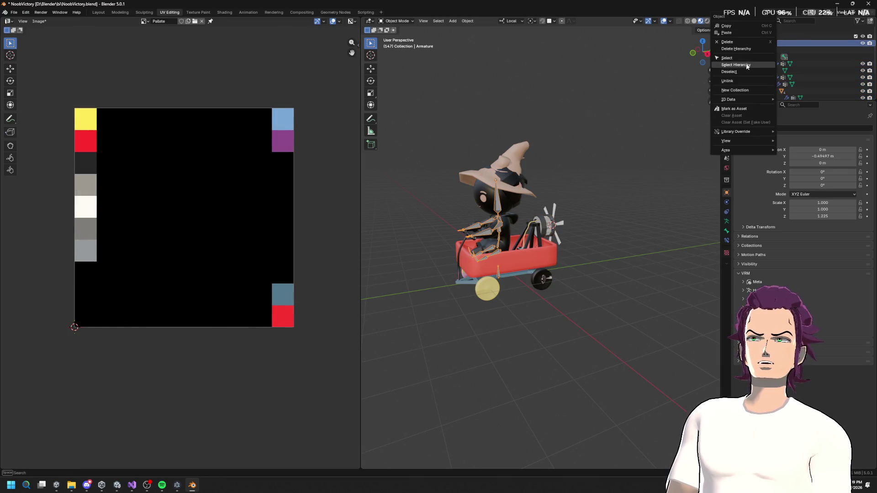
pyautogui.click(746, 65)
pyautogui.click(15, 12)
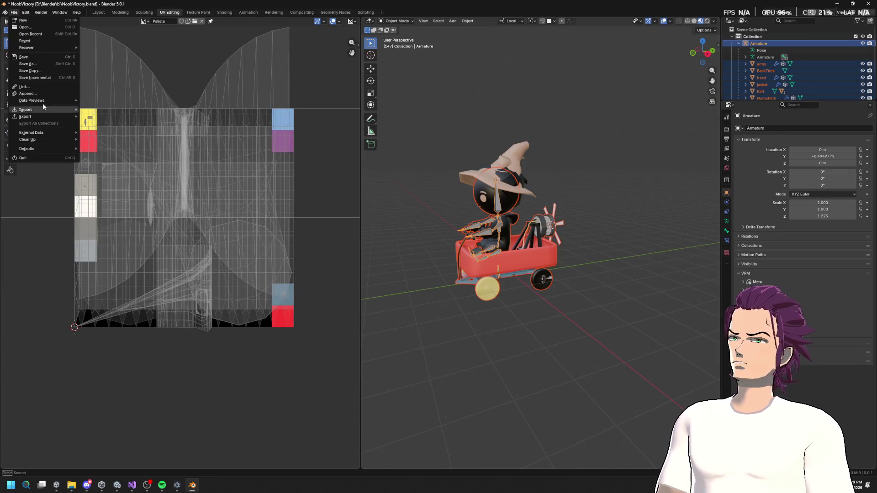
# Start an FBX export and go to the Unity project's FBXImports folder.
pyautogui.moveTo(35, 118)
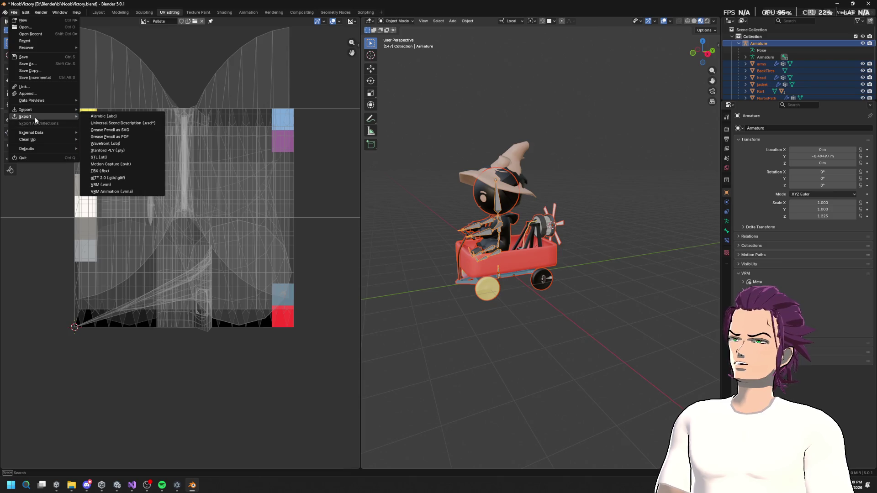
pyautogui.click(110, 172)
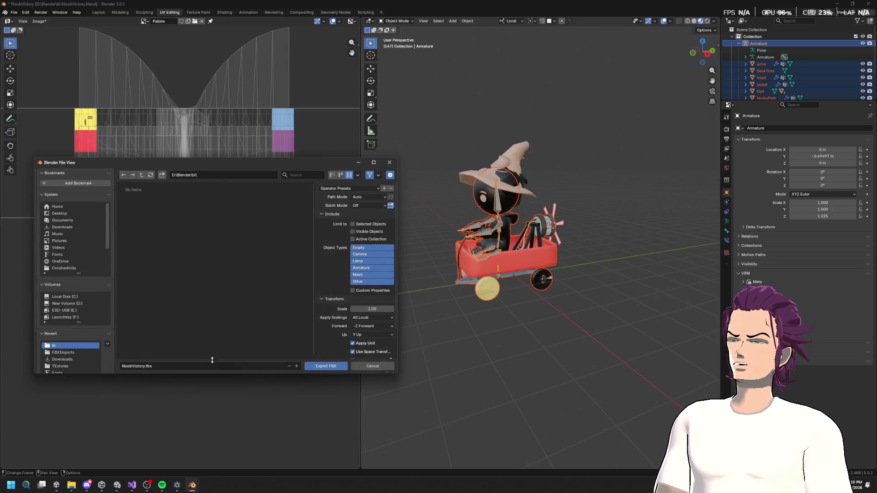
pyautogui.click(61, 353)
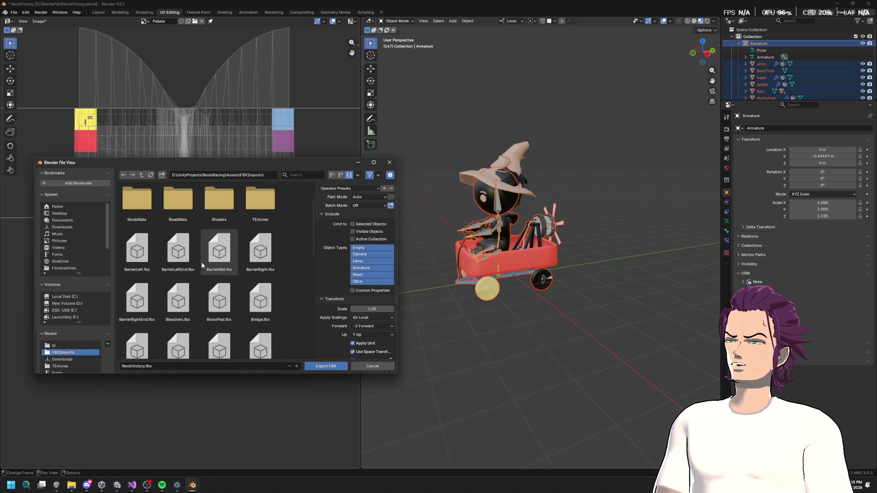
pyautogui.scroll(-10, 224, 270)
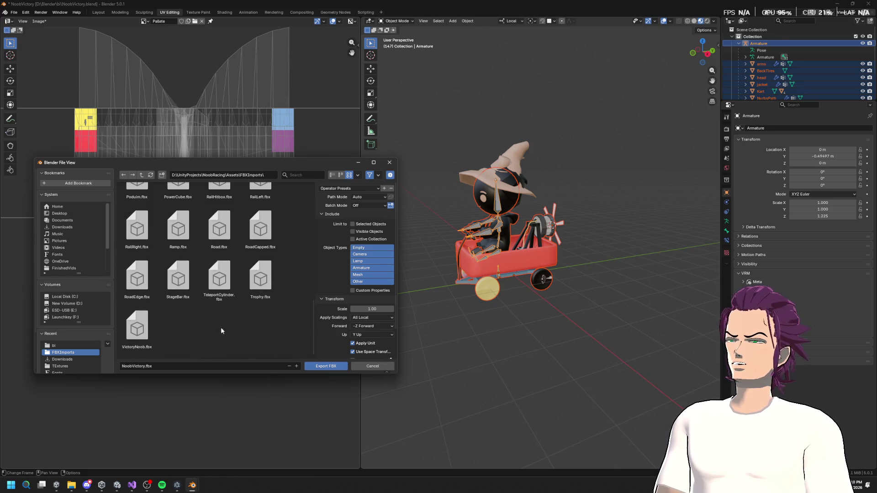
pyautogui.scroll(1, 219, 329)
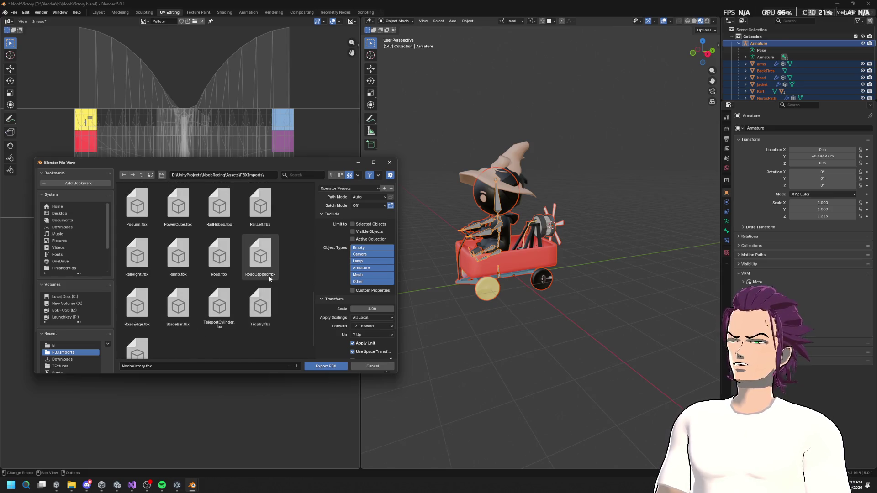
pyautogui.scroll(8, 237, 263)
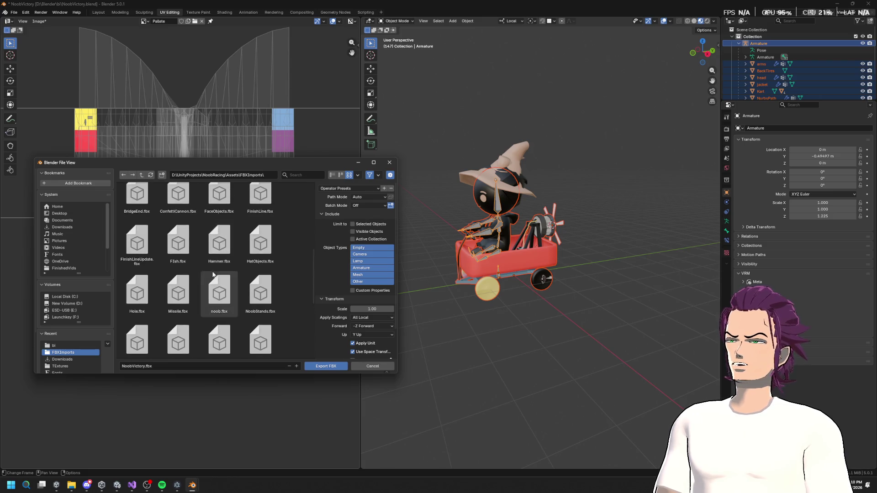
pyautogui.scroll(-8, 204, 302)
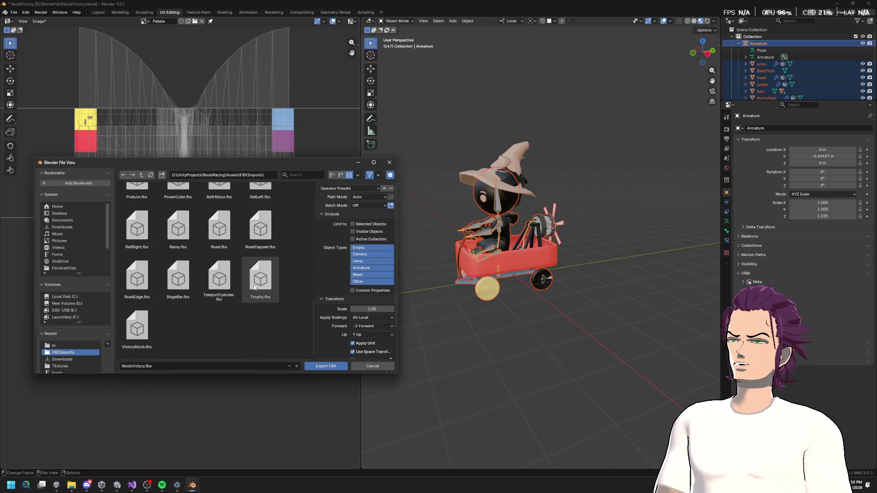
# Name the file noob.fbx and export it, overwriting the existing noob.fbx.
pyautogui.click(177, 366)
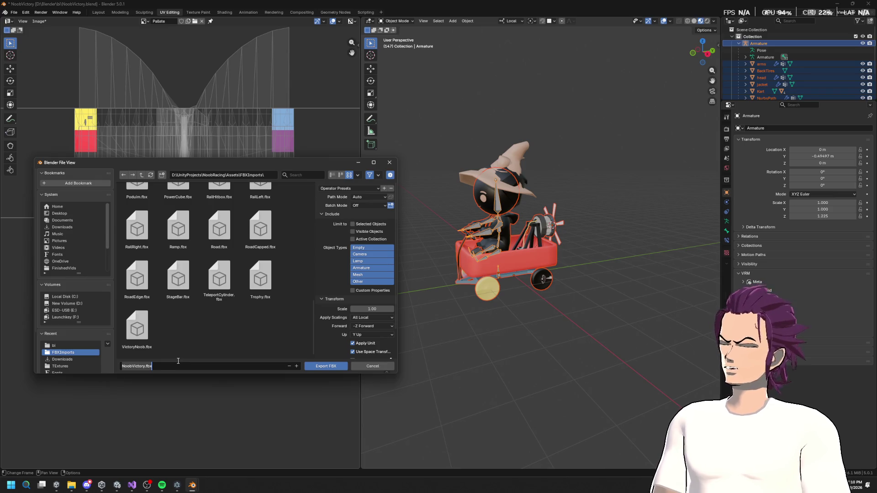
pyautogui.write('noob')
pyautogui.press('Return')
pyautogui.click(301, 175)
pyautogui.write('noob')
pyautogui.click(167, 219)
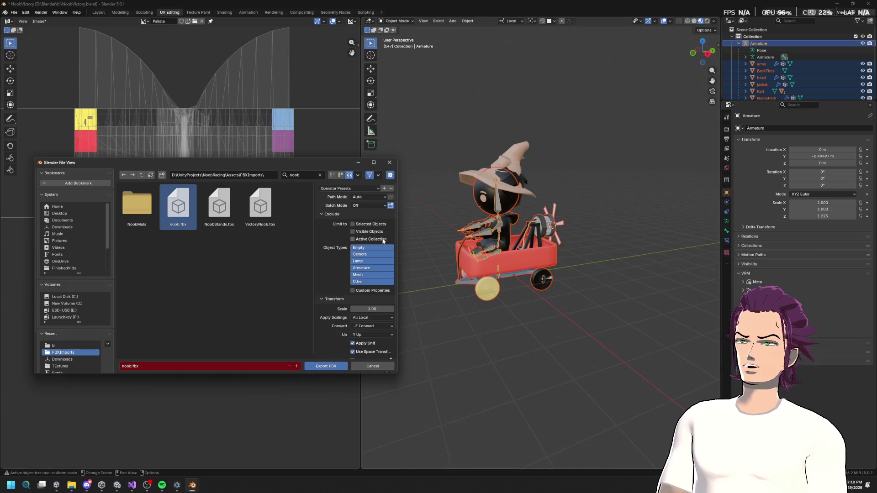
pyautogui.click(326, 366)
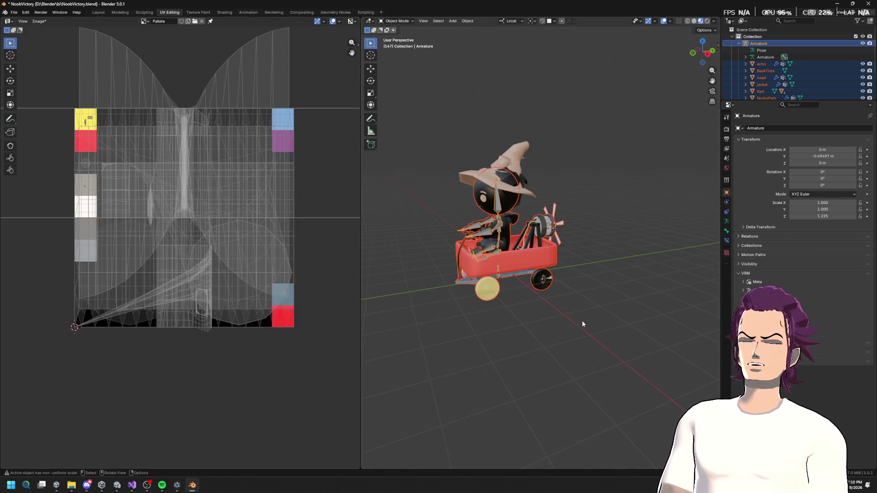
# In Unity, drag the noob prefab from Assets/Prefabs into the CharacterCreator scene.
pyautogui.hotkey('alt', 'Tab')
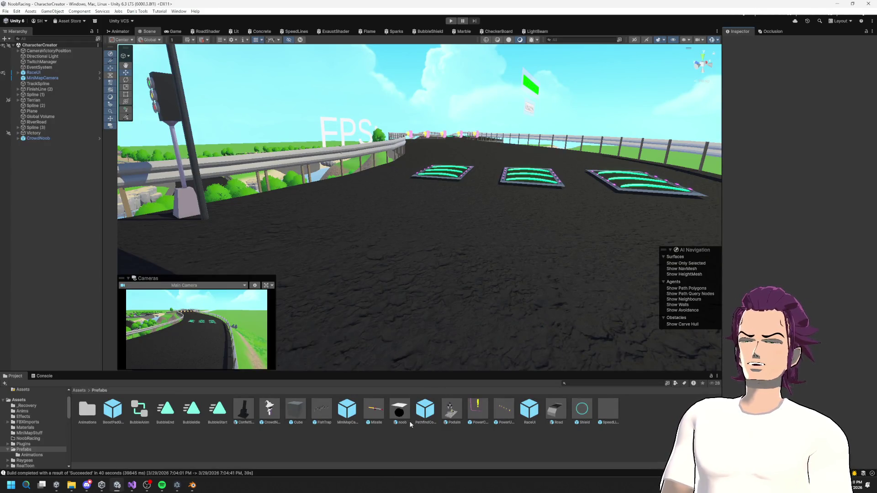
pyautogui.moveTo(401, 415)
pyautogui.mouseDown()
pyautogui.moveTo(470, 255)
pyautogui.moveTo(448, 212)
pyautogui.moveTo(437, 229)
pyautogui.moveTo(533, 229)
pyautogui.moveTo(503, 219)
pyautogui.moveTo(475, 237)
pyautogui.moveTo(435, 228)
pyautogui.mouseUp()
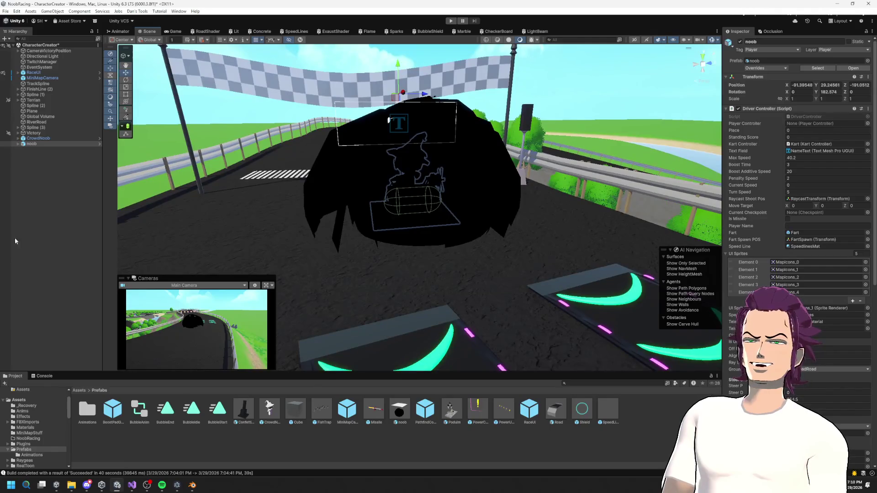
pyautogui.moveTo(292, 218)
pyautogui.mouseDown()
pyautogui.moveTo(354, 237)
pyautogui.moveTo(433, 306)
pyautogui.moveTo(443, 279)
pyautogui.moveTo(424, 214)
pyautogui.moveTo(402, 181)
pyautogui.moveTo(411, 196)
pyautogui.moveTo(388, 182)
pyautogui.moveTo(386, 202)
pyautogui.moveTo(455, 205)
pyautogui.moveTo(455, 183)
pyautogui.mouseUp()
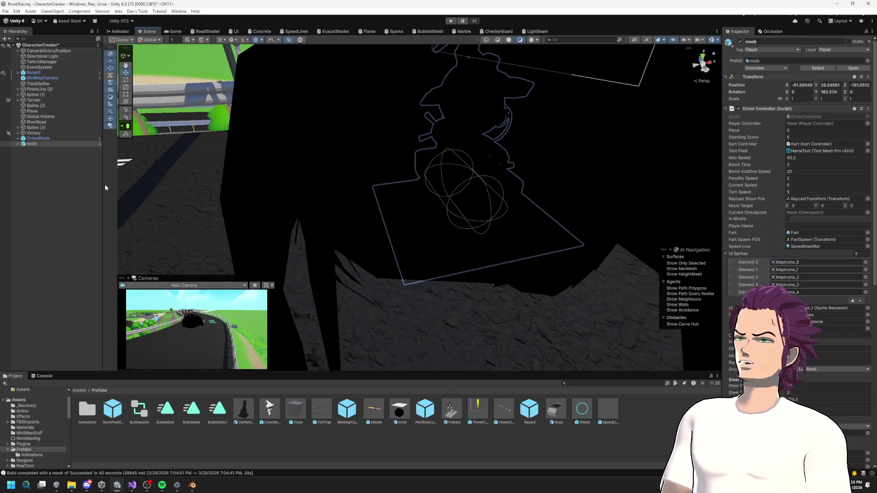
# Expand noob and its Armature in the Hierarchy to list Kart, root, arms, head and jacket.
pyautogui.click(18, 144)
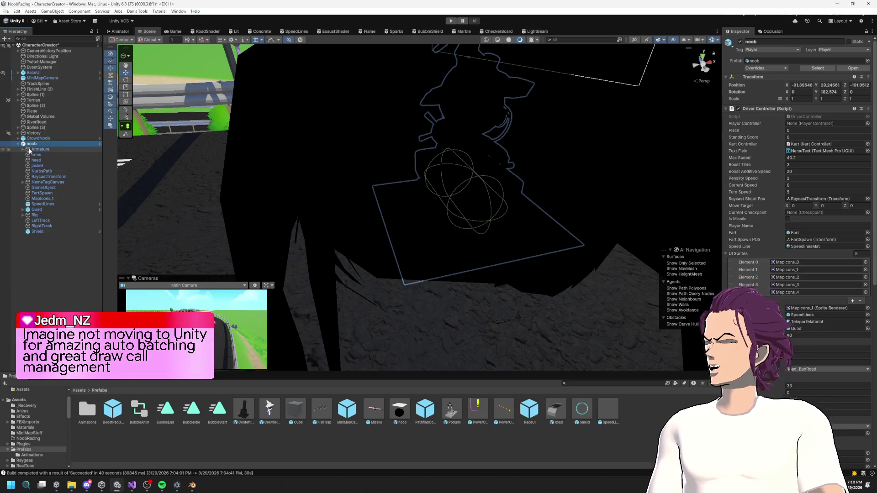
pyautogui.scroll(-2, 305, 206)
pyautogui.scroll(-3, 304, 206)
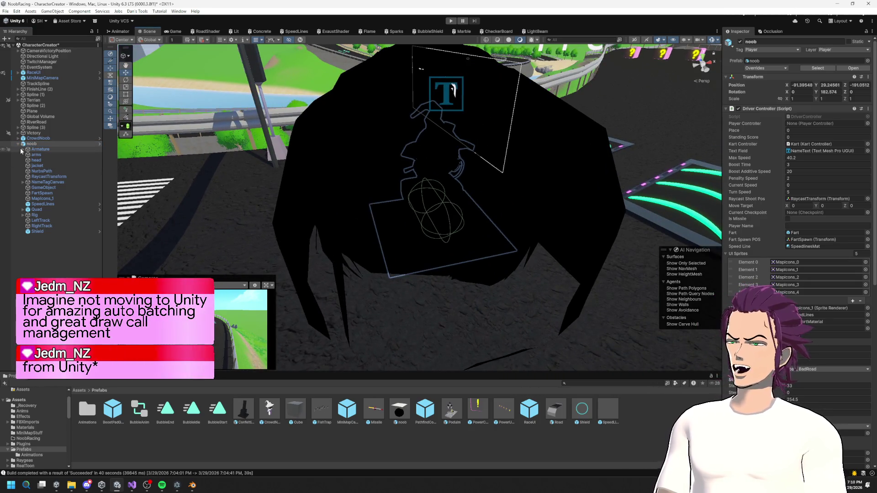
pyautogui.click(41, 149)
pyautogui.moveTo(382, 213); pyautogui.dragTo(554, 192)
pyautogui.scroll(5, 519, 205)
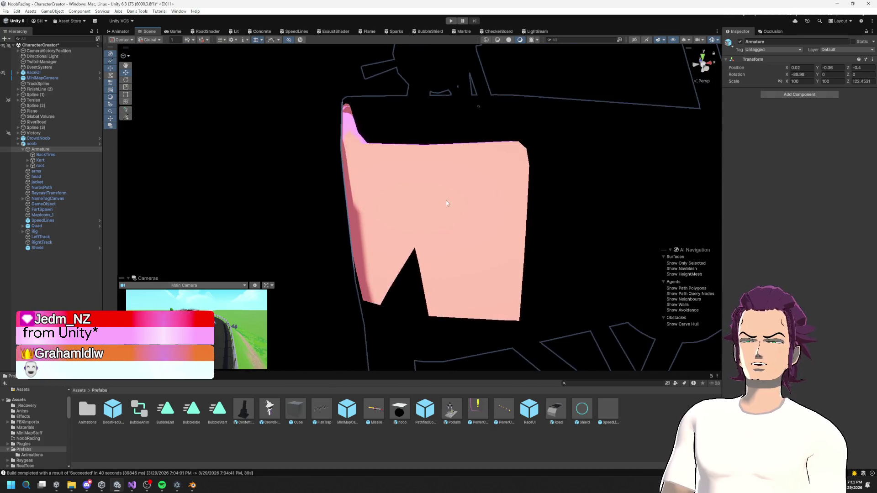
pyautogui.scroll(-5, 447, 203)
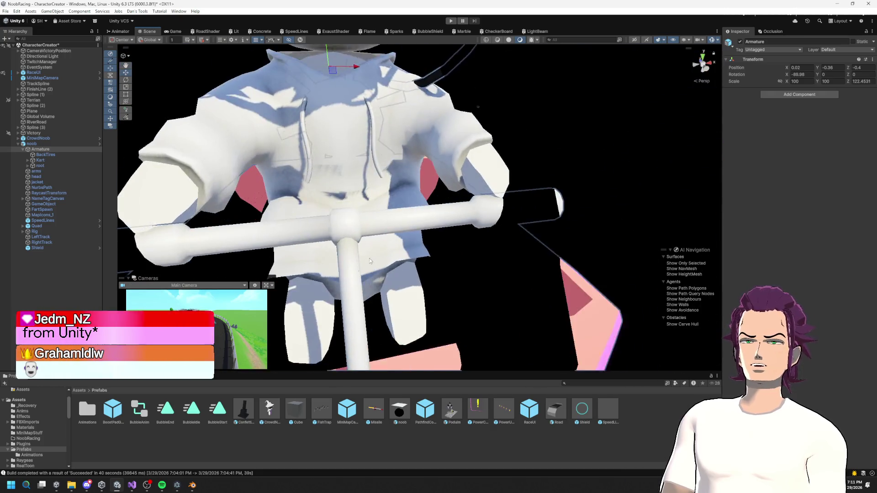
pyautogui.moveTo(409, 213); pyautogui.dragTo(409, 288)
pyautogui.scroll(-5, 566, 171)
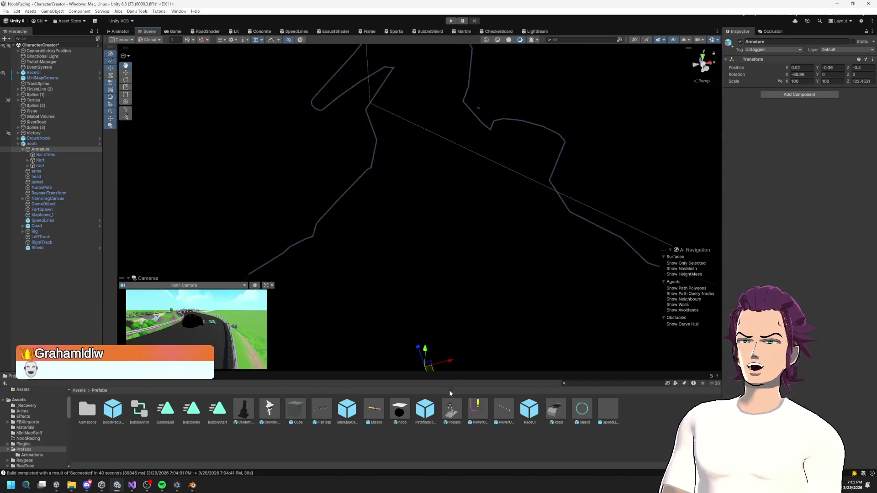
pyautogui.scroll(-5, 566, 170)
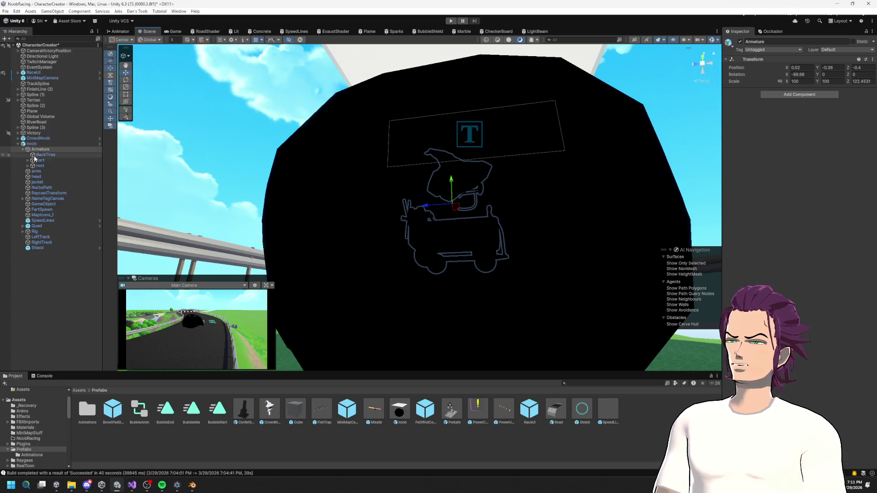
pyautogui.click(36, 171)
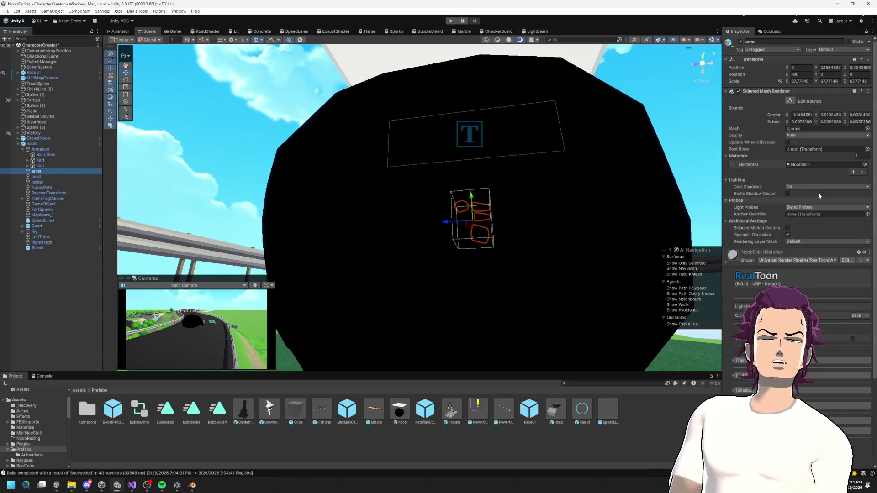
# Assign the Wagon 3 material to the arms and head meshes.
pyautogui.click(805, 164)
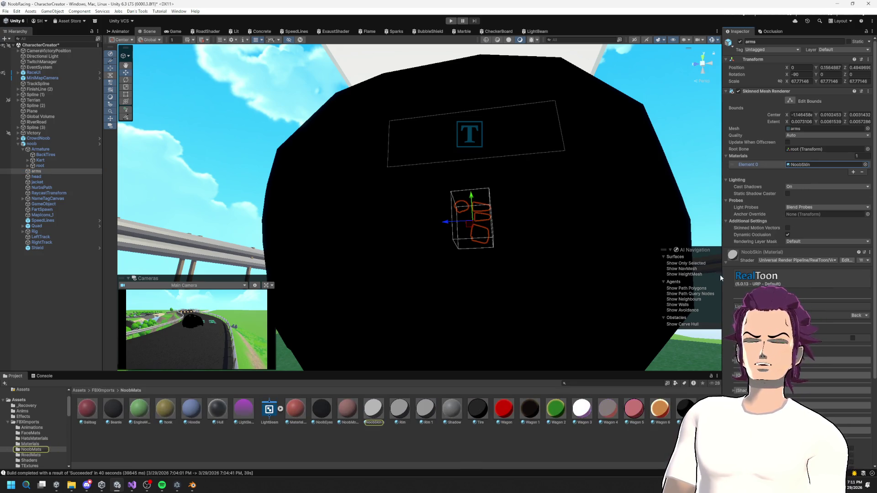
pyautogui.click(38, 177)
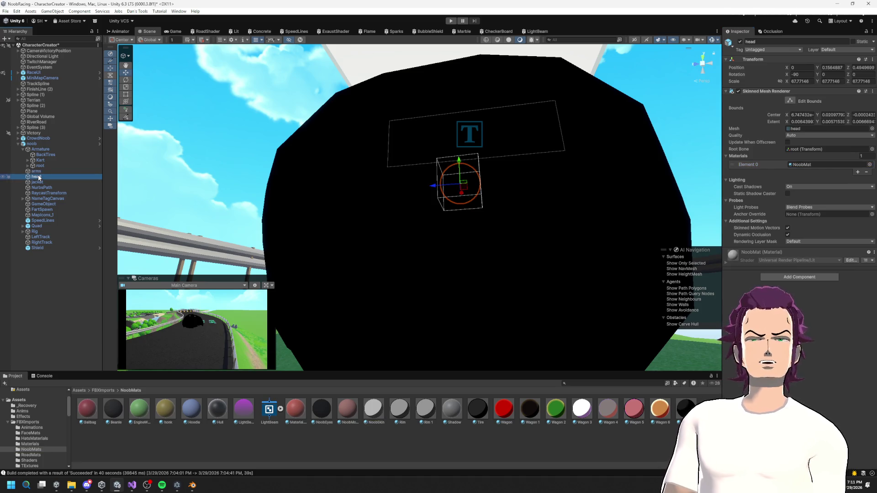
pyautogui.click(40, 172)
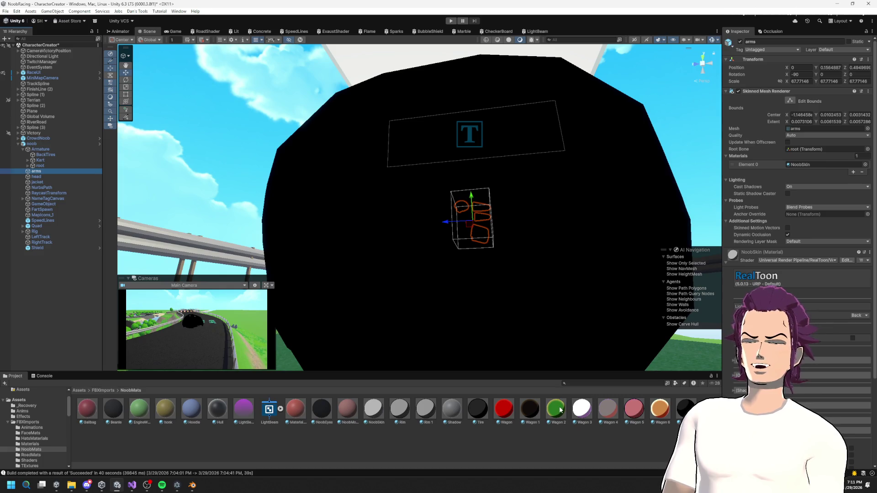
pyautogui.moveTo(584, 410); pyautogui.dragTo(805, 168)
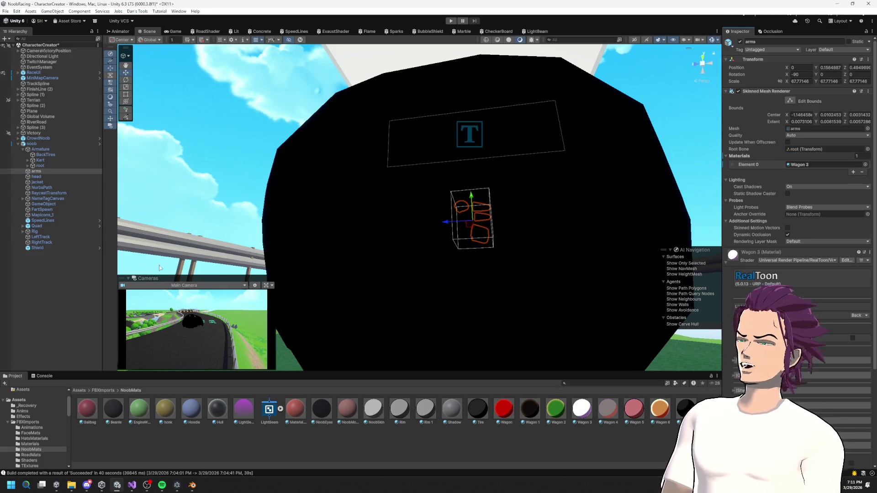
pyautogui.click(36, 177)
pyautogui.moveTo(584, 410)
pyautogui.mouseDown()
pyautogui.moveTo(731, 274)
pyautogui.moveTo(800, 165)
pyautogui.mouseUp()
# Assign the Wagon 3 material to the jacket and NurbsPath meshes.
pyautogui.click(46, 183)
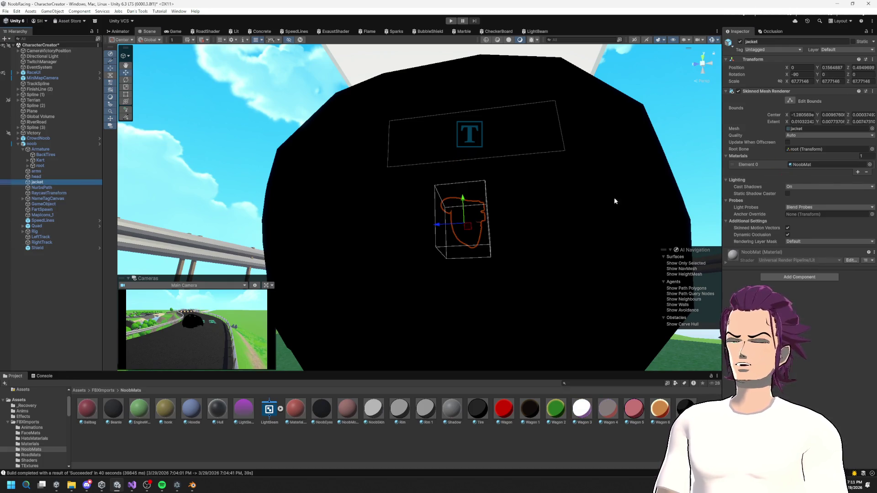
pyautogui.moveTo(574, 415)
pyautogui.mouseDown()
pyautogui.moveTo(799, 165)
pyautogui.moveTo(813, 164)
pyautogui.mouseUp()
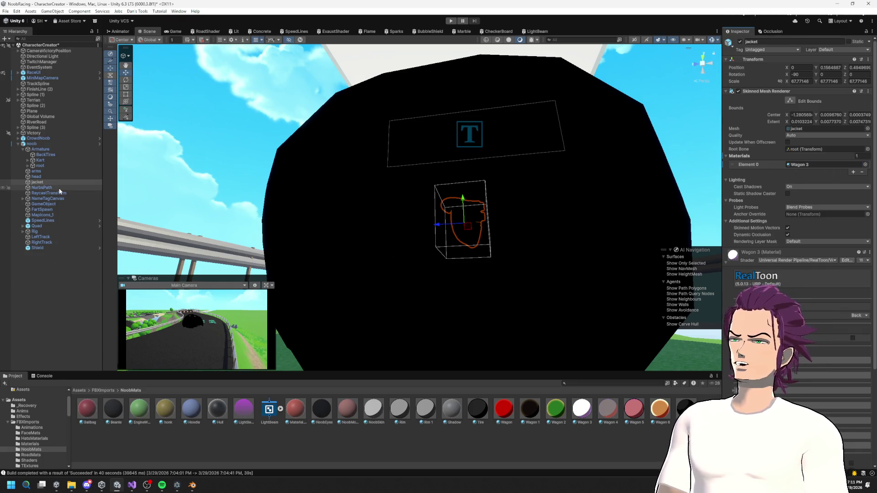
pyautogui.click(42, 187)
pyautogui.moveTo(579, 417); pyautogui.dragTo(811, 164)
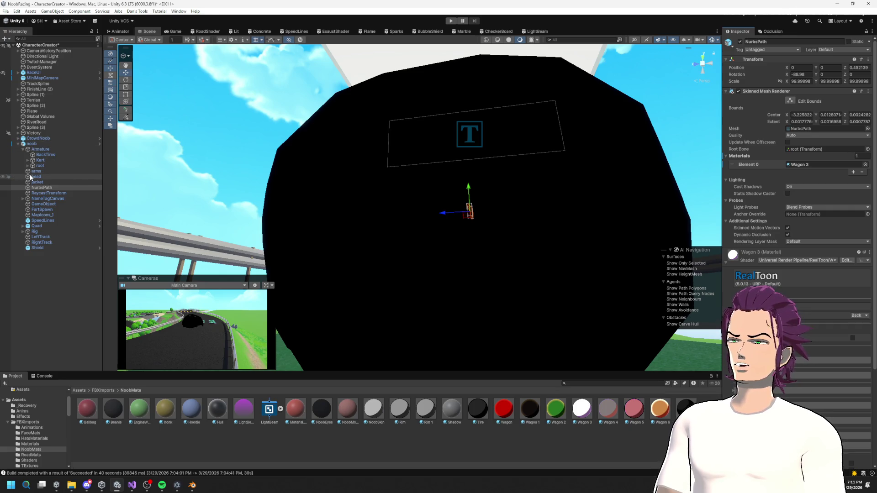
pyautogui.click(28, 160)
# Replace the Kart's Wagon 5 and EngineFan's Rim materials with Wagon 3.
pyautogui.click(42, 161)
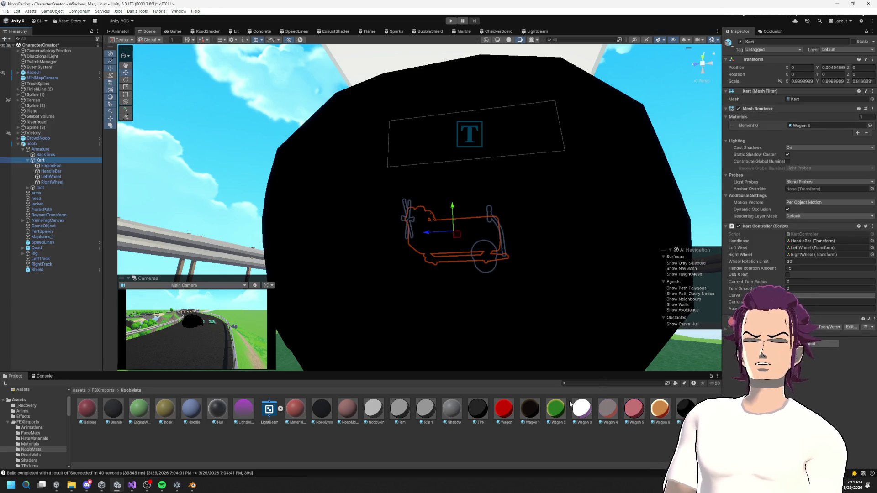
pyautogui.moveTo(821, 128); pyautogui.dragTo(821, 127)
pyautogui.scroll(-3, 396, 200)
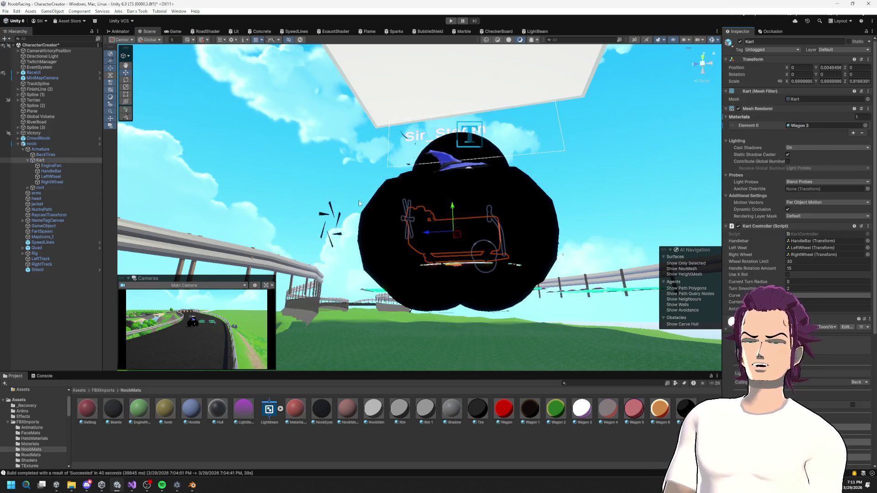
pyautogui.click(61, 166)
pyautogui.moveTo(589, 417)
pyautogui.mouseDown()
pyautogui.moveTo(713, 274)
pyautogui.moveTo(822, 126)
pyautogui.mouseUp()
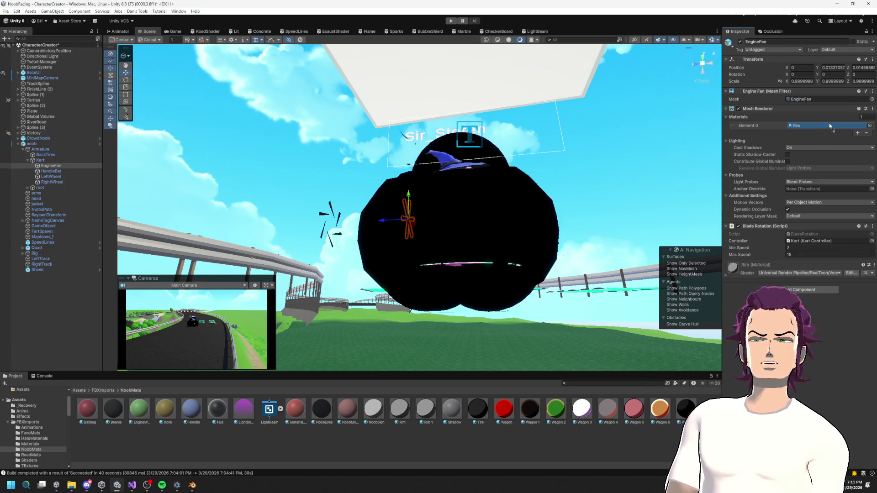
# Give the HandleBar, LeftWheel and RightWheel the Wagon 3 material.
pyautogui.click(51, 172)
pyautogui.keyDown('shift'); pyautogui.click(52, 183); pyautogui.keyUp('shift')
pyautogui.press('f')
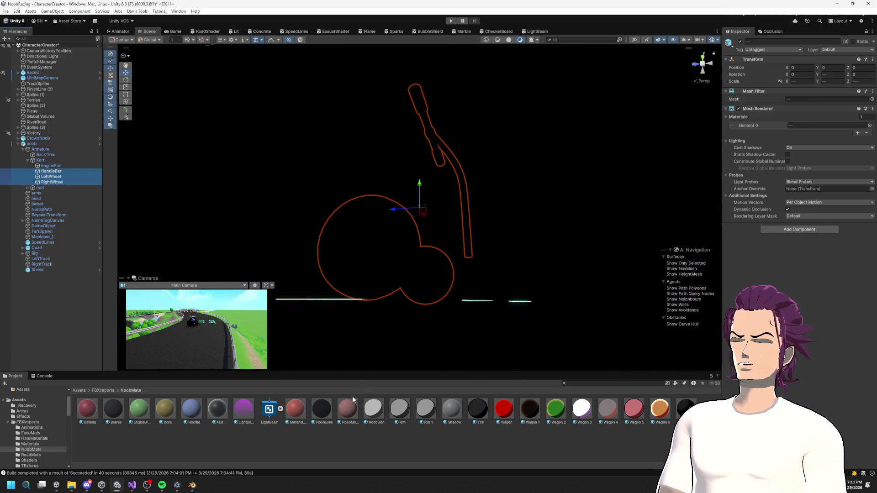
pyautogui.moveTo(590, 414)
pyautogui.mouseDown()
pyautogui.moveTo(713, 274)
pyautogui.moveTo(822, 126)
pyautogui.mouseUp()
pyautogui.scroll(-3, 423, 209)
pyautogui.moveTo(423, 209); pyautogui.dragTo(91, 158)
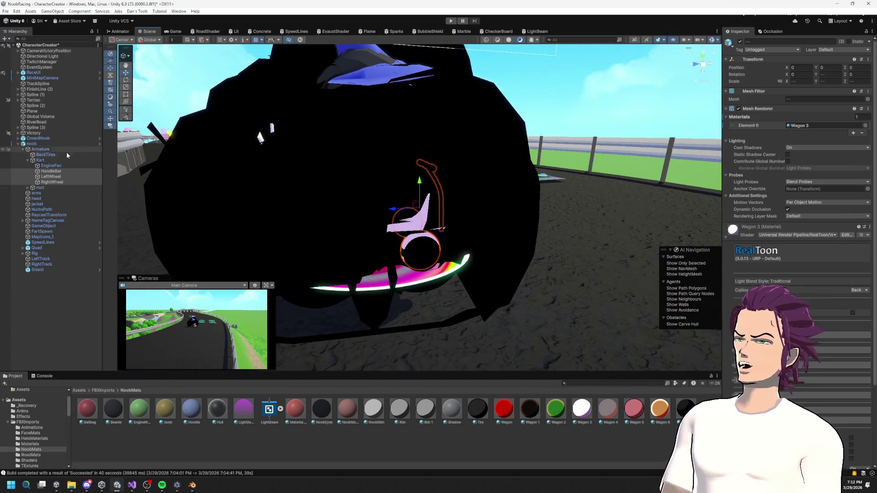
# Expand root and Hats, then inspect the Beanie, WizardHat and None hat materials.
pyautogui.click(28, 188)
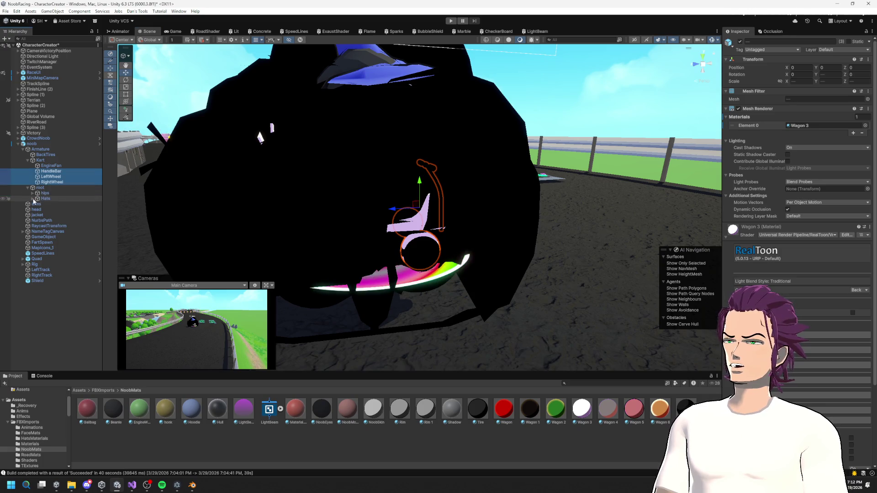
pyautogui.click(32, 199)
pyautogui.click(52, 204)
pyautogui.keyDown('shift'); pyautogui.click(52, 221); pyautogui.keyUp('shift')
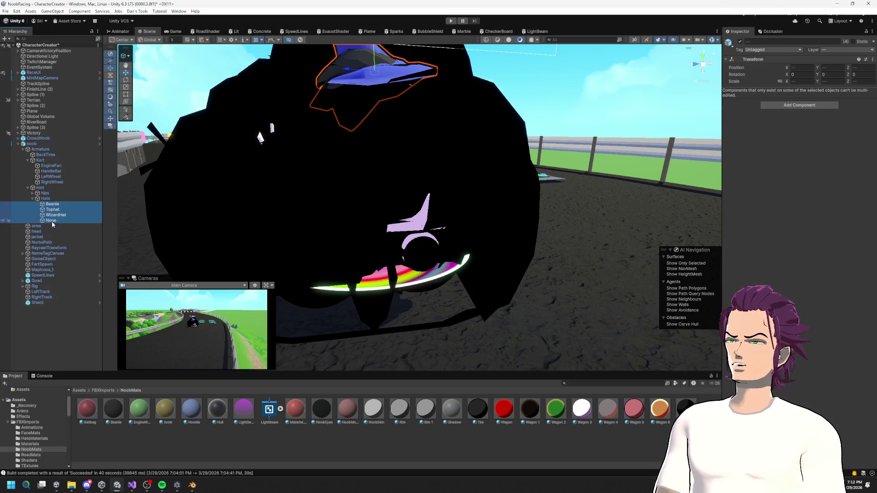
pyautogui.click(52, 205)
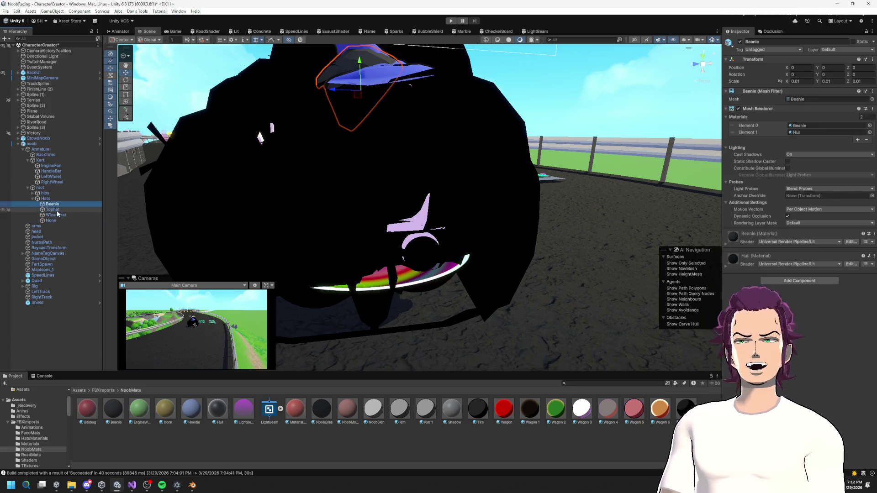
pyautogui.click(57, 214)
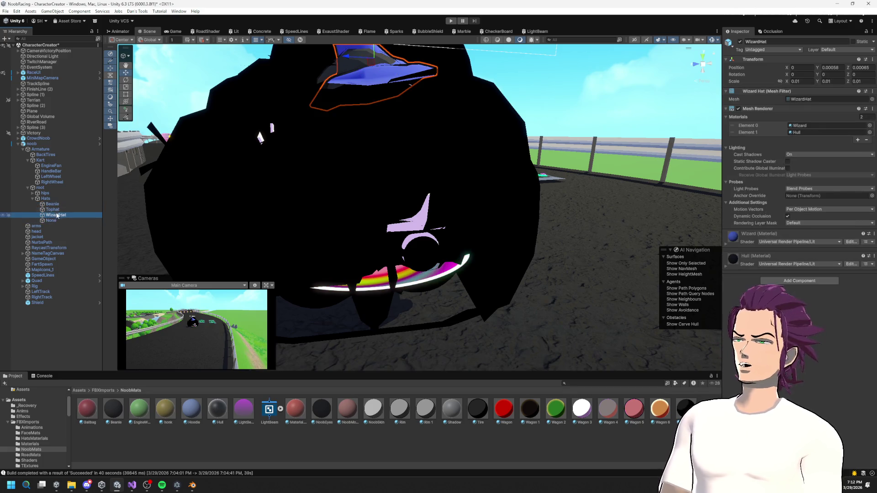
pyautogui.click(51, 221)
pyautogui.click(53, 200)
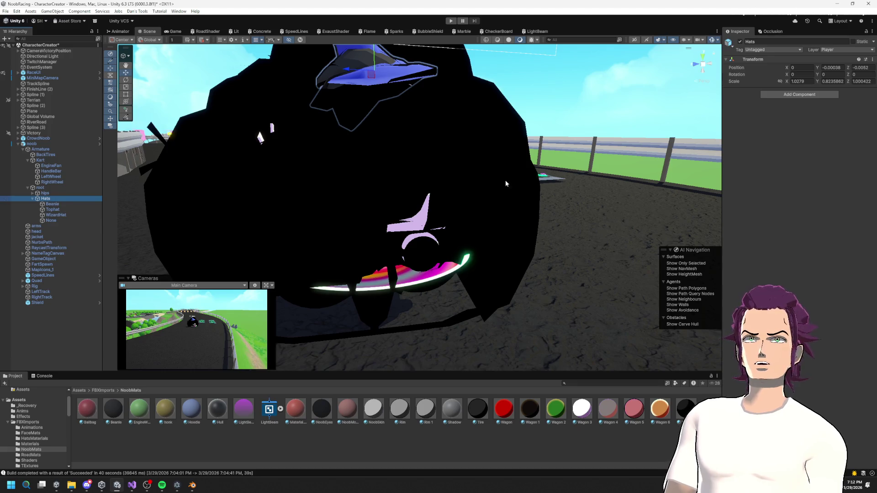
pyautogui.scroll(-2, 475, 185)
pyautogui.click(191, 490)
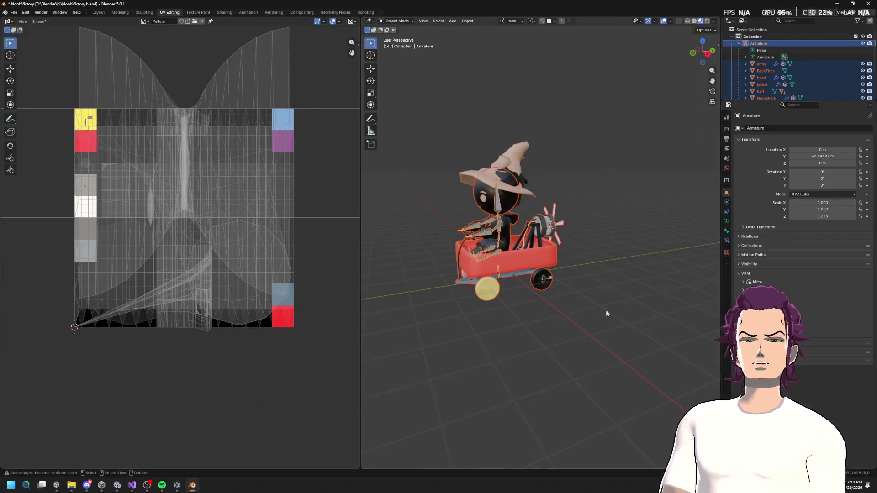
# Select the Hats group together with Beanie, Tophat and WizardHat in the Outliner.
pyautogui.click(796, 73)
pyautogui.rightClick(759, 72)
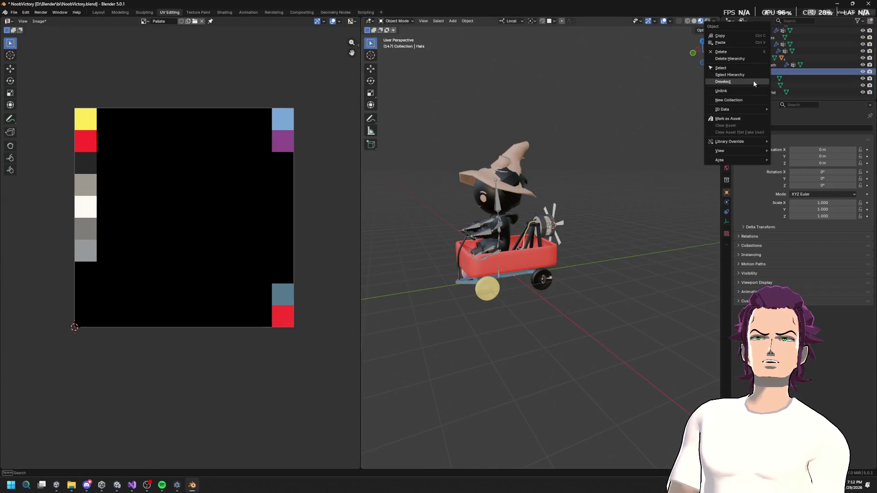
pyautogui.click(720, 78)
# Export the hats as FBX over HatObjects.fbx in the FBXImports folder.
pyautogui.click(11, 14)
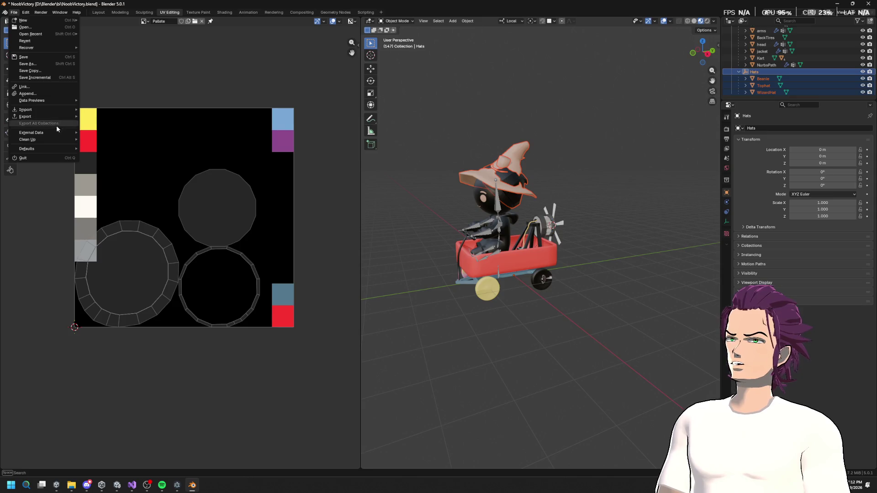
pyautogui.moveTo(39, 116)
pyautogui.click(106, 171)
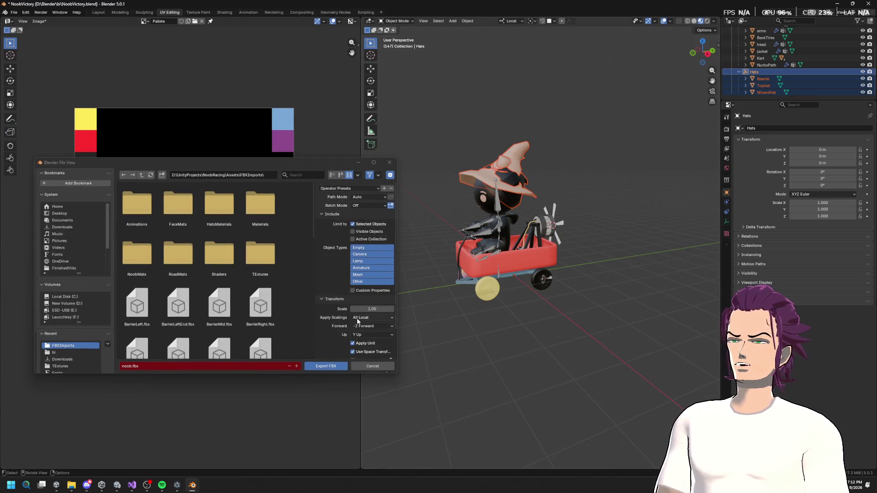
pyautogui.scroll(-5, 258, 294)
pyautogui.scroll(-3, 204, 335)
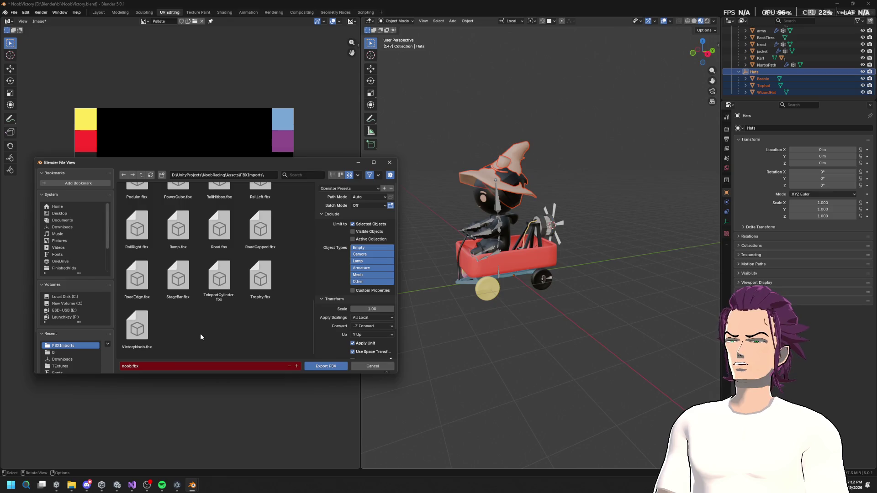
pyautogui.scroll(-2, 204, 343)
pyautogui.scroll(4, 249, 308)
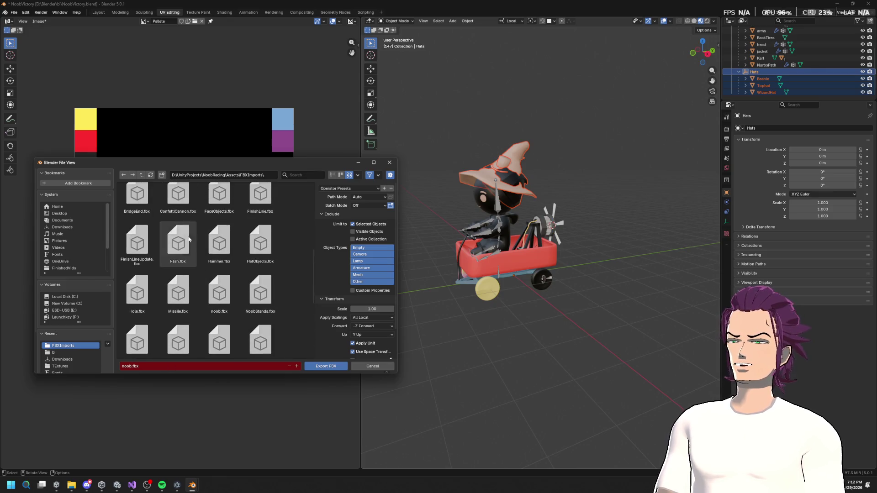
pyautogui.click(256, 250)
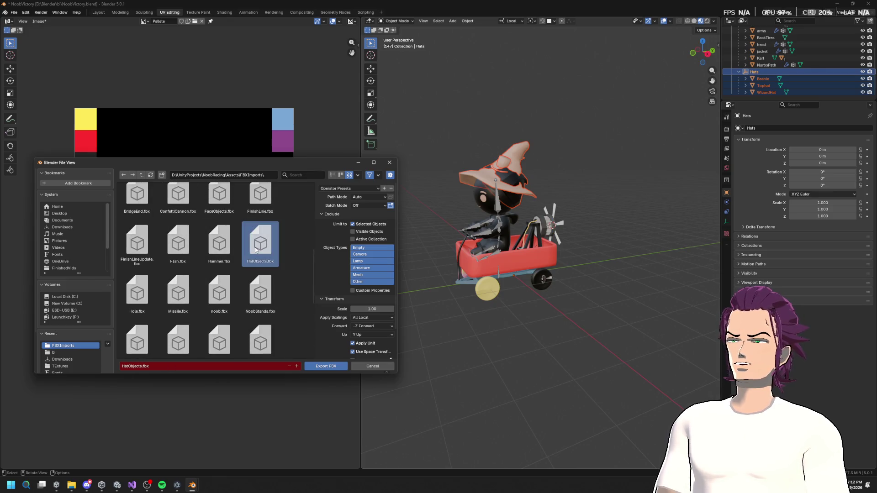
pyautogui.click(320, 370)
pyautogui.hotkey('alt', 'Tab')
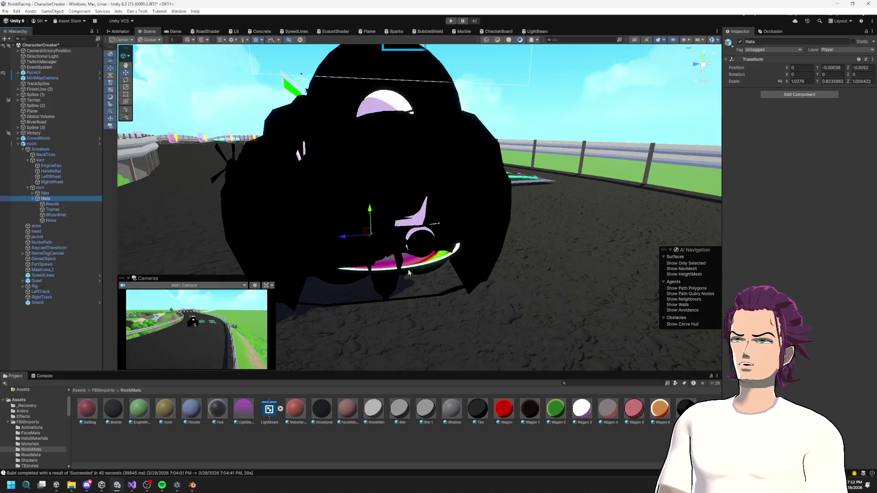
pyautogui.click(53, 204)
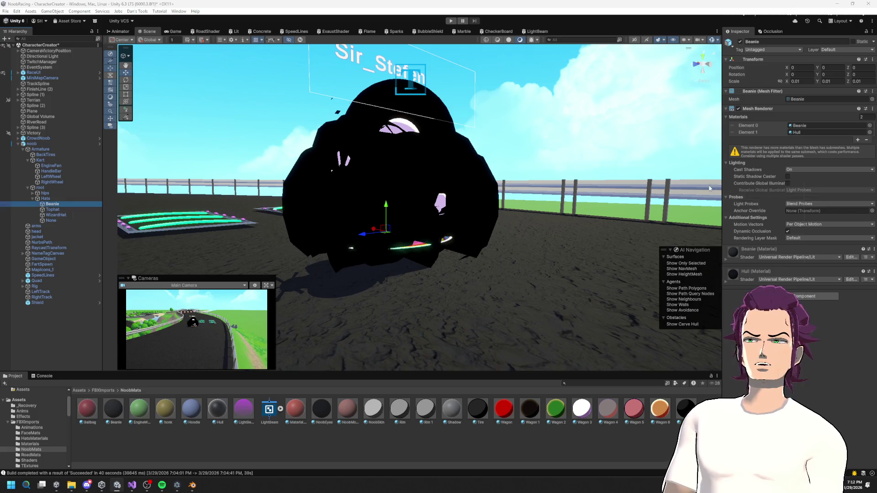
pyautogui.hotkey('alt', 'Tab')
pyautogui.click(762, 78)
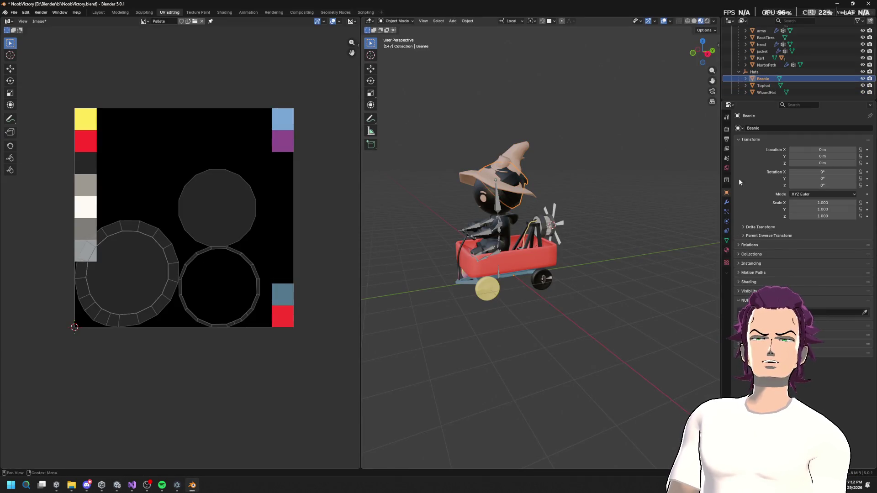
pyautogui.click(727, 251)
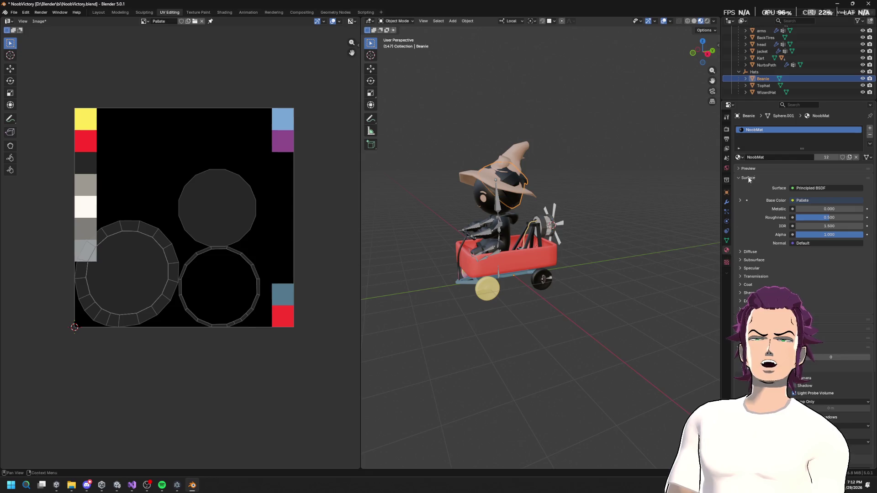
pyautogui.click(766, 92)
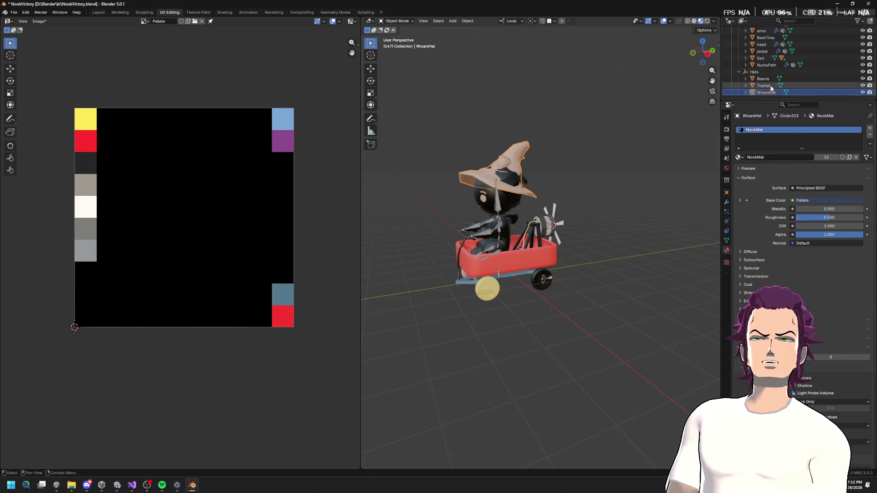
pyautogui.click(771, 87)
pyautogui.hotkey('alt', 'Tab')
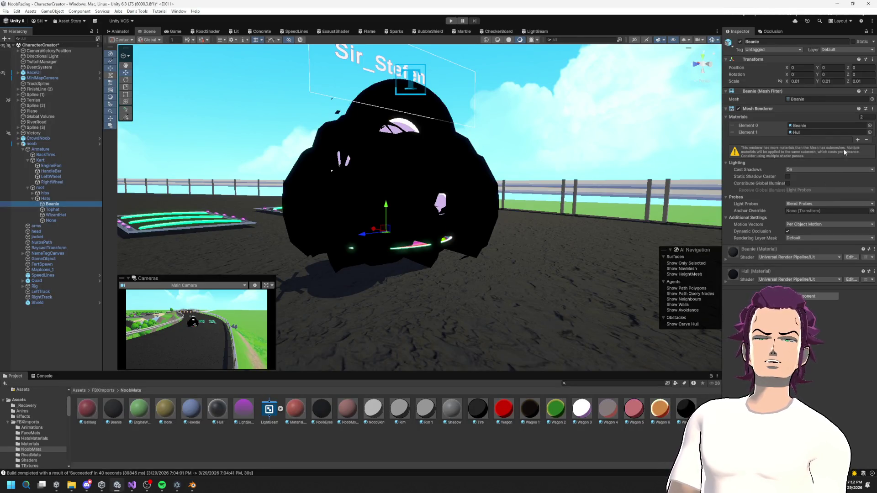
# Remove the extra material slots from the Beanie, Tophat and WizardHat.
pyautogui.click(868, 140)
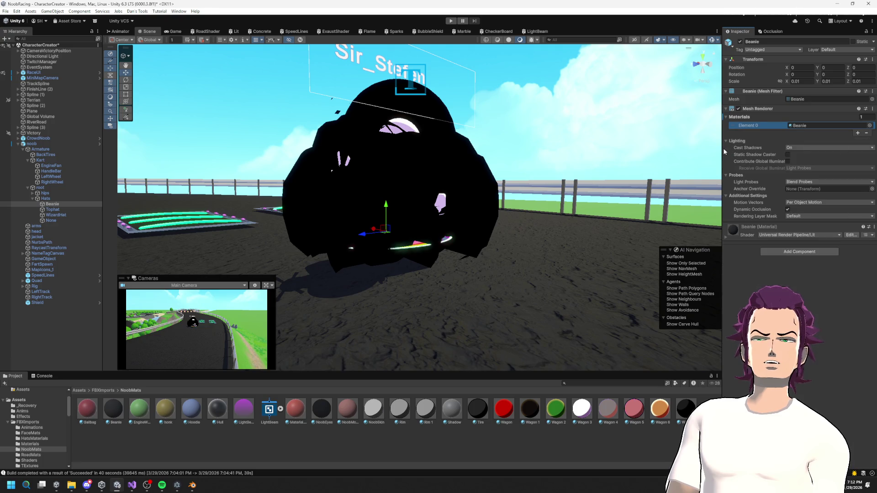
pyautogui.click(54, 210)
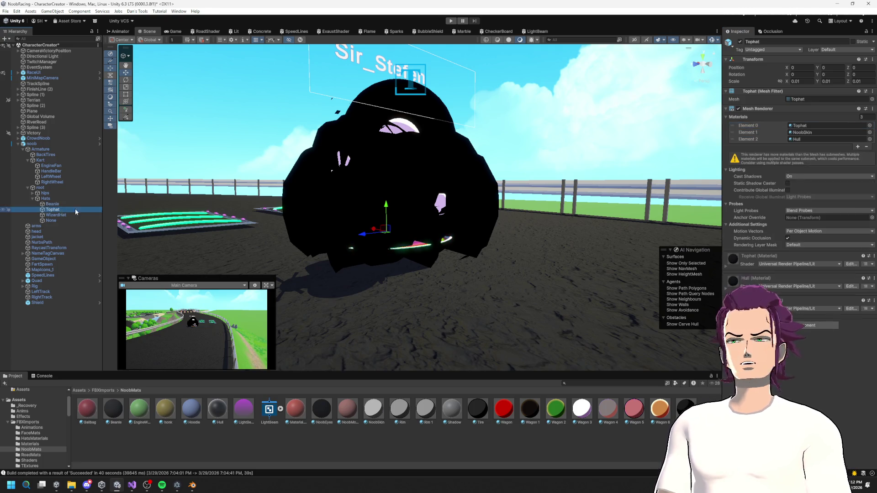
pyautogui.click(867, 147)
pyautogui.click(867, 140)
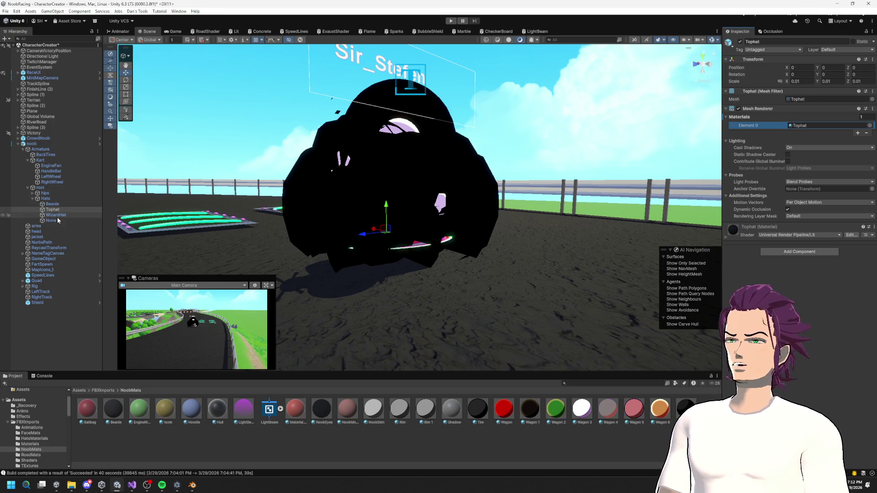
pyautogui.click(56, 215)
pyautogui.click(869, 140)
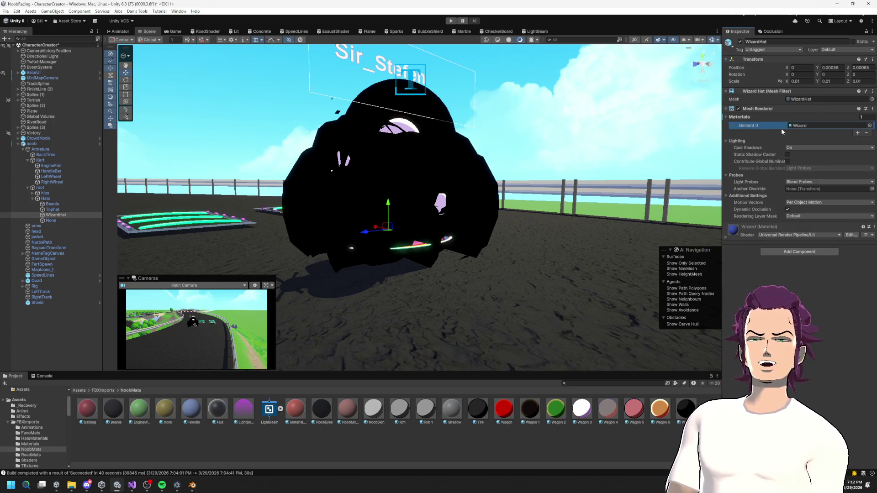
# Give the Beanie, Tophat and WizardHat together the Wagon 3 material.
pyautogui.click(50, 221)
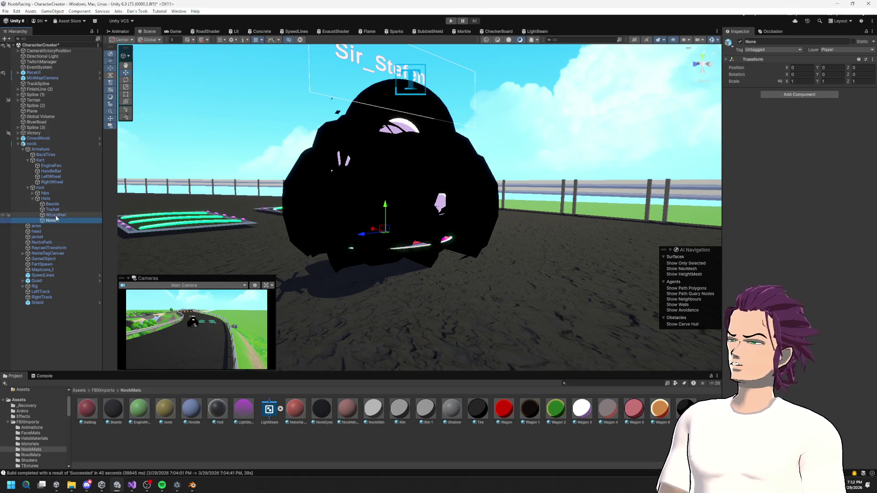
pyautogui.click(56, 215)
pyautogui.keyDown('shift'); pyautogui.click(52, 204); pyautogui.keyUp('shift')
pyautogui.moveTo(589, 415); pyautogui.dragTo(823, 126)
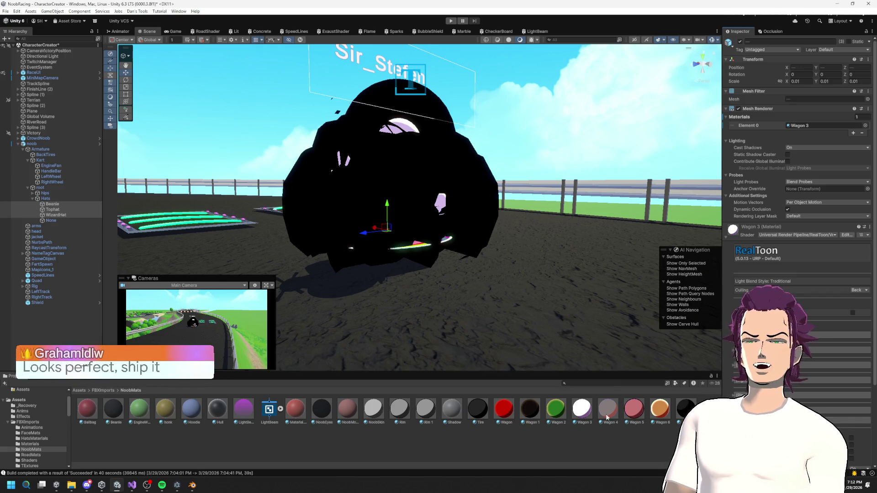
# Uncheck Outline under Disable/Enable Features in Wagon 3's RealToon settings.
pyautogui.click(582, 409)
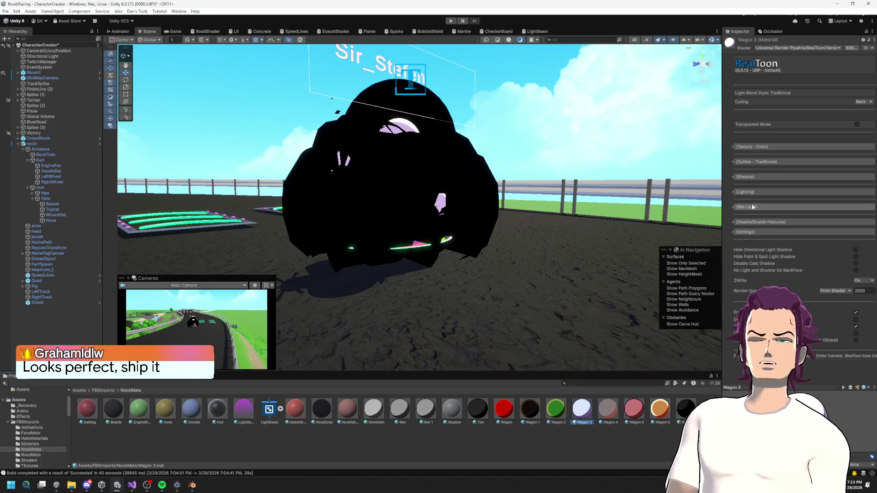
pyautogui.click(753, 233)
pyautogui.click(752, 231)
pyautogui.click(761, 222)
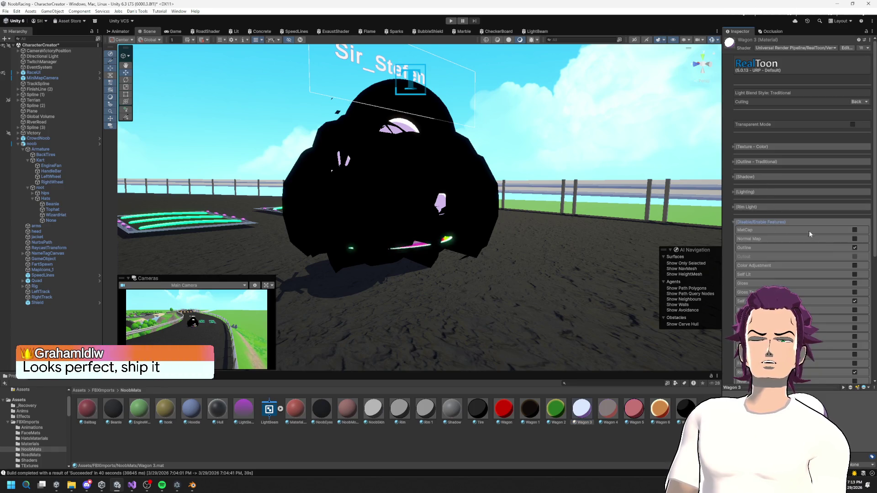
pyautogui.click(855, 248)
pyautogui.moveTo(525, 197)
pyautogui.mouseDown()
pyautogui.moveTo(597, 205)
pyautogui.moveTo(494, 204)
pyautogui.mouseUp()
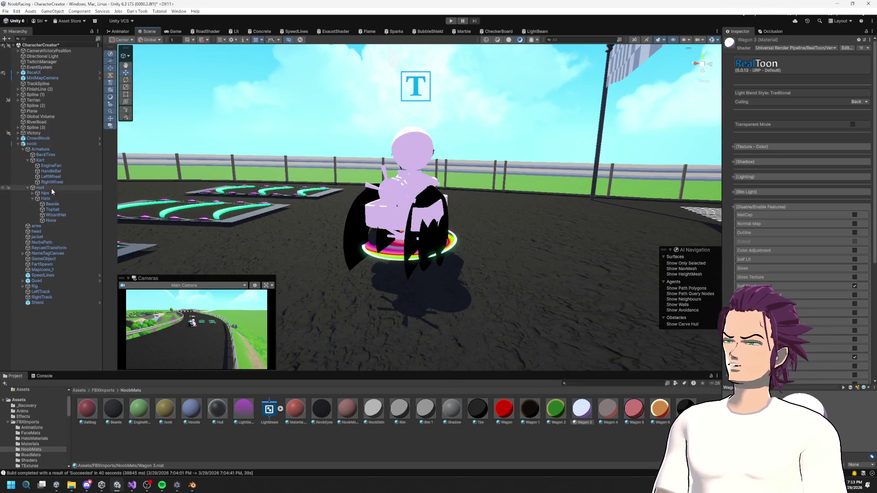
# Check the materials on the head, LeftWheel, HandleBar and Kart body.
pyautogui.click(39, 232)
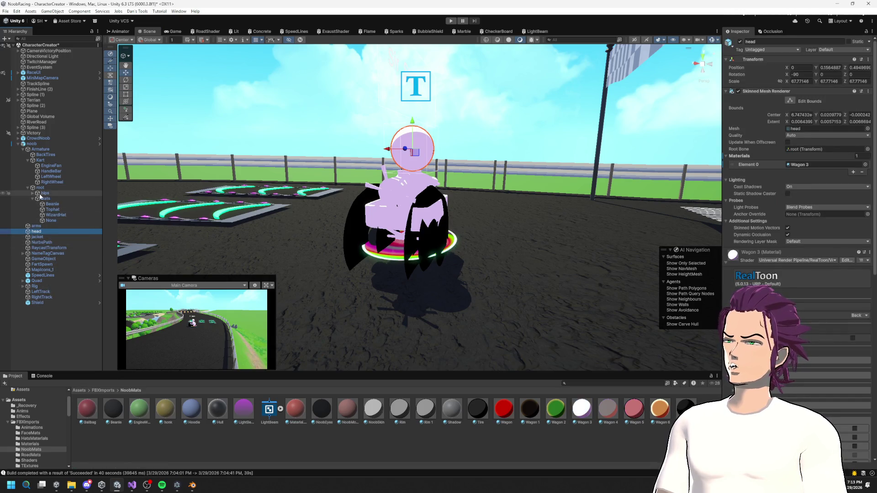
pyautogui.click(51, 177)
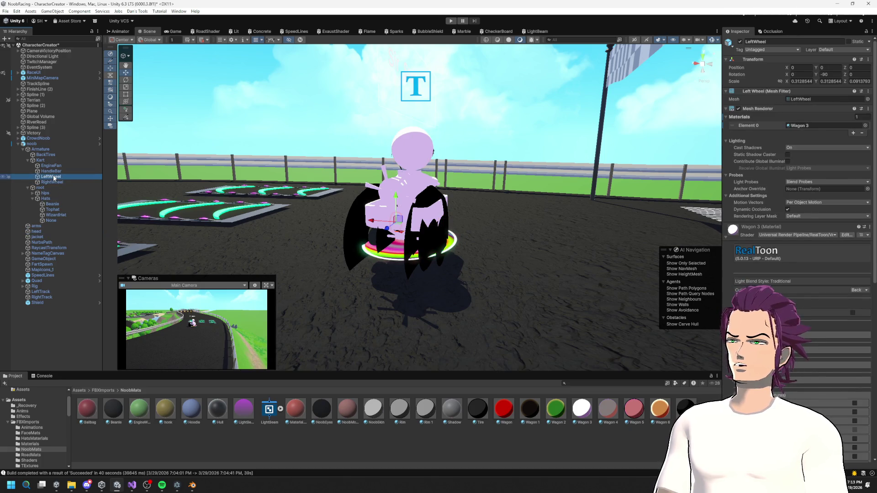
pyautogui.click(50, 172)
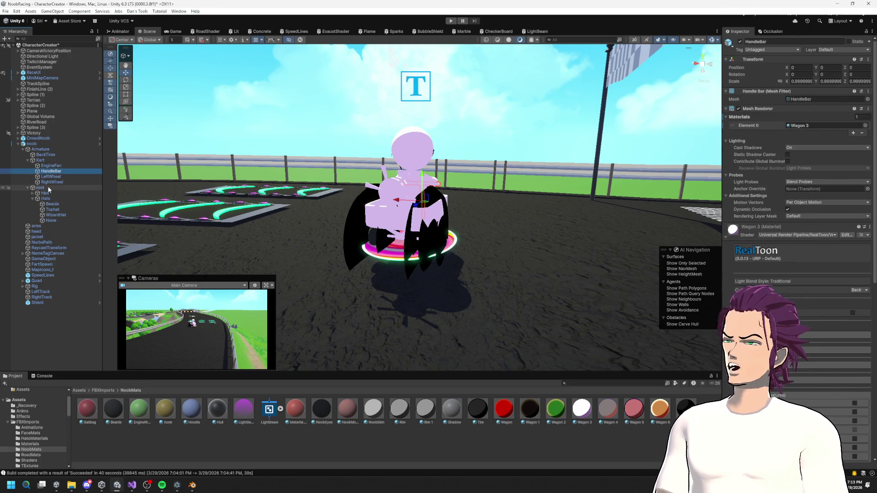
pyautogui.click(40, 160)
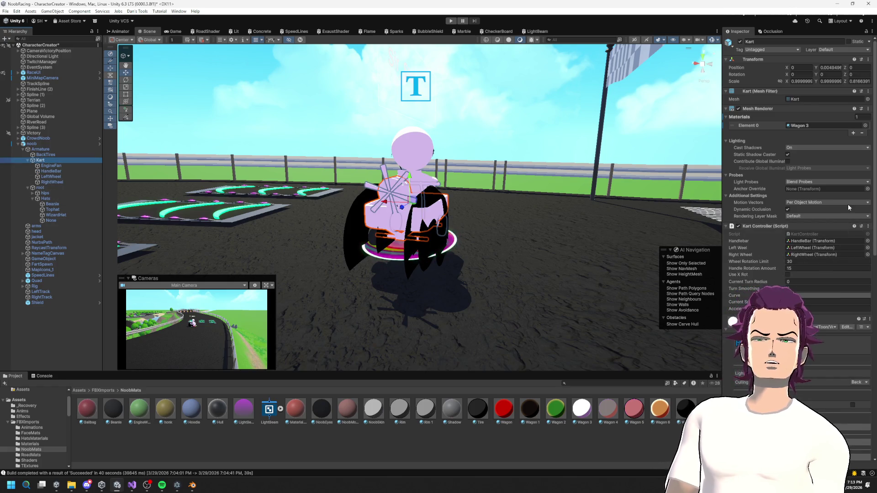
pyautogui.scroll(-5, 786, 210)
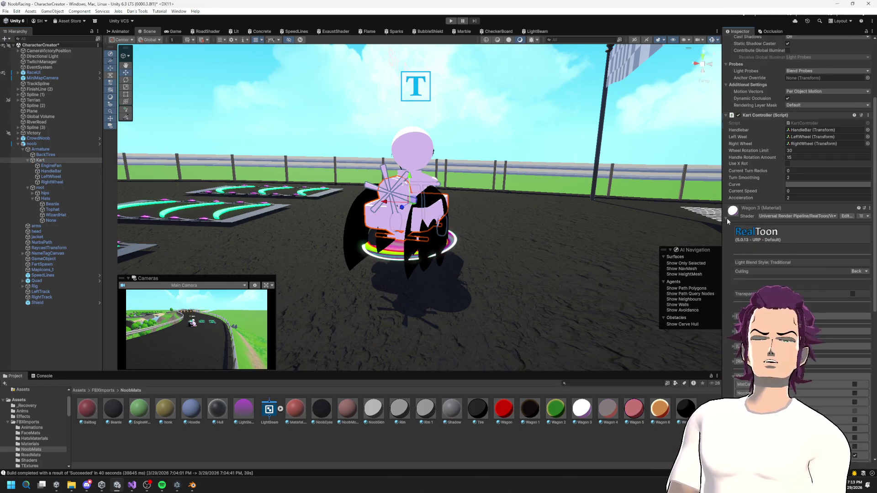
pyautogui.scroll(5, 754, 252)
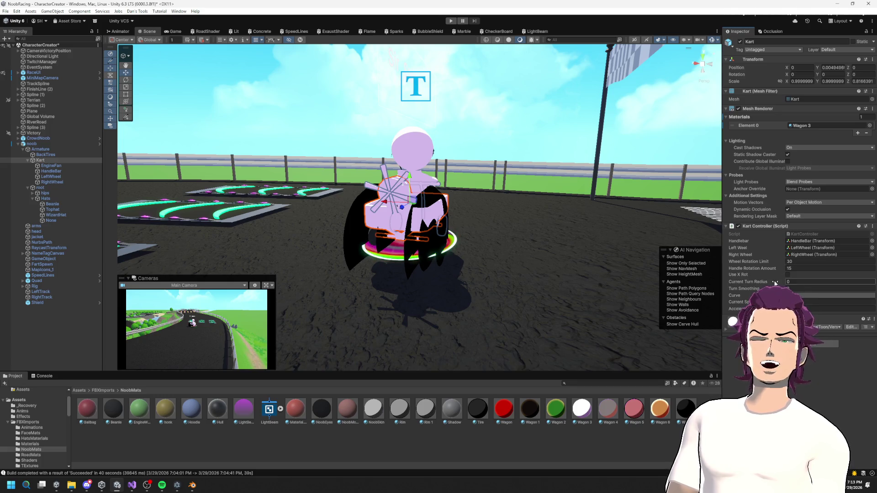
# Select BackTires and replace its Tire material with Wagon 3.
pyautogui.moveTo(469, 231); pyautogui.dragTo(484, 227)
pyautogui.scroll(3, 373, 254)
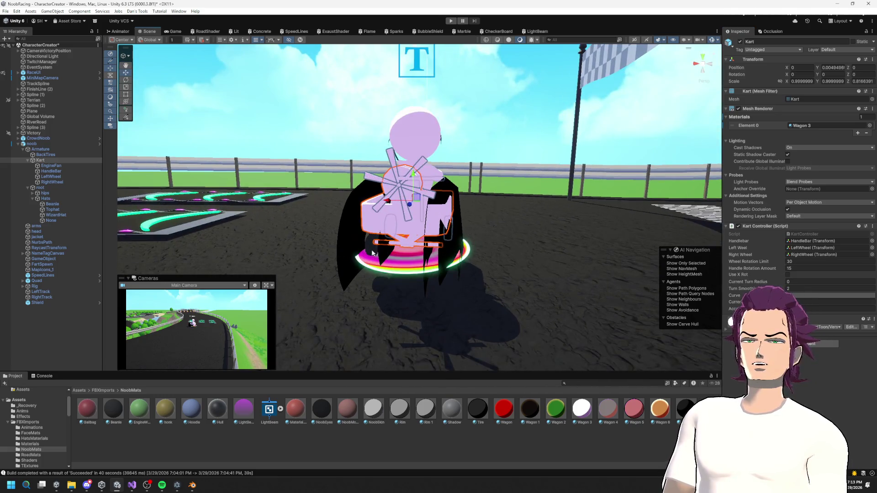
pyautogui.click(372, 247)
pyautogui.click(371, 244)
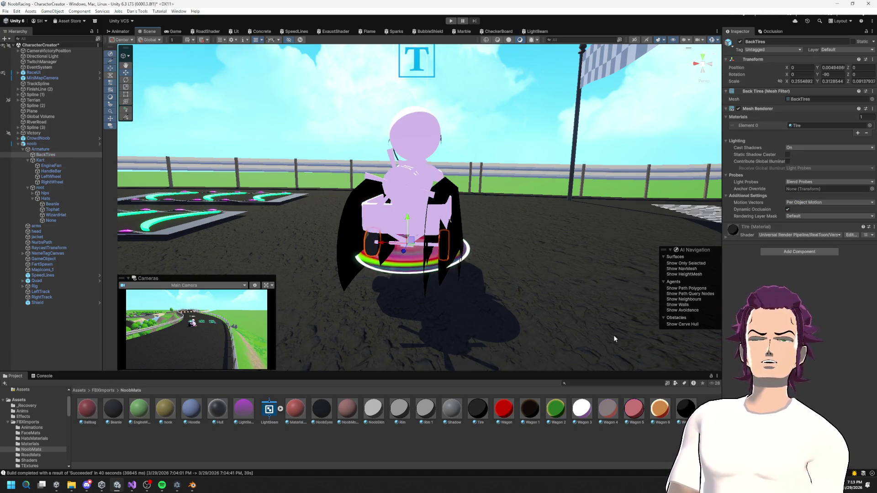
pyautogui.moveTo(582, 408); pyautogui.dragTo(827, 125)
pyautogui.moveTo(548, 221)
pyautogui.mouseDown()
pyautogui.moveTo(472, 189)
pyautogui.moveTo(430, 155)
pyautogui.moveTo(345, 135)
pyautogui.mouseUp()
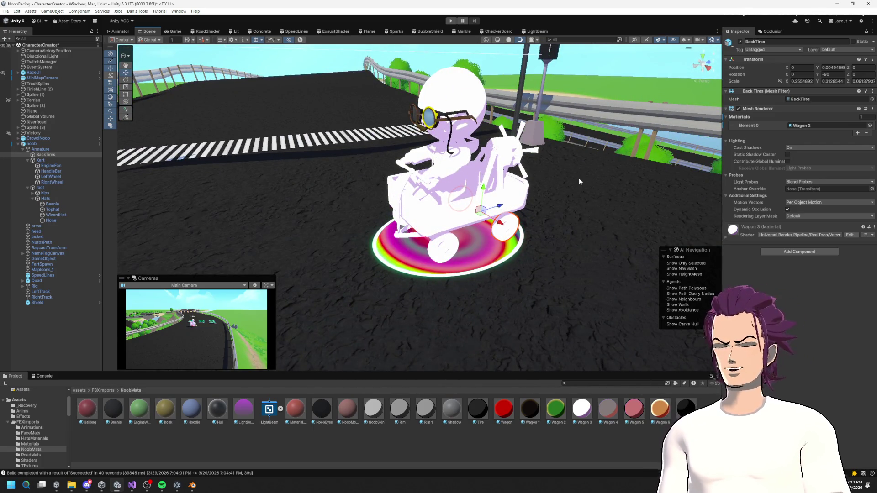
# Apply all overrides to the noob prefab.
pyautogui.click(32, 144)
pyautogui.click(767, 68)
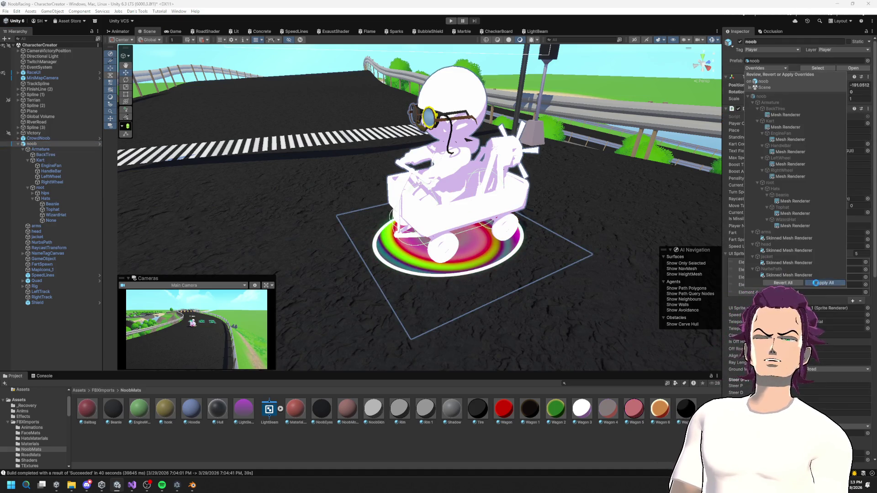
pyautogui.click(815, 283)
# Delete the noob kart from the scene and enter Play mode.
pyautogui.click(41, 144)
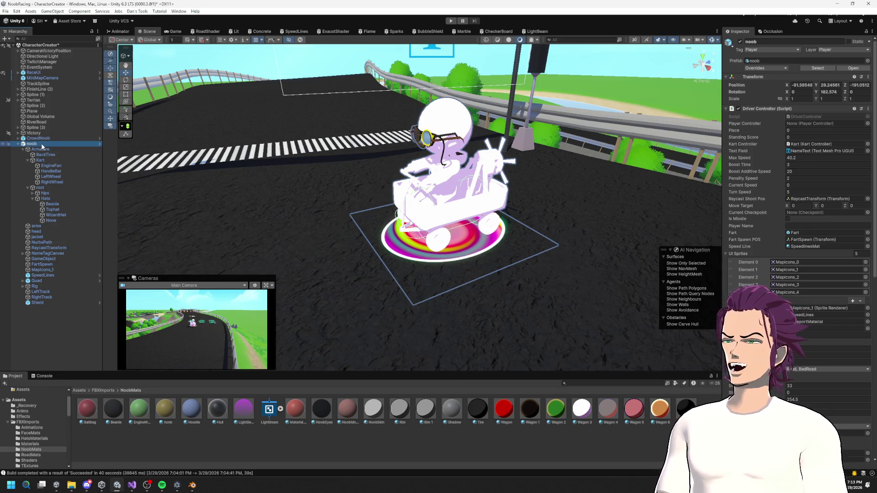
pyautogui.moveTo(412, 206); pyautogui.dragTo(515, 206)
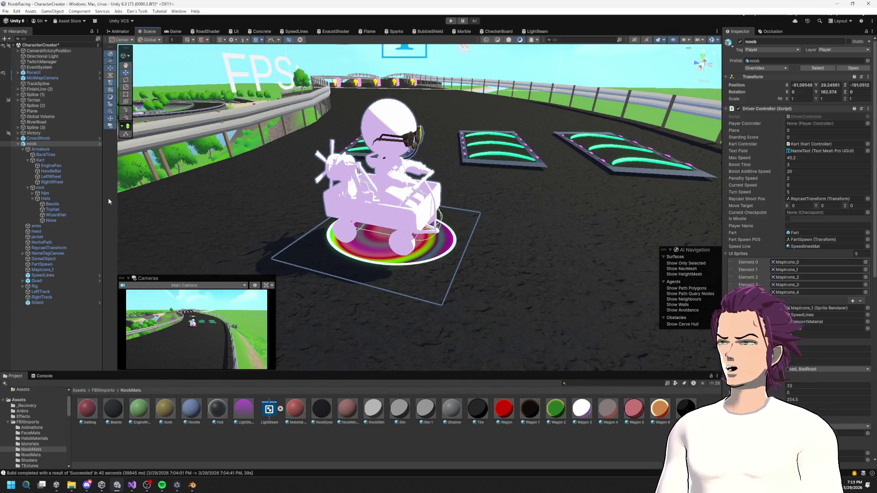
pyautogui.press('Delete')
pyautogui.click(451, 20)
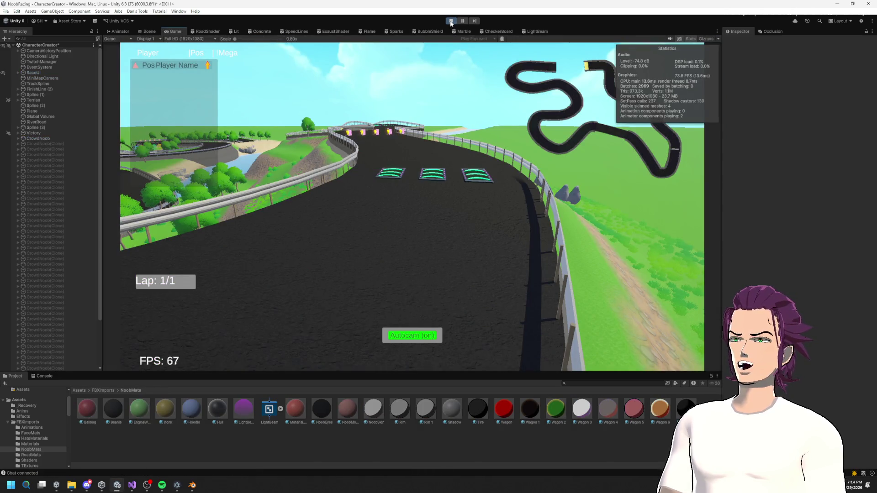
# Restart the game, inspect the pale lilac noob kart crowd and Wagon 3 material, then stop it.
pyautogui.click(451, 21)
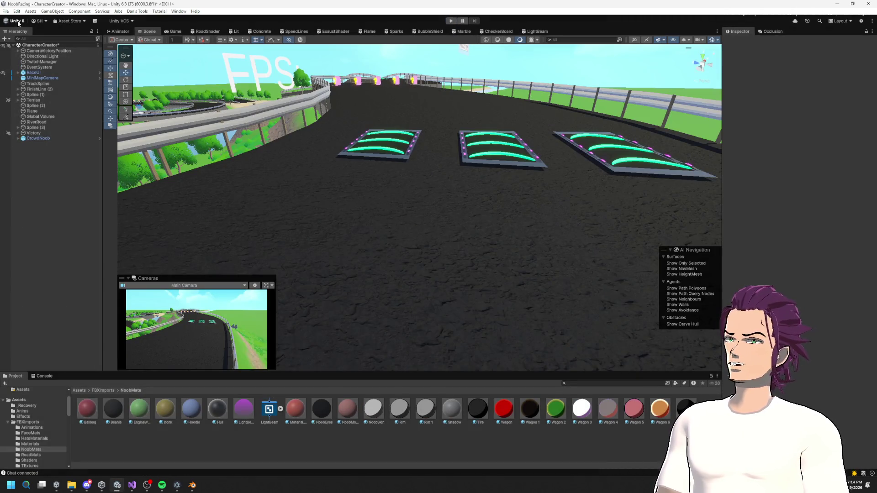
pyautogui.click(451, 21)
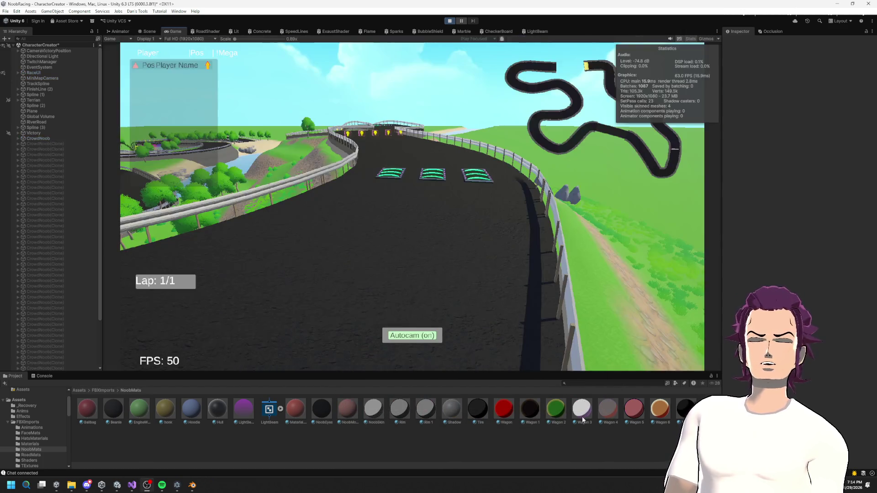
pyautogui.click(585, 414)
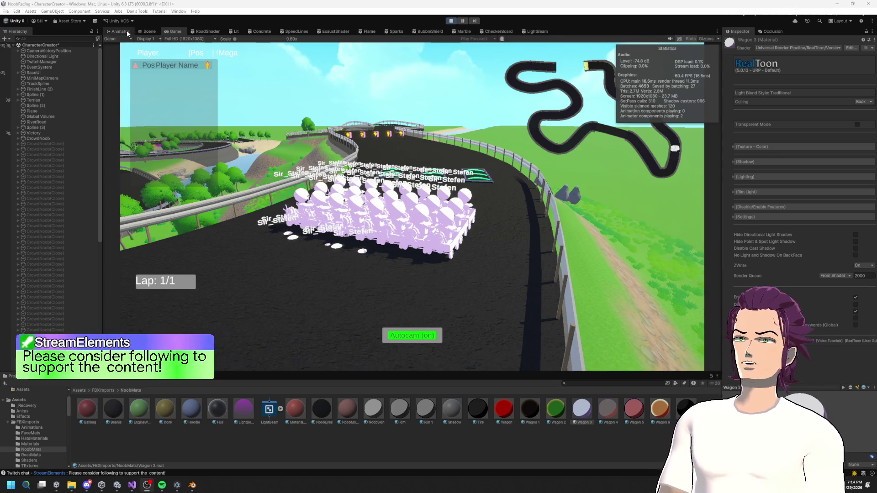
pyautogui.click(149, 32)
pyautogui.moveTo(440, 215)
pyautogui.mouseDown()
pyautogui.moveTo(386, 315)
pyautogui.moveTo(562, 282)
pyautogui.moveTo(527, 94)
pyautogui.moveTo(401, 241)
pyautogui.moveTo(382, 243)
pyautogui.moveTo(426, 163)
pyautogui.moveTo(411, 135)
pyautogui.moveTo(439, 210)
pyautogui.moveTo(462, 196)
pyautogui.moveTo(457, 180)
pyautogui.mouseUp()
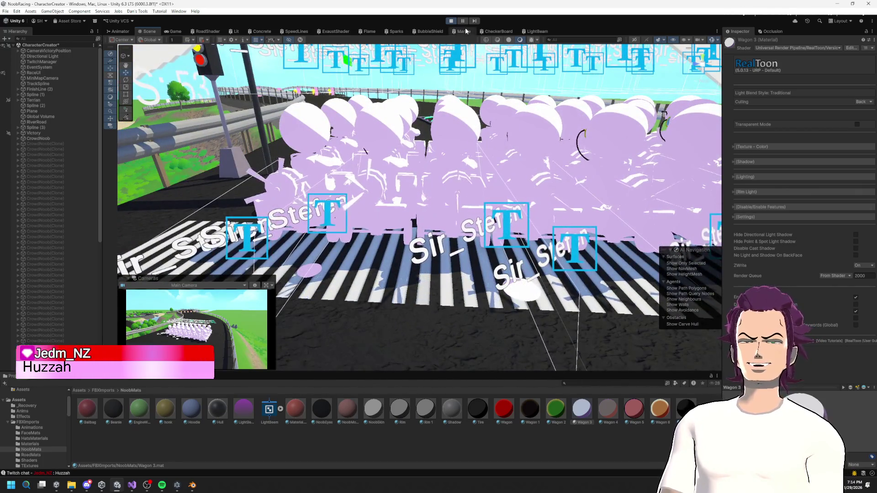
pyautogui.click(454, 21)
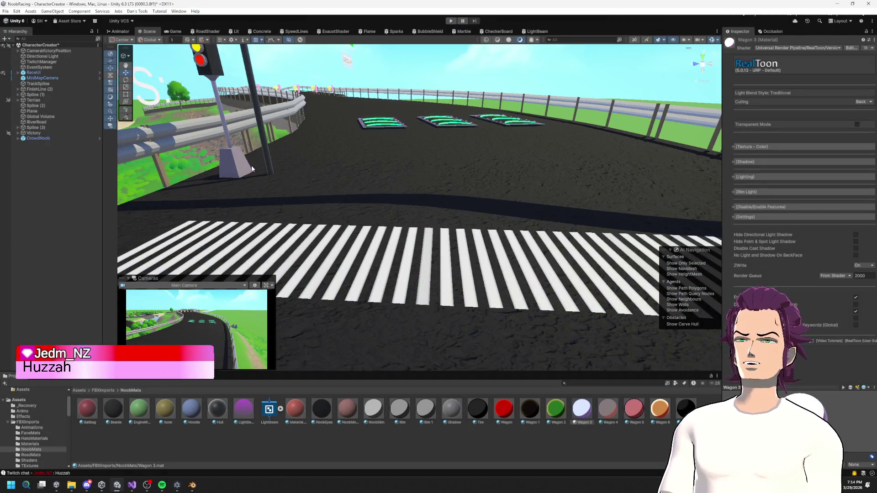
# Trace the UpdateColor IndexOutOfRange error from the console into TwitchManager.cs.
pyautogui.click(46, 377)
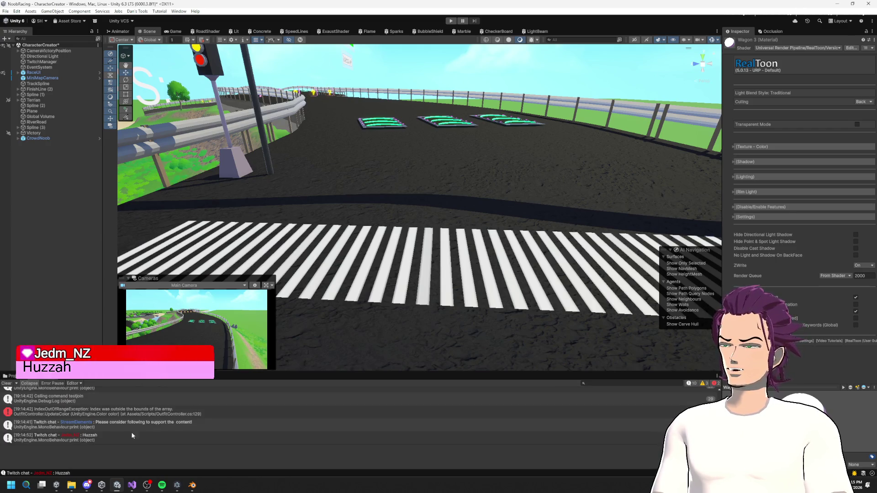
pyautogui.doubleClick(169, 412)
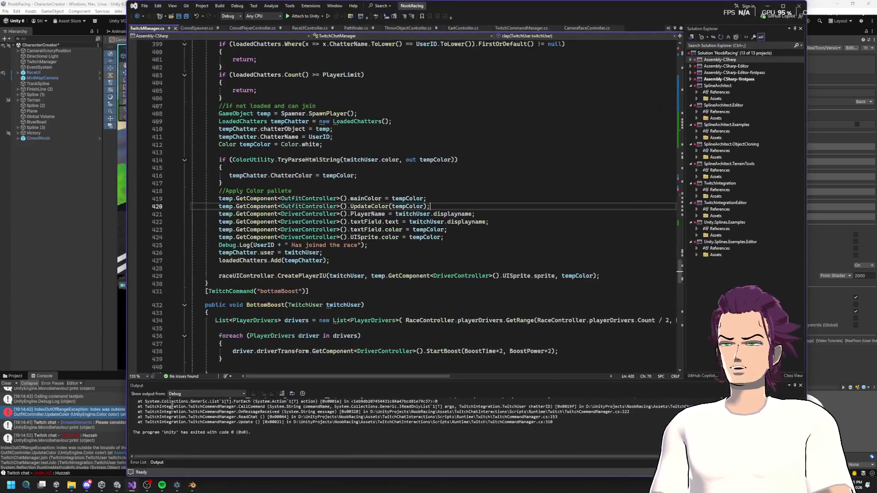
pyautogui.click(72, 373)
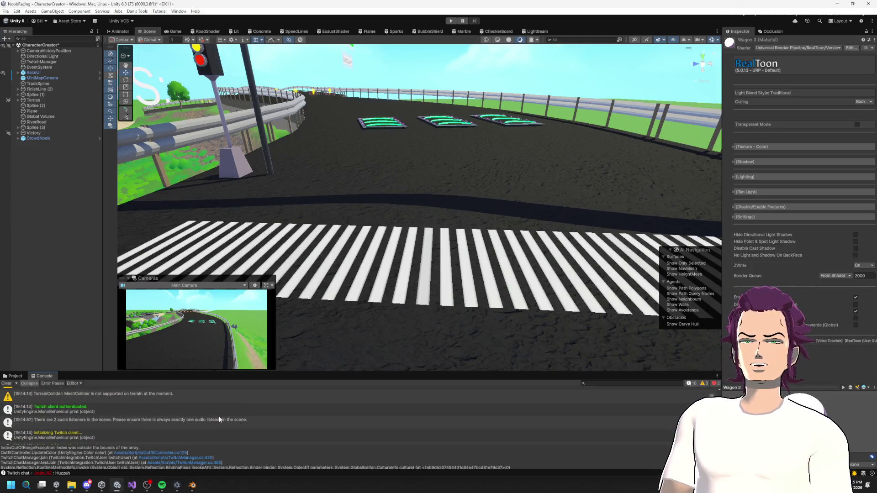
pyautogui.scroll(2, 220, 419)
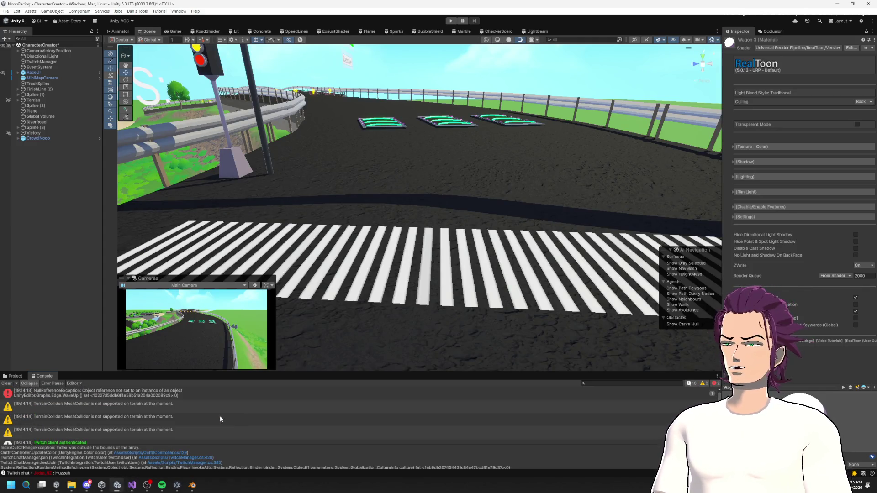
# Clear all old messages from the Unity Console.
pyautogui.click(15, 384)
pyautogui.click(126, 380)
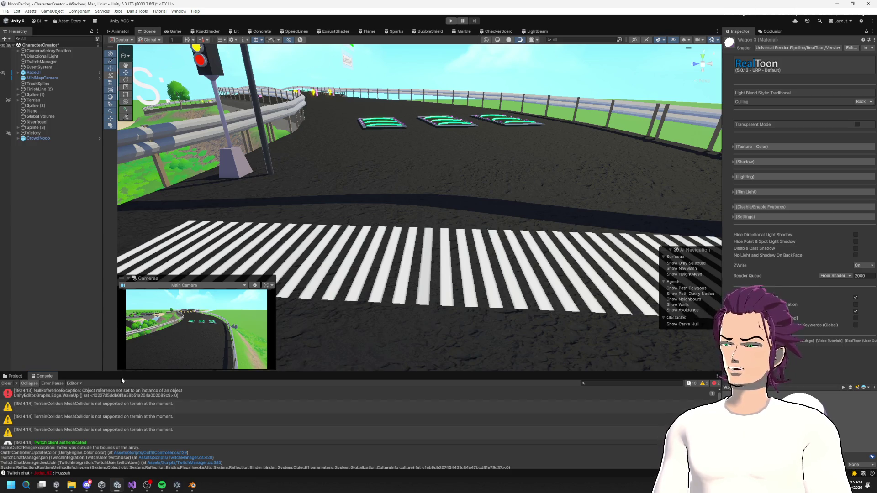
pyautogui.click(12, 385)
pyautogui.click(20, 376)
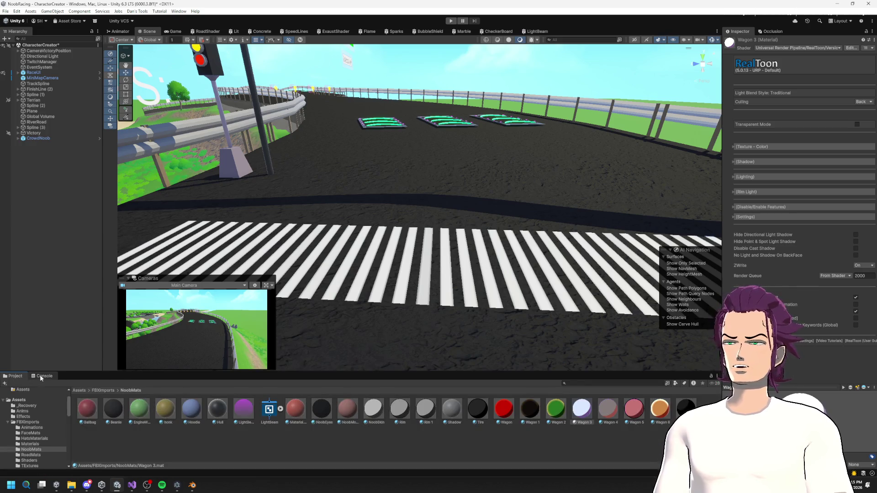
pyautogui.click(43, 377)
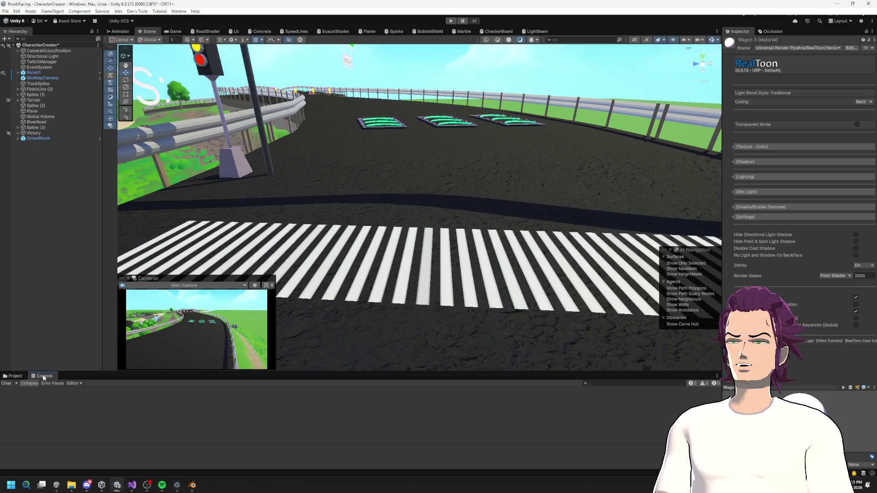
# Enter Play mode and watch the Console for the UpdateColor IndexOutOfRangeException.
pyautogui.click(451, 21)
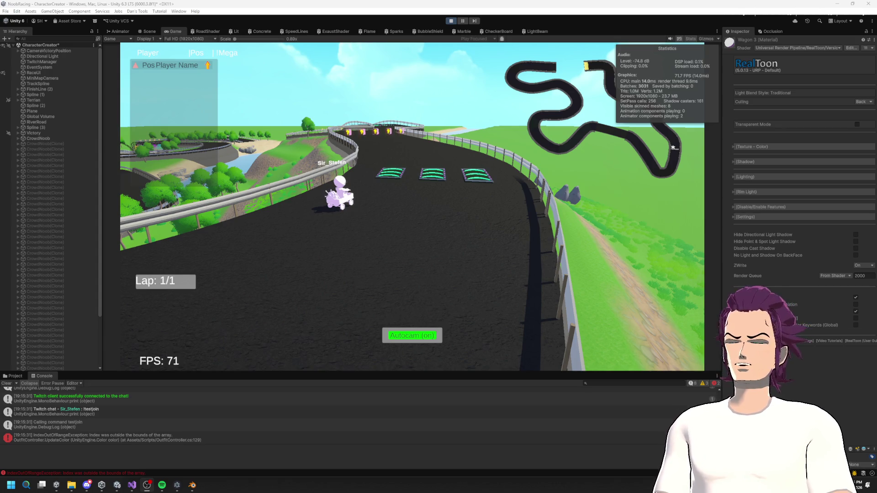
pyautogui.scroll(-3, 67, 221)
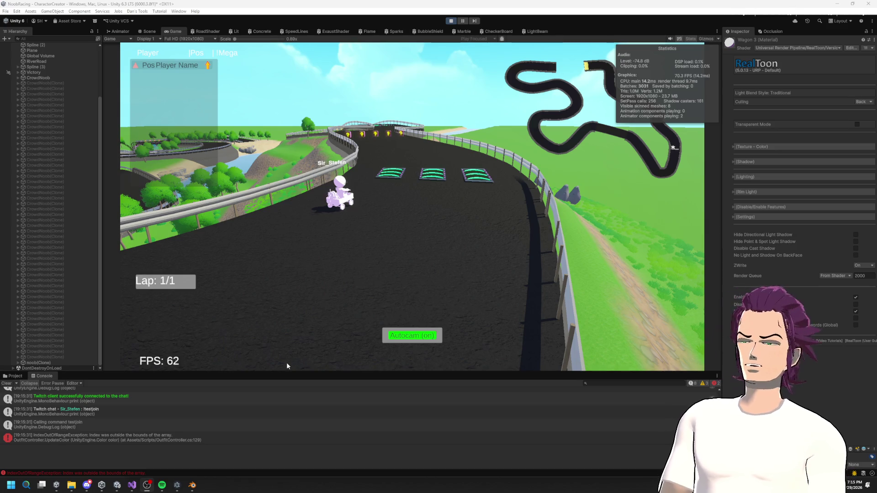
# Open the error's source and jump to the UpdateColor method definition in OutfitController.
pyautogui.doubleClick(140, 435)
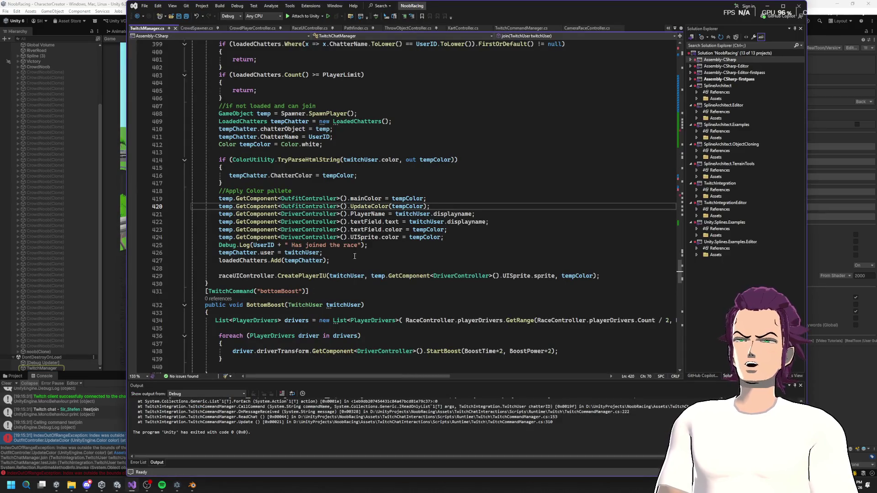
pyautogui.rightClick(352, 206)
pyautogui.click(420, 254)
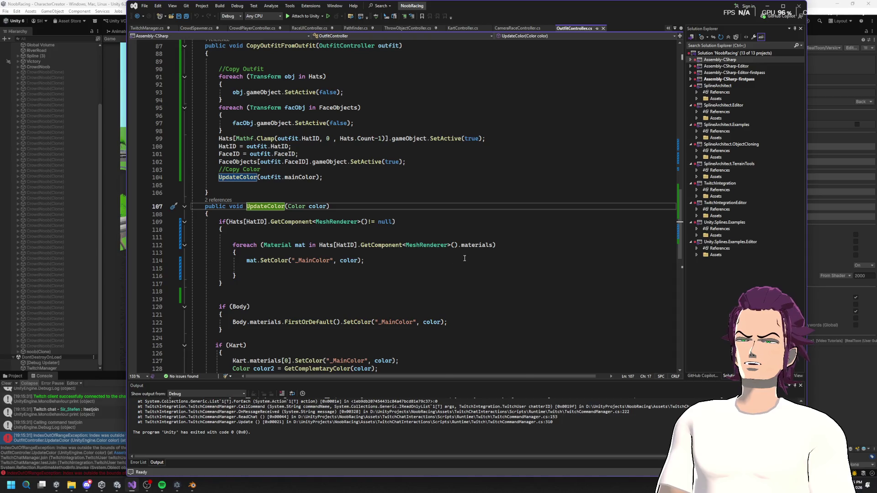
# Comment out the Kart.materials[2] SetColor line, save the script, and rerun the race in Unity.
pyautogui.scroll(-3, 465, 258)
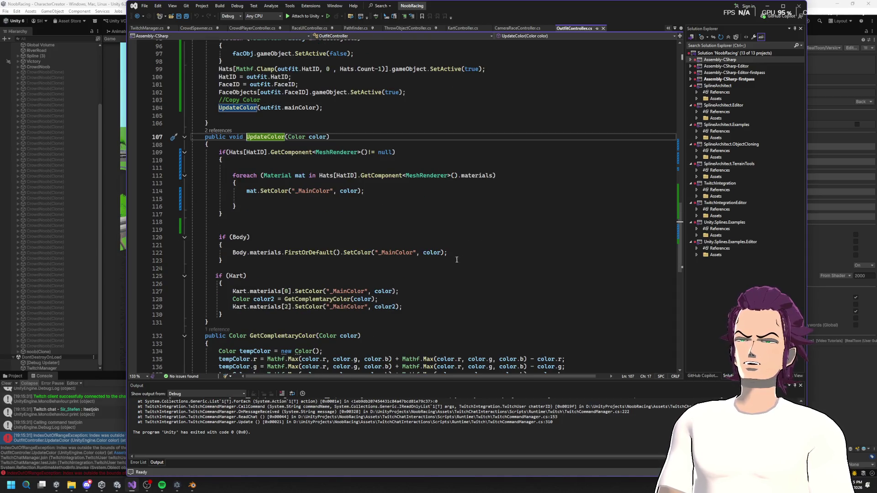
pyautogui.click(225, 307)
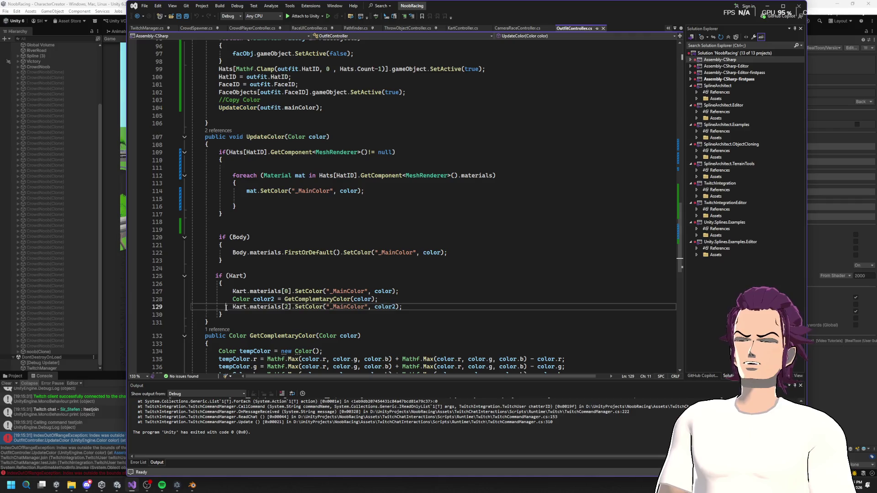
pyautogui.write('//')
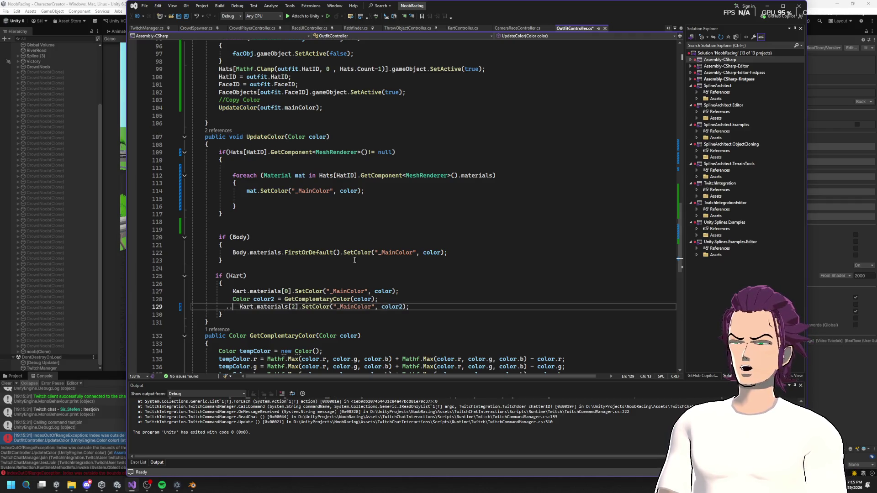
pyautogui.write('/')
pyautogui.hotkey('ctrl', 's')
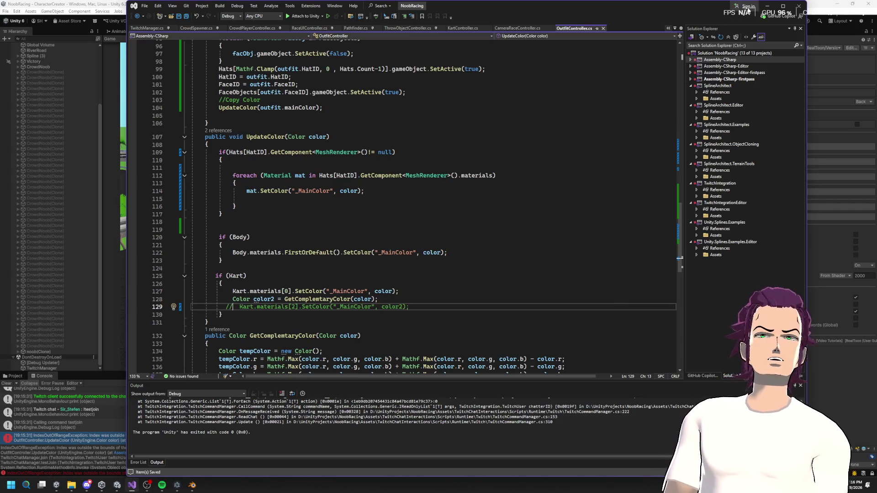
pyautogui.click(767, 6)
pyautogui.click(450, 21)
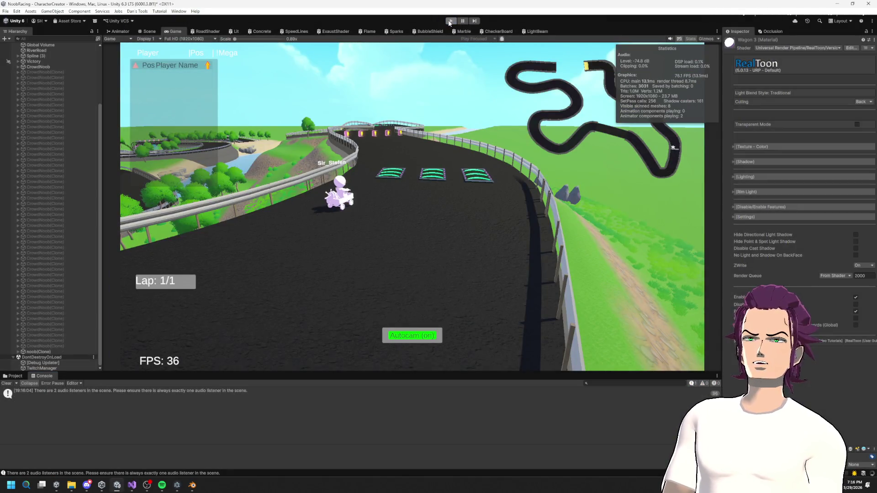
# Restart the race, let testUser0 through testUser20 join without errors, then stop Play mode.
pyautogui.click(450, 21)
pyautogui.click(451, 21)
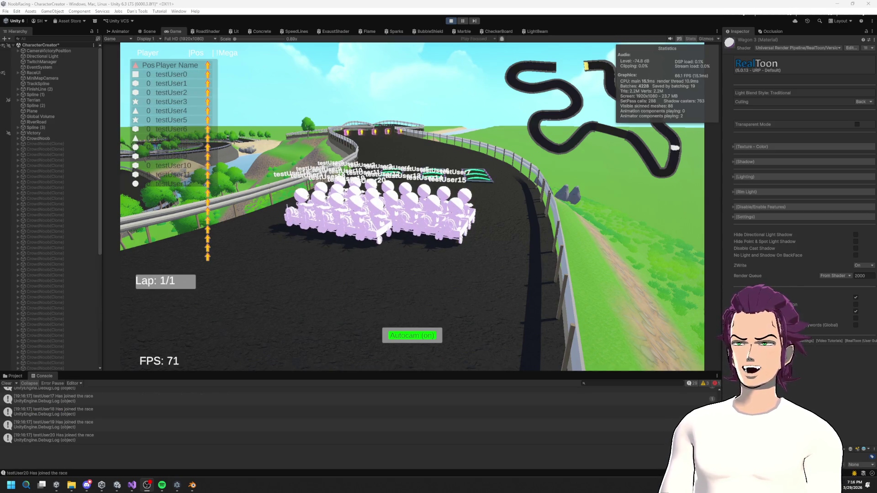
pyautogui.hotkey('ctrl', 'p')
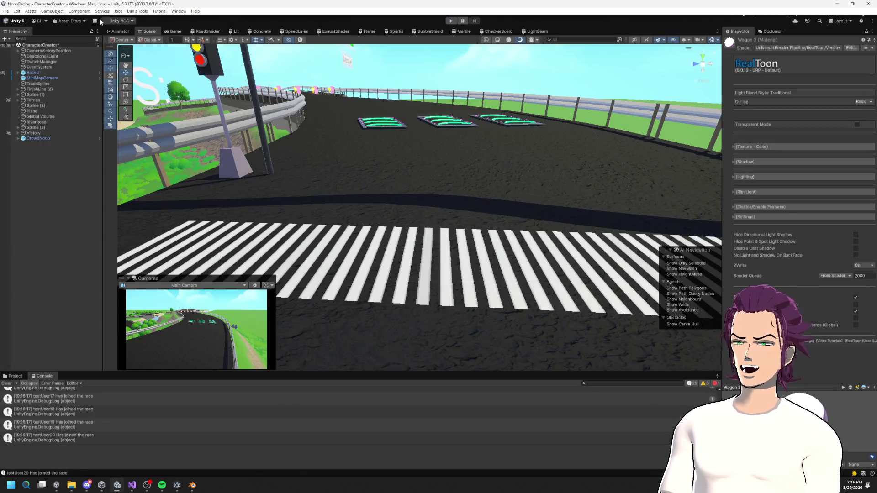
# Save the modified scene, build and run NoobRacing, test it, then close the game window.
pyautogui.click(5, 11)
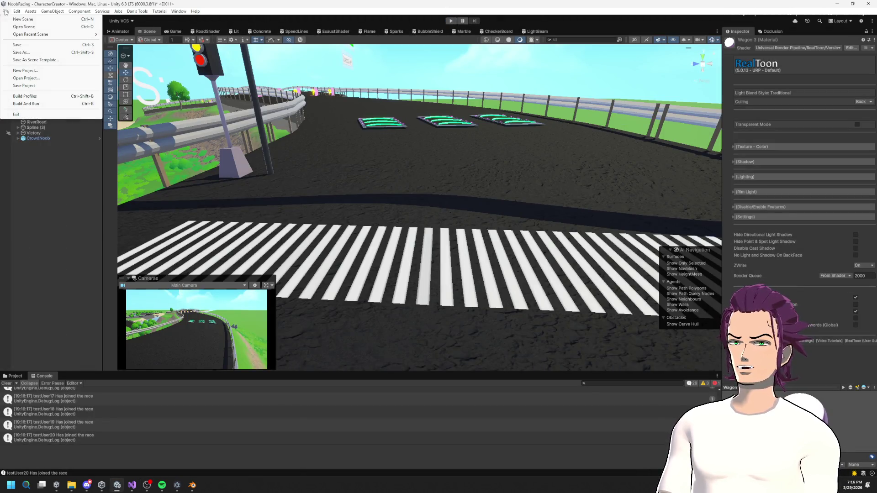
pyautogui.click(56, 103)
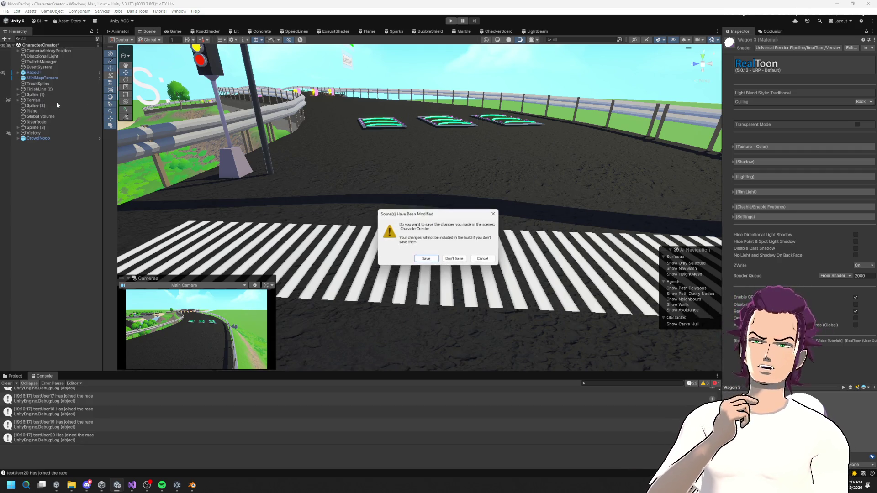
pyautogui.click(425, 259)
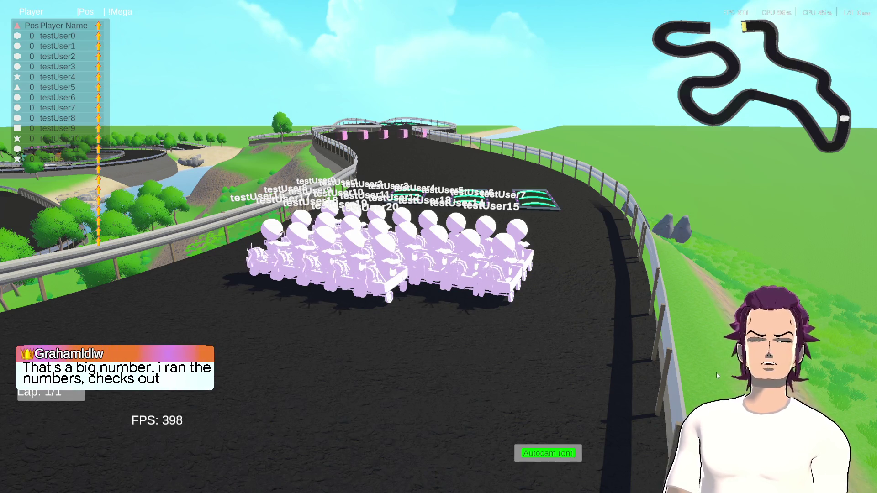
pyautogui.press('super')
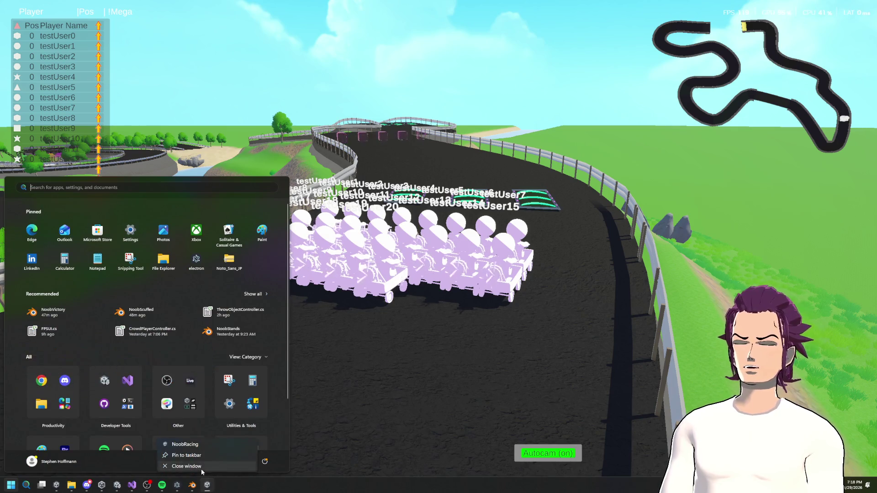
pyautogui.press('super')
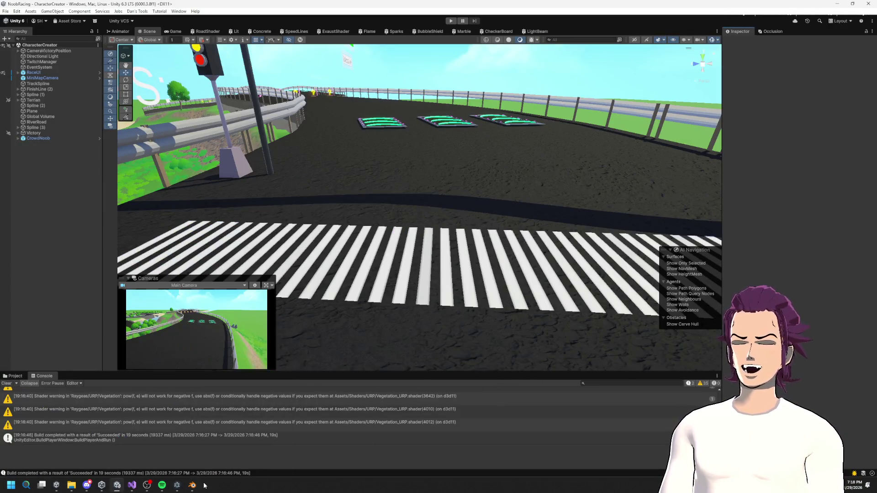
# Switch back to NoobVictory.blend and zoom in on the wizard-hatted character's head from the front.
pyautogui.click(192, 486)
pyautogui.scroll(4, 472, 167)
pyautogui.moveTo(472, 167); pyautogui.dragTo(605, 201)
pyautogui.moveTo(530, 238)
pyautogui.mouseDown()
pyautogui.moveTo(599, 193)
pyautogui.moveTo(503, 179)
pyautogui.moveTo(540, 190)
pyautogui.moveTo(476, 215)
pyautogui.mouseUp()
pyautogui.scroll(3, 567, 215)
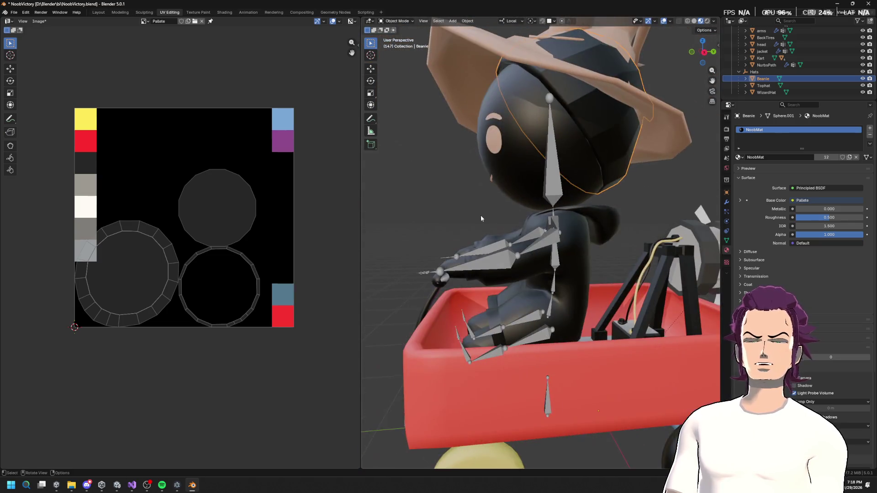
pyautogui.scroll(2, 548, 240)
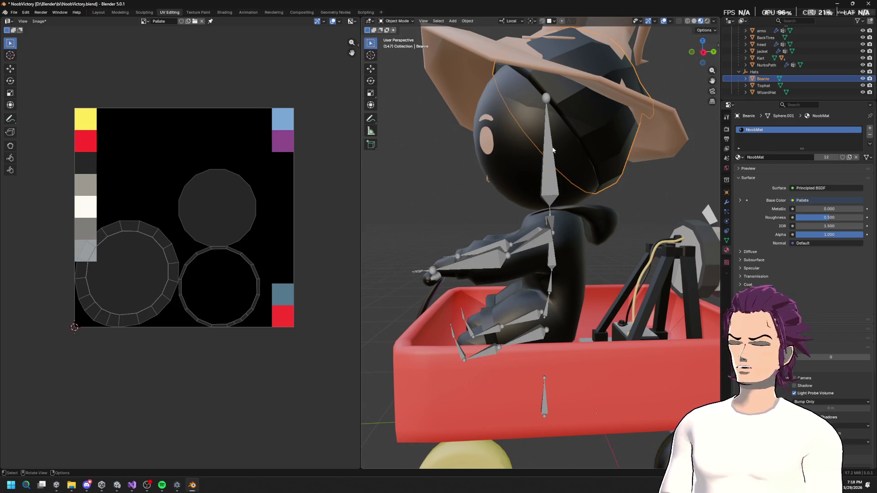
# Launch Windows Calculator and place it over the UV palette.
pyautogui.press('super')
pyautogui.write('cal')
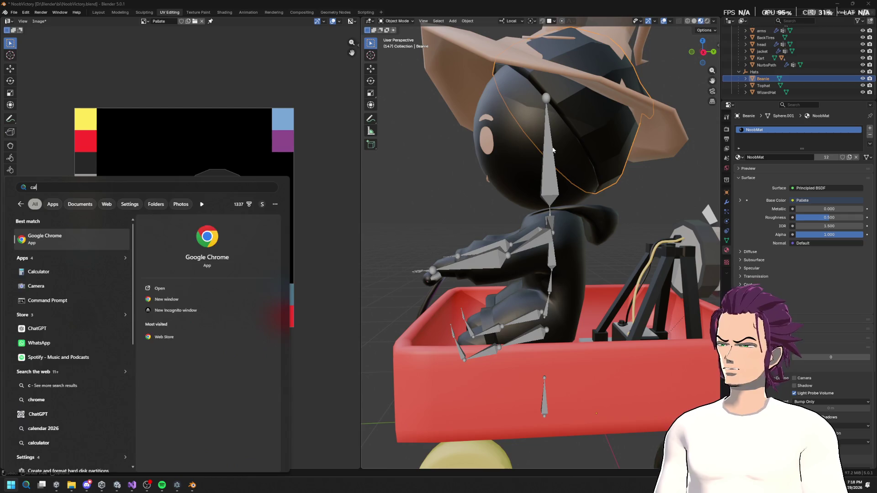
pyautogui.write('c')
pyautogui.press('Return')
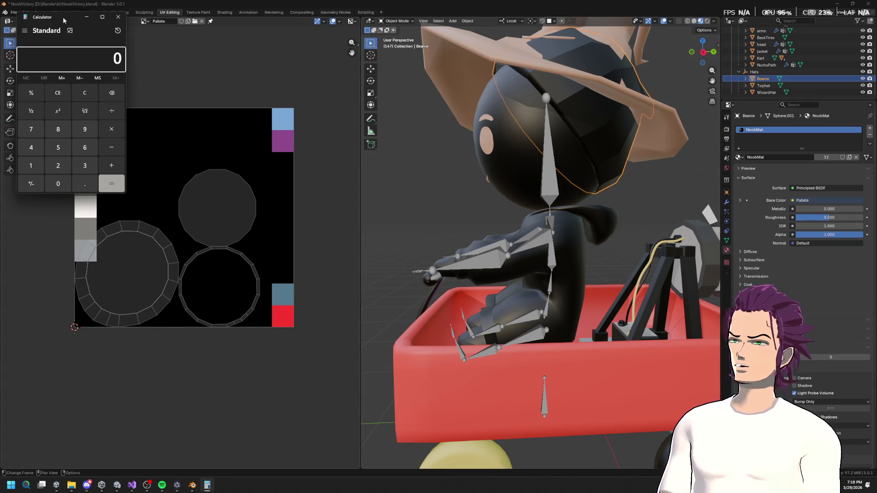
pyautogui.moveTo(63, 20); pyautogui.dragTo(212, 91)
pyautogui.scroll(-5, 597, 316)
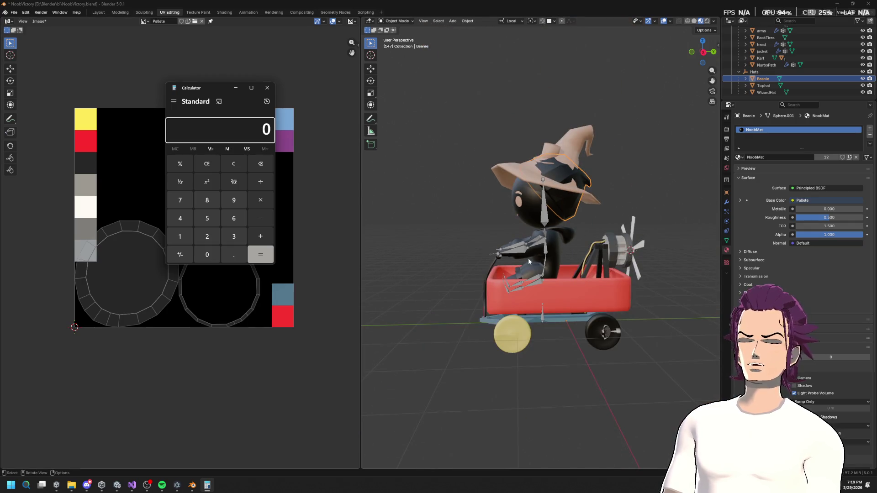
# Calculate 20 × 50 = 1,000, then close the Calculator.
pyautogui.click(234, 129)
pyautogui.write('20')
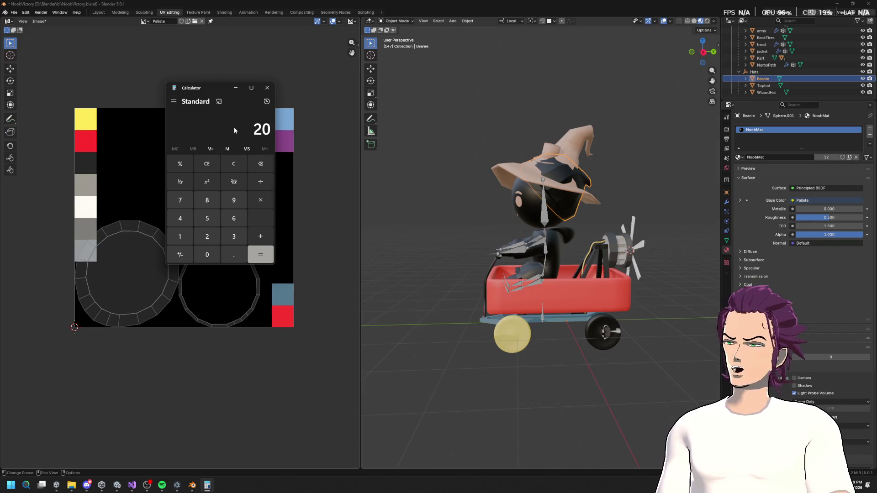
pyautogui.write('*50')
pyautogui.press('Return')
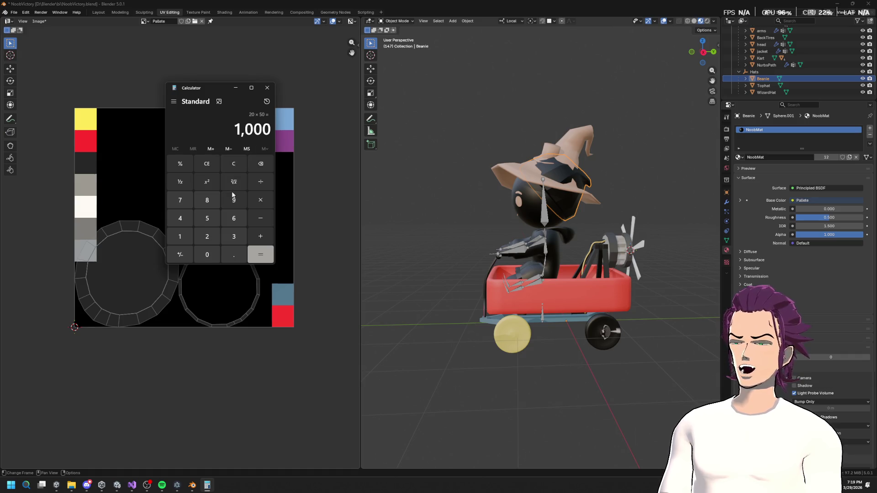
pyautogui.click(182, 236)
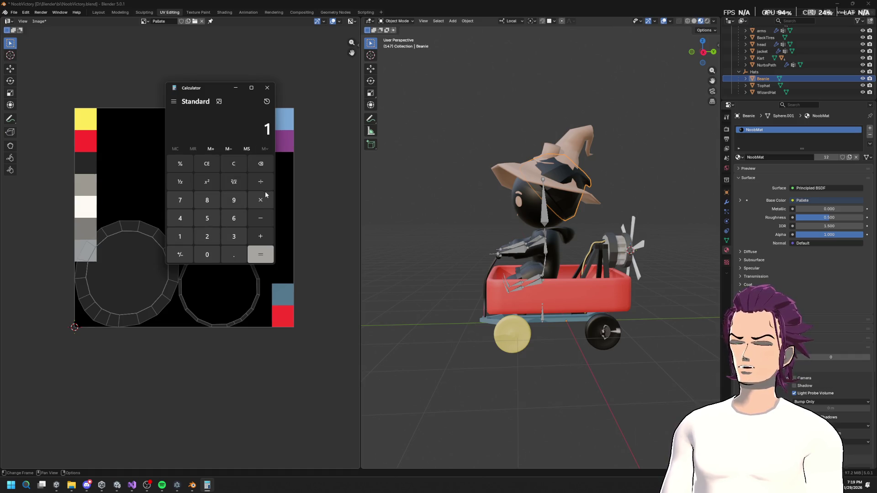
pyautogui.click(268, 87)
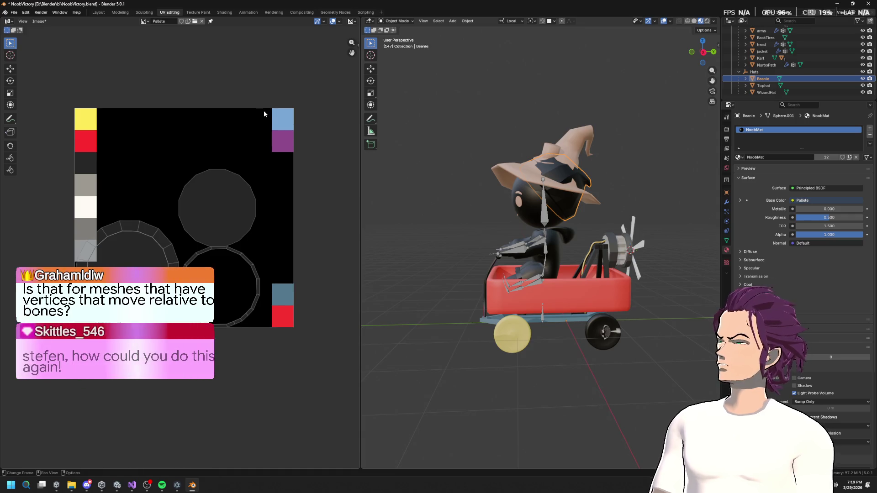
# Check the palette UVs of the armature, kart body, back tires, propeller and jacket.
pyautogui.scroll(6, 331, 224)
pyautogui.scroll(-6, 336, 223)
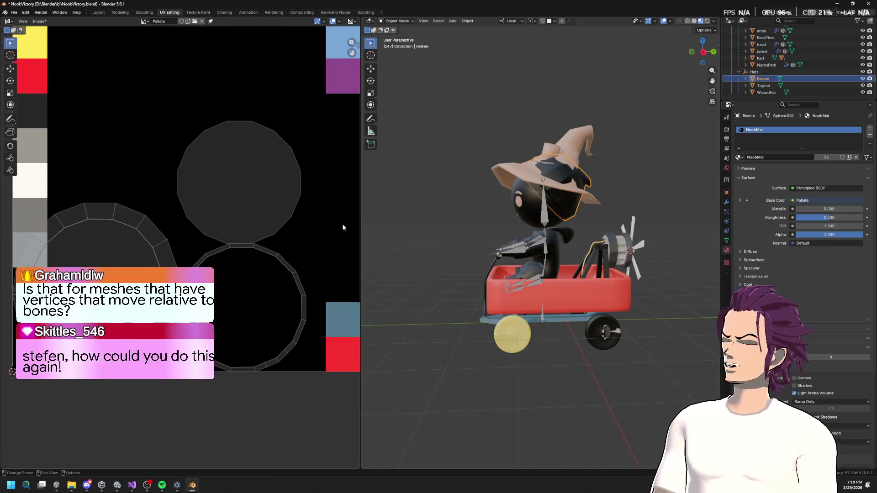
pyautogui.scroll(-2, 563, 228)
pyautogui.scroll(5, 585, 259)
pyautogui.scroll(3, 586, 260)
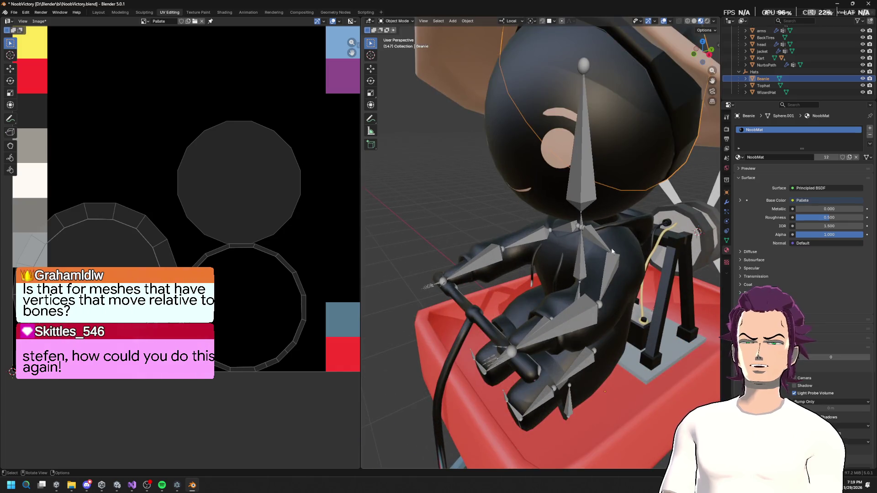
pyautogui.click(602, 240)
pyautogui.moveTo(606, 284)
pyautogui.mouseDown()
pyautogui.moveTo(635, 246)
pyautogui.moveTo(673, 246)
pyautogui.moveTo(482, 306)
pyautogui.moveTo(512, 293)
pyautogui.moveTo(485, 279)
pyautogui.mouseUp()
pyautogui.click(569, 299)
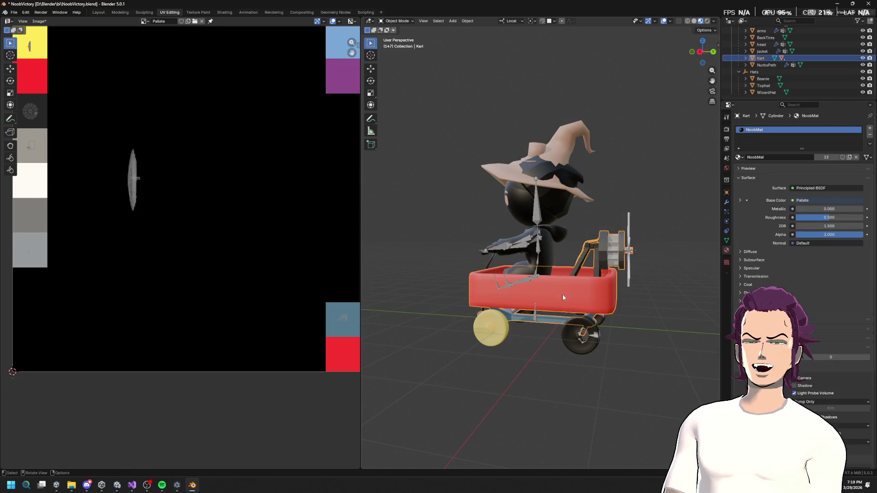
pyautogui.click(582, 333)
pyautogui.click(623, 250)
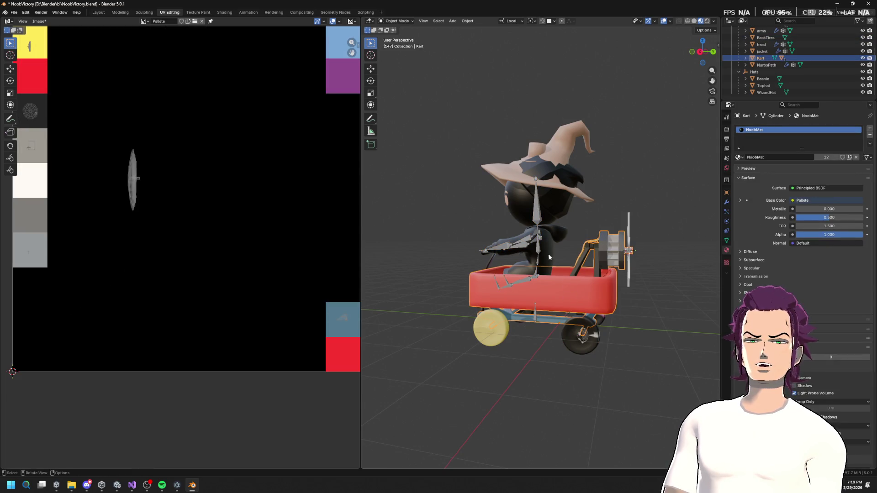
pyautogui.click(545, 239)
pyautogui.click(537, 217)
# Check the palette UVs of the head, WizardHat, Beanie, jacket and arms.
pyautogui.click(552, 219)
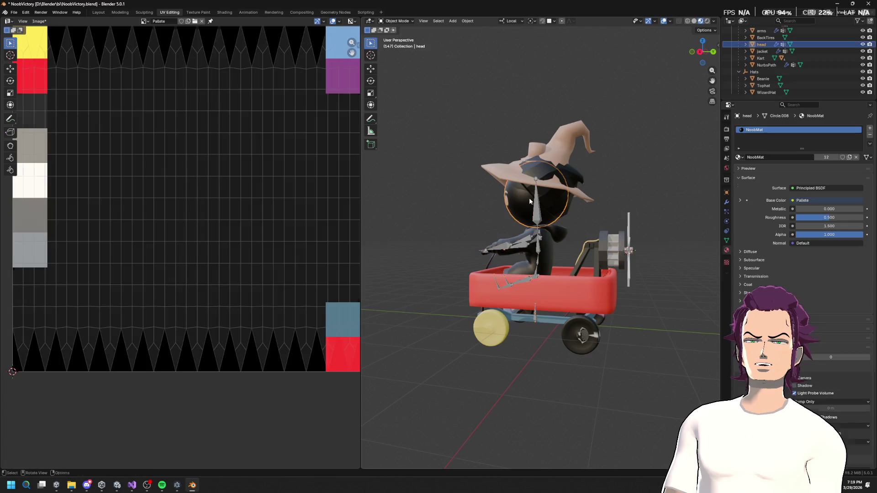
pyautogui.click(571, 187)
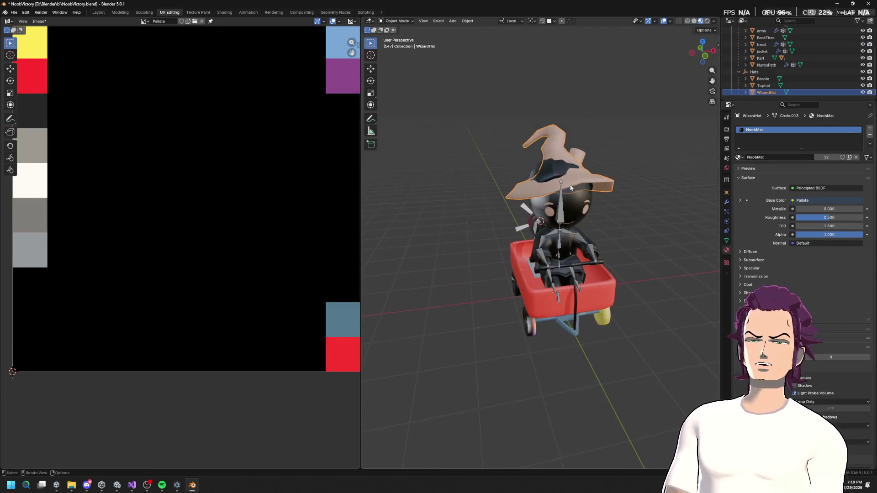
pyautogui.click(577, 204)
pyautogui.scroll(3, 581, 210)
pyautogui.moveTo(587, 224)
pyautogui.mouseDown()
pyautogui.moveTo(601, 260)
pyautogui.moveTo(586, 280)
pyautogui.moveTo(565, 276)
pyautogui.moveTo(599, 327)
pyautogui.moveTo(511, 279)
pyautogui.moveTo(576, 245)
pyautogui.moveTo(594, 165)
pyautogui.mouseUp()
pyautogui.click(597, 256)
pyautogui.scroll(4, 612, 263)
pyautogui.click(511, 278)
pyautogui.click(595, 161)
pyautogui.click(663, 146)
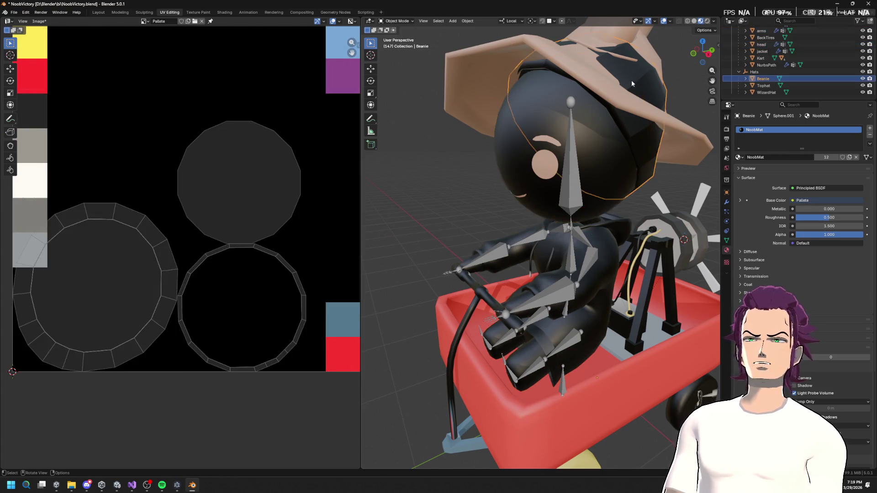
pyautogui.scroll(-5, 630, 76)
# Widen the UV Editor area and recentre its palette view.
pyautogui.moveTo(591, 157); pyautogui.dragTo(556, 157)
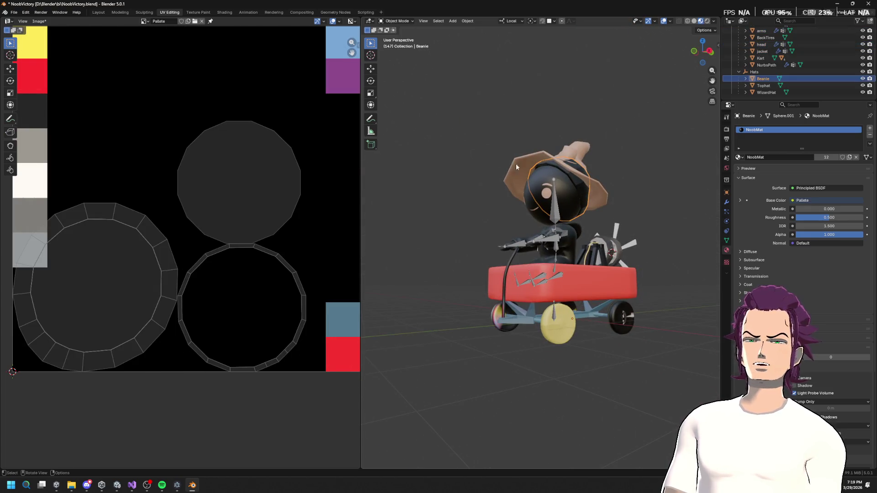
pyautogui.moveTo(520, 197); pyautogui.dragTo(541, 233)
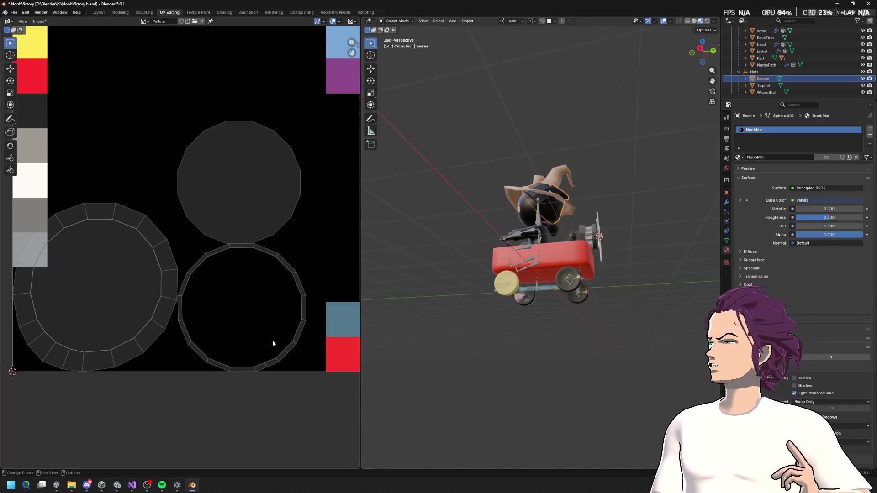
pyautogui.scroll(6, 524, 257)
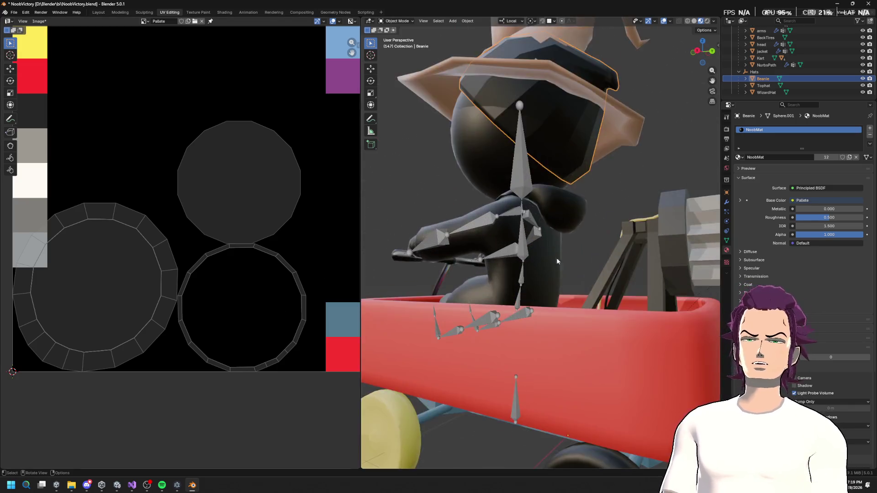
pyautogui.scroll(-4, 561, 259)
pyautogui.scroll(3, 558, 324)
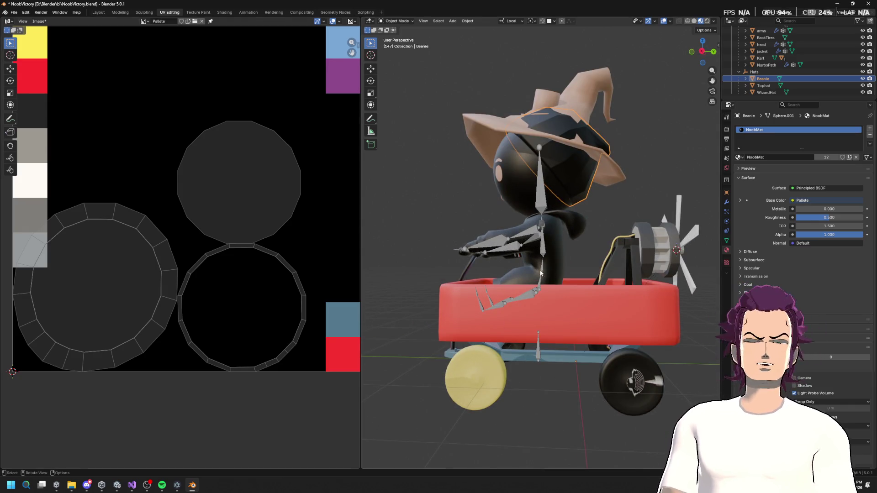
pyautogui.scroll(-5, 405, 247)
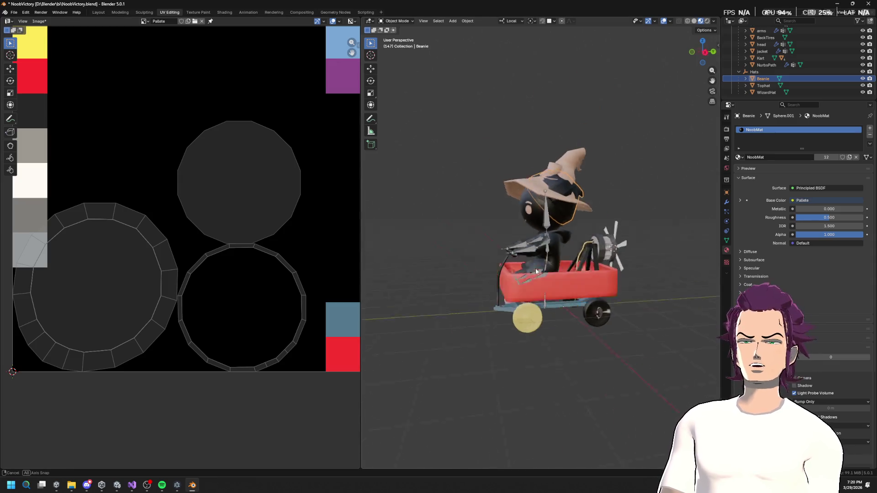
pyautogui.moveTo(405, 248); pyautogui.dragTo(434, 256)
pyautogui.scroll(6, 434, 256)
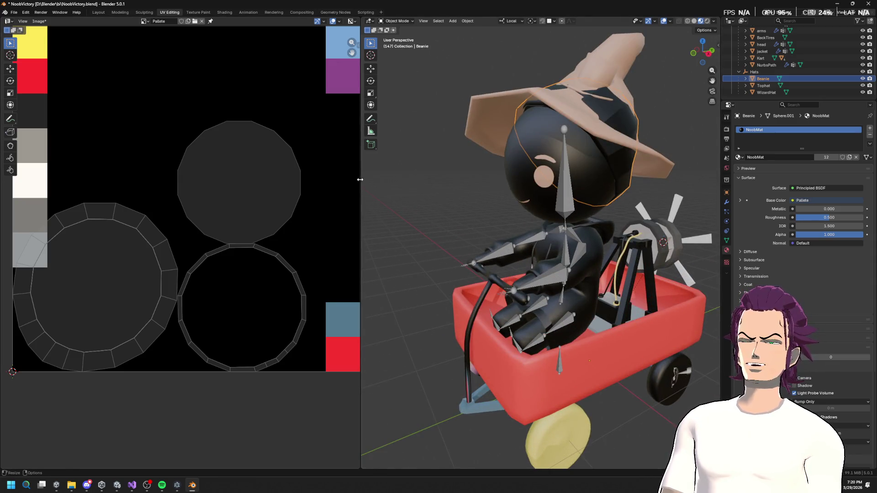
pyautogui.moveTo(360, 179); pyautogui.dragTo(394, 179)
pyautogui.scroll(-4, 470, 207)
pyautogui.scroll(1, 300, 178)
pyautogui.moveTo(319, 196); pyautogui.dragTo(327, 196)
pyautogui.scroll(5, 566, 231)
# Orbit in to the character's torso, select the jacket and enter Edit Mode.
pyautogui.moveTo(654, 244)
pyautogui.mouseDown()
pyautogui.moveTo(585, 214)
pyautogui.moveTo(606, 213)
pyautogui.mouseUp()
pyautogui.scroll(-5, 606, 212)
pyautogui.scroll(2, 599, 238)
pyautogui.moveTo(598, 245); pyautogui.dragTo(583, 274)
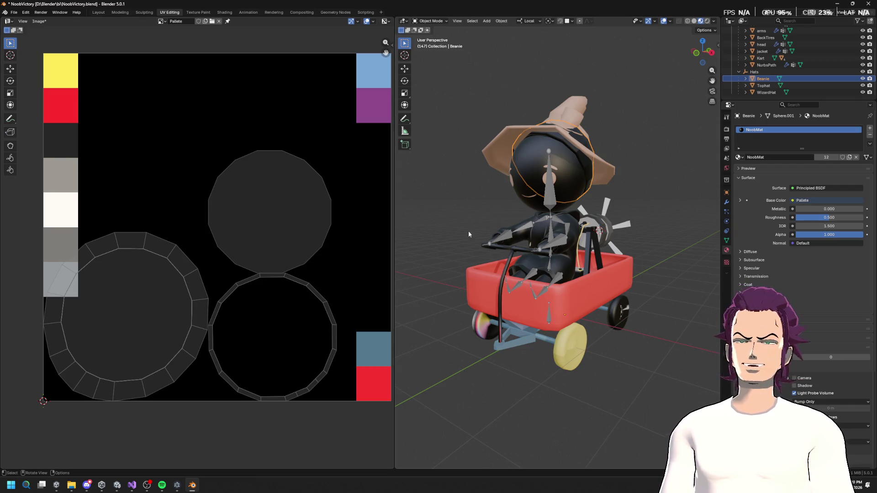
pyautogui.moveTo(525, 213)
pyautogui.mouseDown()
pyautogui.moveTo(493, 212)
pyautogui.moveTo(564, 215)
pyautogui.mouseUp()
pyautogui.scroll(5, 527, 218)
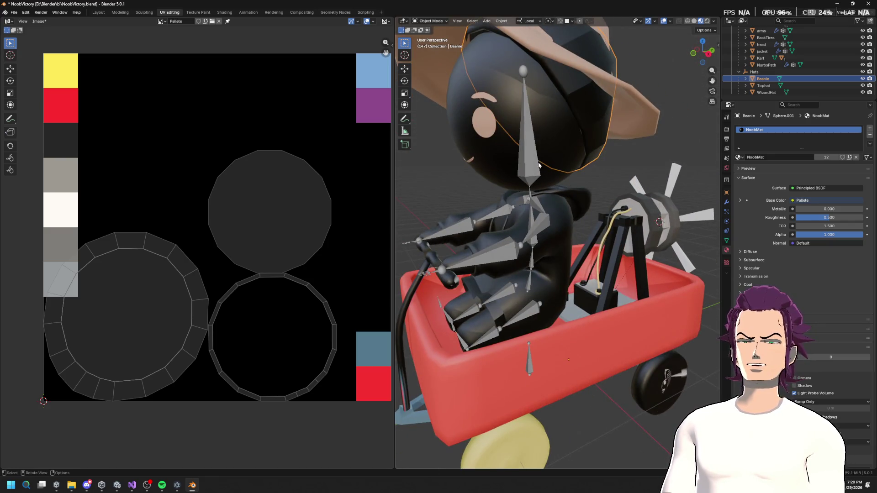
pyautogui.moveTo(541, 164)
pyautogui.mouseDown()
pyautogui.moveTo(580, 221)
pyautogui.moveTo(538, 243)
pyautogui.moveTo(553, 236)
pyautogui.moveTo(515, 228)
pyautogui.moveTo(555, 247)
pyautogui.mouseUp()
pyautogui.click(537, 242)
pyautogui.scroll(3, 551, 226)
pyautogui.press('Tab')
# Select the linked jacket mesh, then shrink its UVs onto the light blue palette swatch.
pyautogui.click(564, 233)
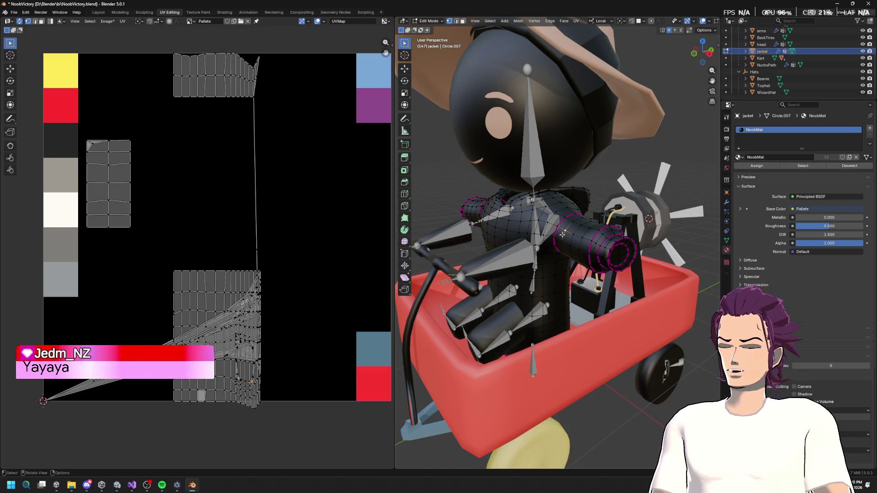
pyautogui.hotkey('ctrl', 'l')
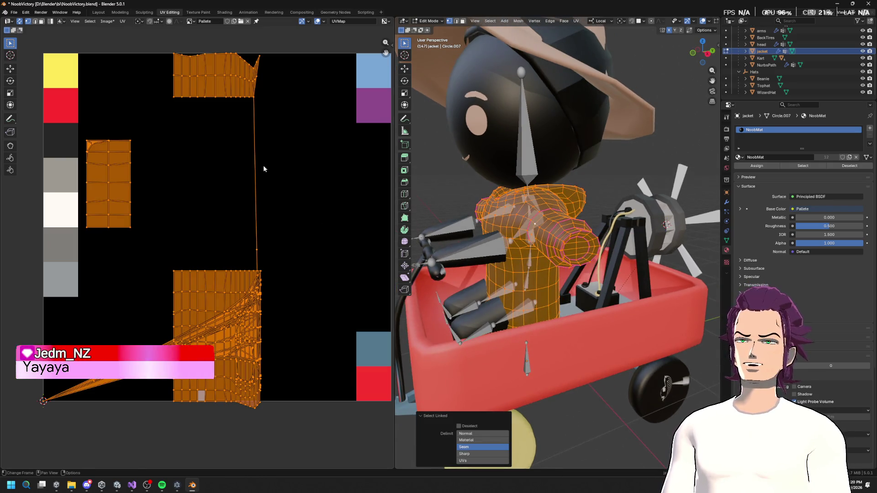
pyautogui.press('s')
pyautogui.click(162, 229)
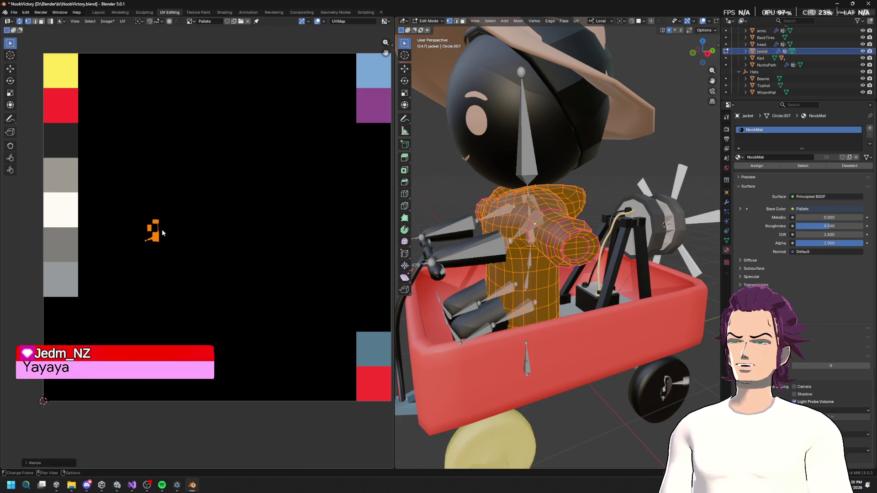
pyautogui.scroll(1, 217, 204)
pyautogui.press('s')
pyautogui.press('g')
pyautogui.click(14, 59)
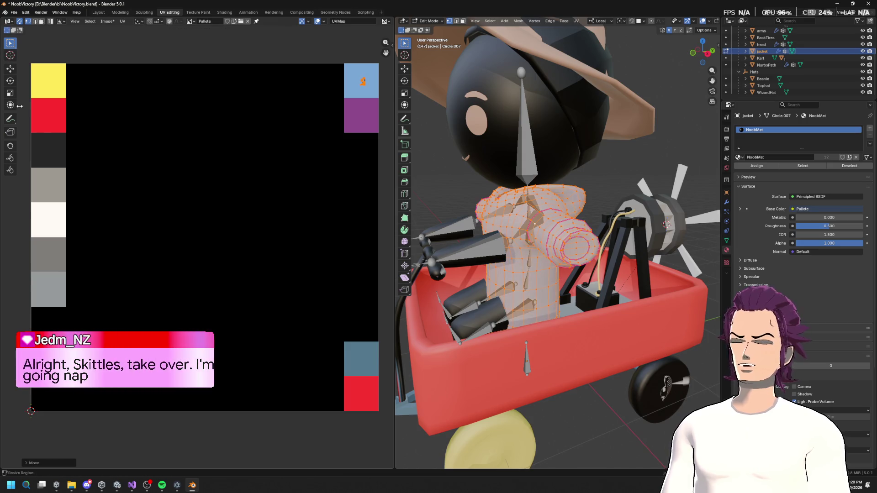
# Review the pale blue jacket from a higher front view, deselect it, and switch to the arms mesh.
pyautogui.moveTo(292, 216)
pyautogui.mouseDown()
pyautogui.moveTo(366, 215)
pyautogui.moveTo(293, 202)
pyautogui.mouseUp()
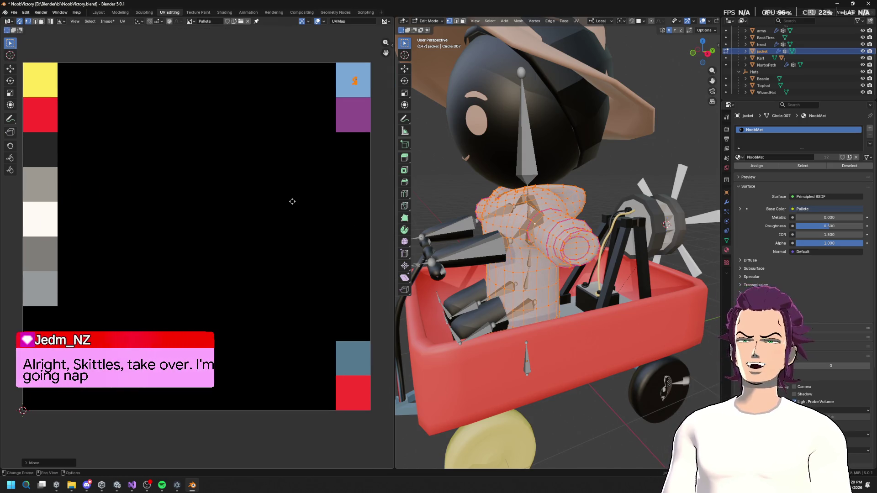
pyautogui.moveTo(421, 205)
pyautogui.mouseDown()
pyautogui.moveTo(558, 180)
pyautogui.moveTo(538, 297)
pyautogui.moveTo(523, 289)
pyautogui.mouseUp()
pyautogui.hotkey('alt', 'a')
pyautogui.scroll(-3, 557, 180)
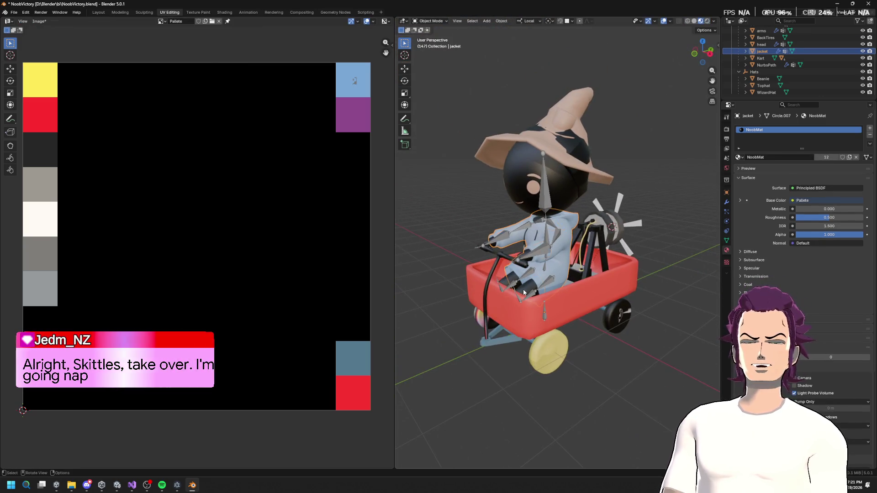
pyautogui.hotkey('alt', 'q')
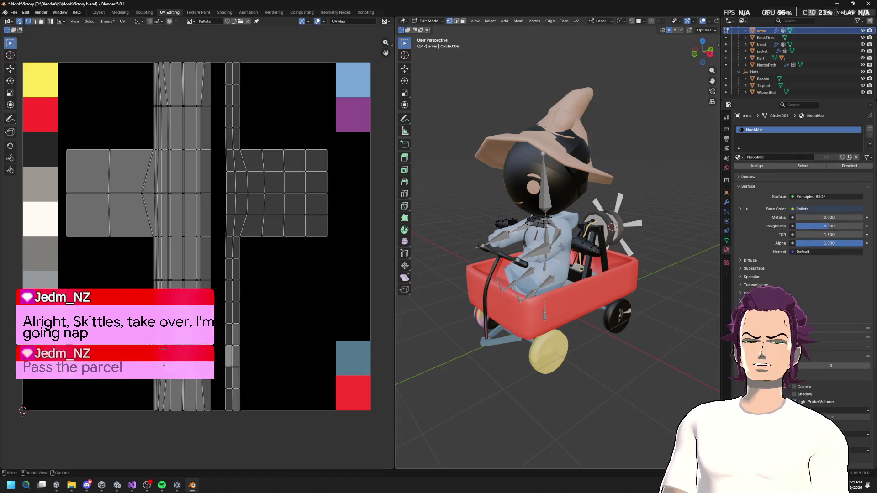
# Shrink the arms' UVs to a dot and place them on the white palette swatch.
pyautogui.press('a')
pyautogui.scroll(-2, 285, 219)
pyautogui.press('s')
pyautogui.click(210, 231)
pyautogui.press('s')
pyautogui.click(229, 208)
pyautogui.press('g')
pyautogui.click(132, 201)
pyautogui.press('Tab')
# Select the head, shrink all its UVs and move them onto the white swatch.
pyautogui.scroll(5, 579, 264)
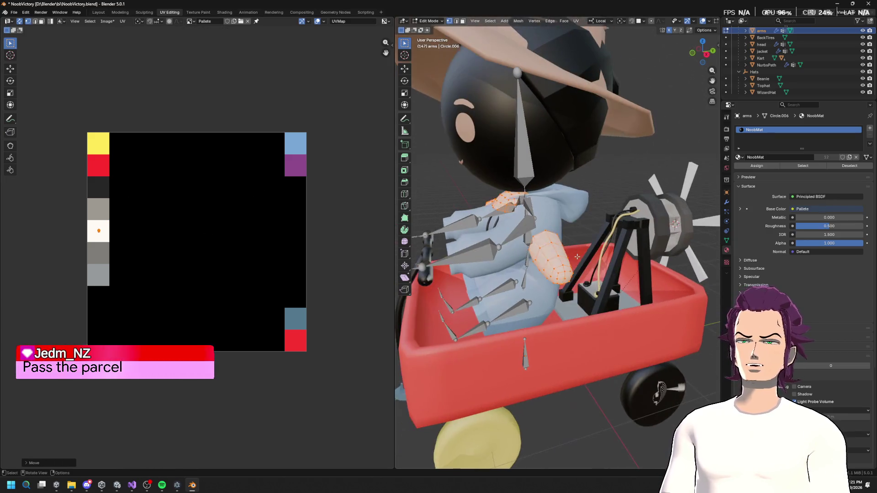
pyautogui.scroll(-3, 579, 264)
pyautogui.click(511, 157)
pyautogui.press('Tab')
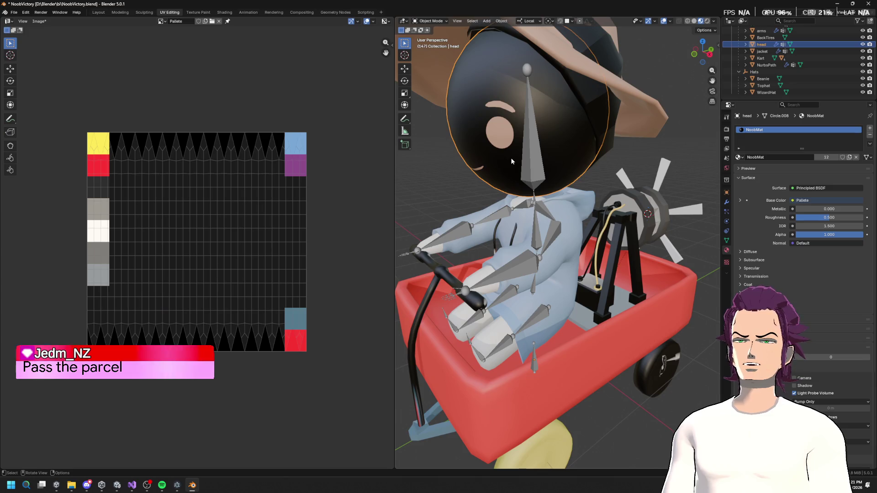
pyautogui.press('a')
pyautogui.press('s')
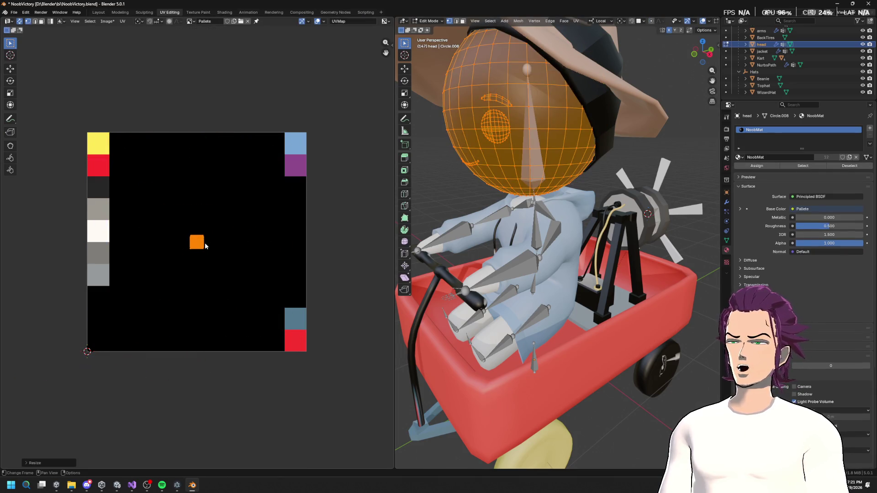
pyautogui.click(232, 218)
pyautogui.press('g')
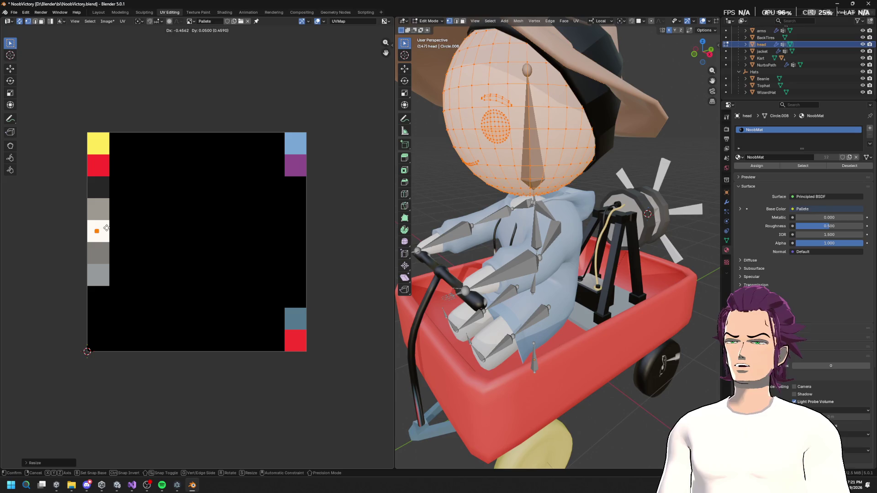
pyautogui.click(133, 208)
# Select the eye faces with L and shrink their UVs onto the dark swatch.
pyautogui.moveTo(512, 215); pyautogui.dragTo(529, 197)
pyautogui.hotkey('alt', 'a')
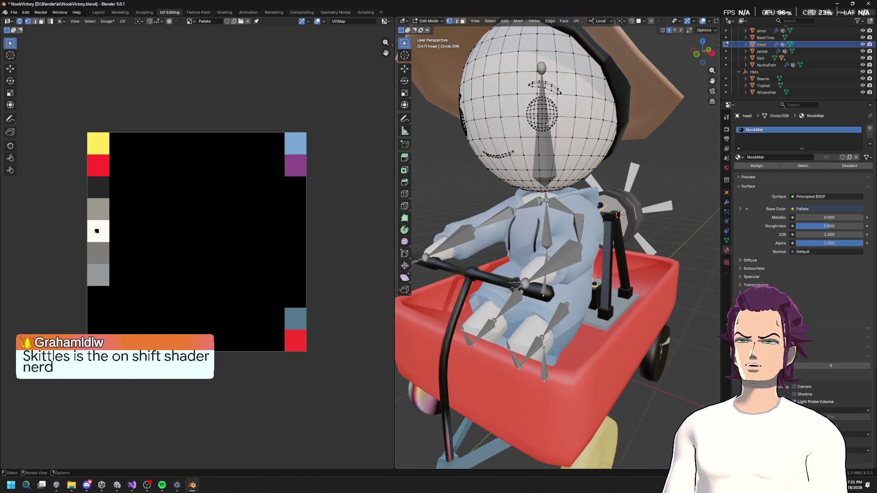
pyautogui.press('l')
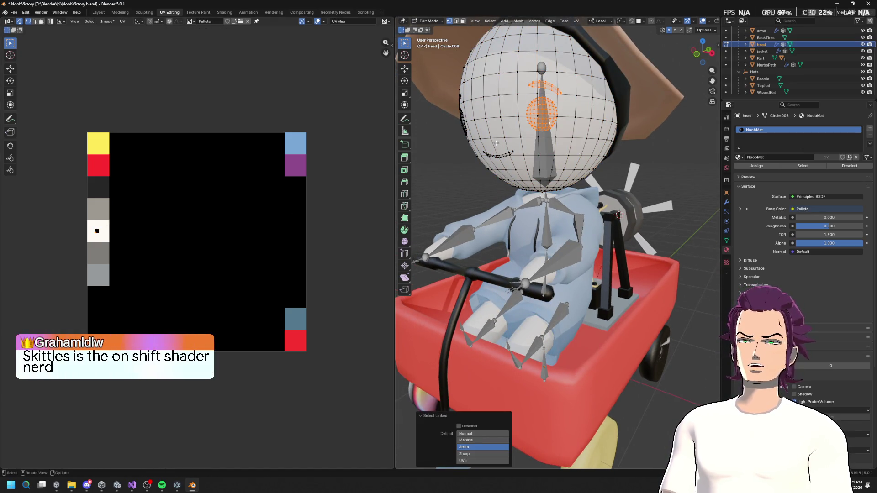
pyautogui.moveTo(504, 155); pyautogui.dragTo(570, 87)
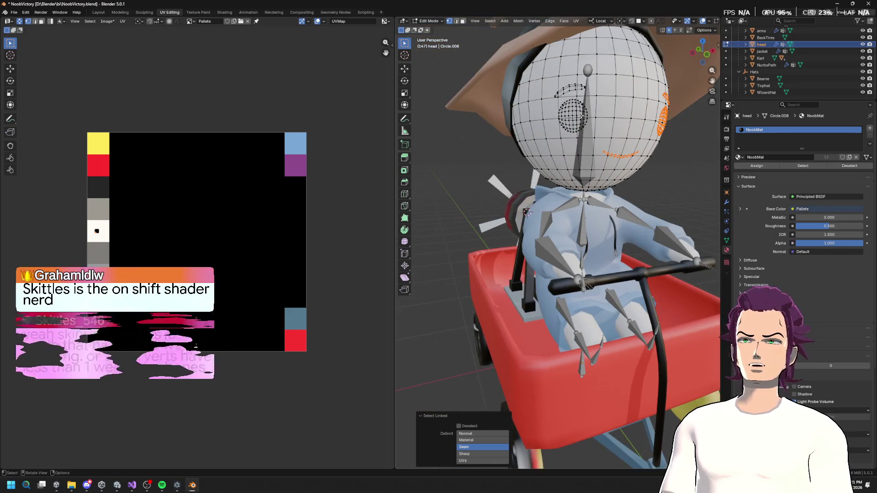
pyautogui.press('s')
pyautogui.click(117, 221)
pyautogui.press('g')
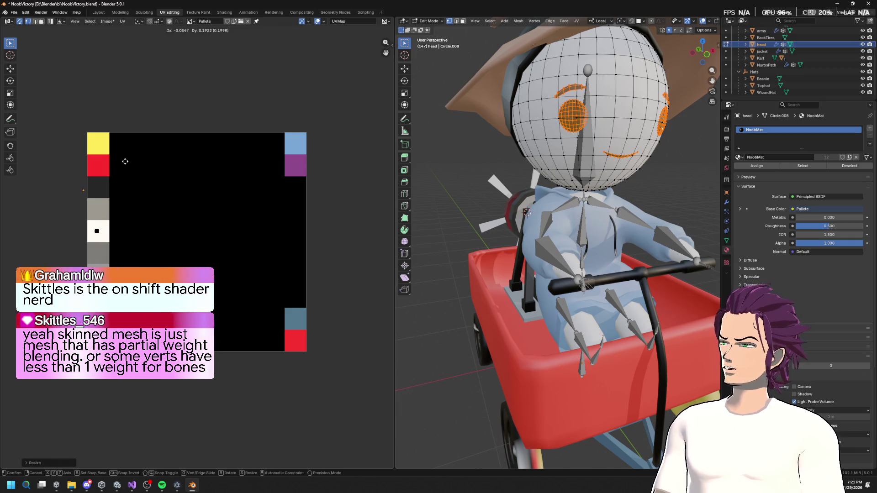
pyautogui.click(122, 178)
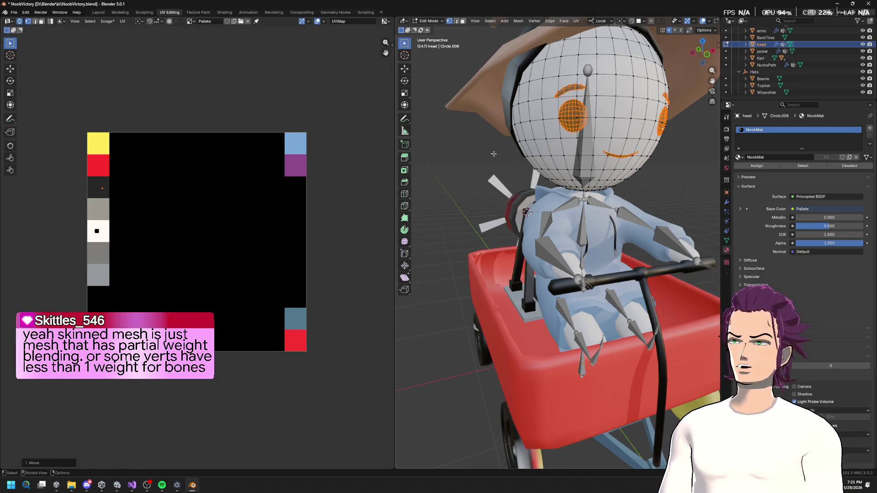
pyautogui.press('KP_Decimal')
pyautogui.hotkey('ctrl', 'z')
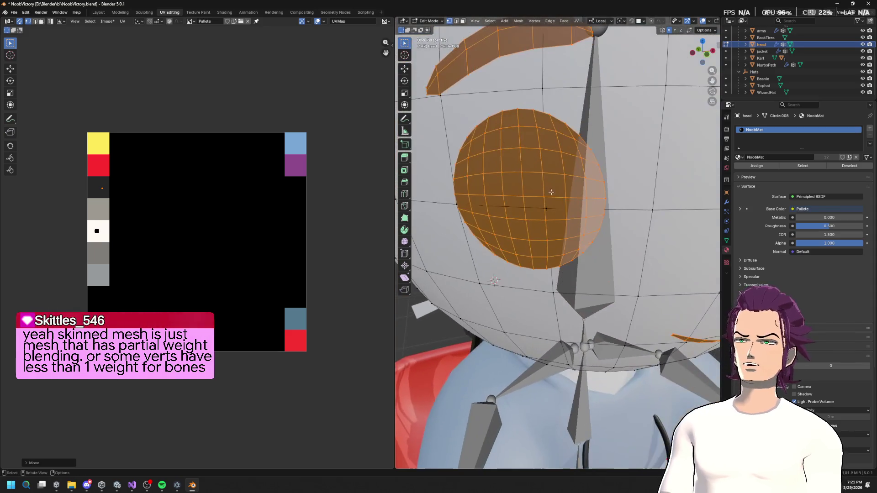
# Mark the eyebrow's edge loop as a UV seam.
pyautogui.hotkey('alt', 'a')
pyautogui.press('KP_8')
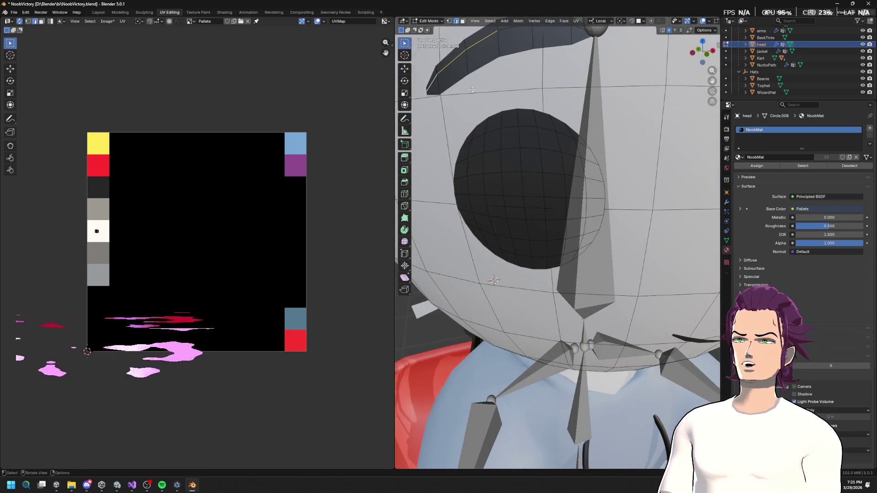
pyautogui.press('KP_8')
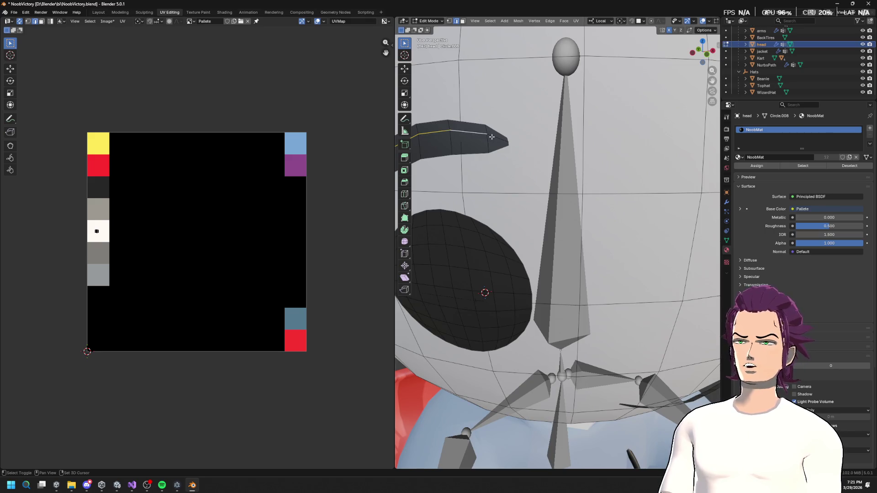
pyautogui.press('KP_4')
pyautogui.press('KP_4')
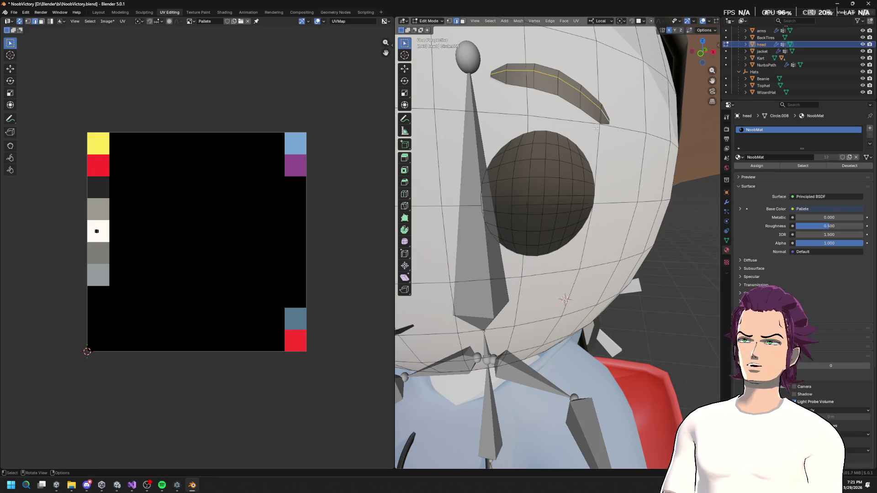
pyautogui.rightClick(543, 112)
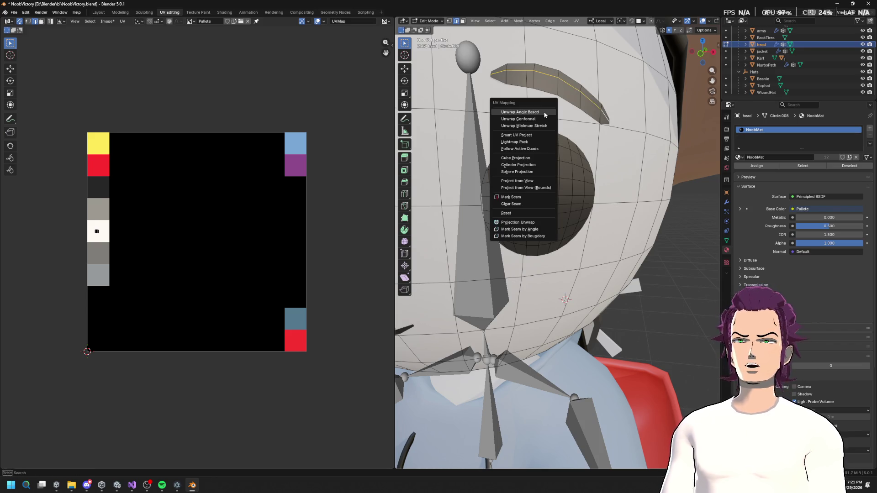
pyautogui.click(514, 197)
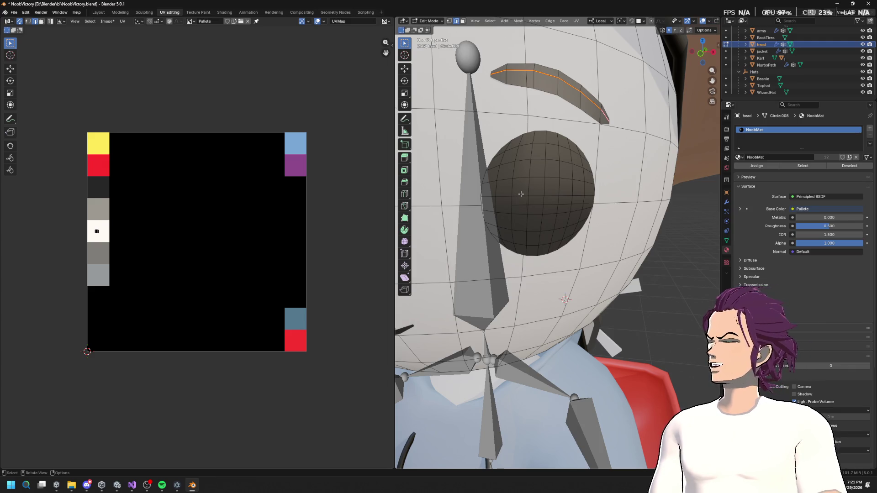
# Select the eyebrow face strip and unwrap it Angle Based.
pyautogui.scroll(-5, 534, 194)
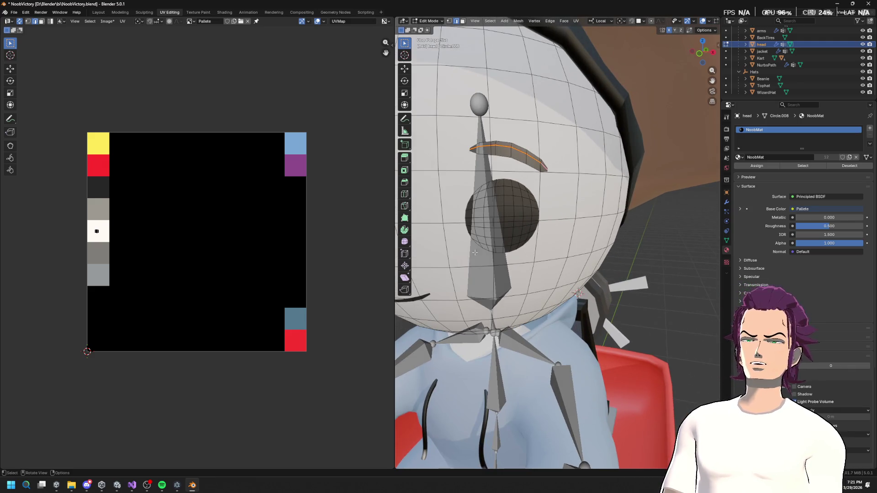
pyautogui.scroll(3, 538, 177)
pyautogui.press('3')
pyautogui.click(582, 135)
pyautogui.moveTo(583, 135)
pyautogui.mouseDown()
pyautogui.moveTo(539, 106)
pyautogui.moveTo(471, 108)
pyautogui.mouseUp()
pyautogui.scroll(-5, 471, 108)
pyautogui.scroll(-2, 489, 165)
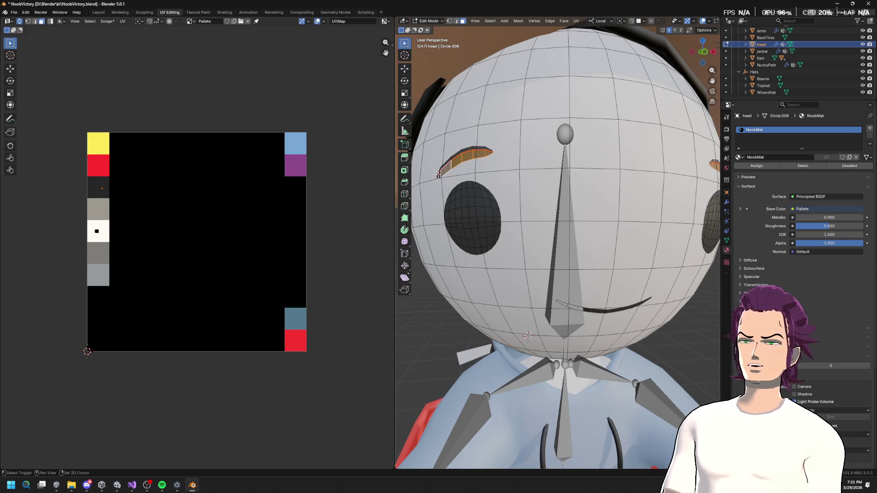
pyautogui.press('u')
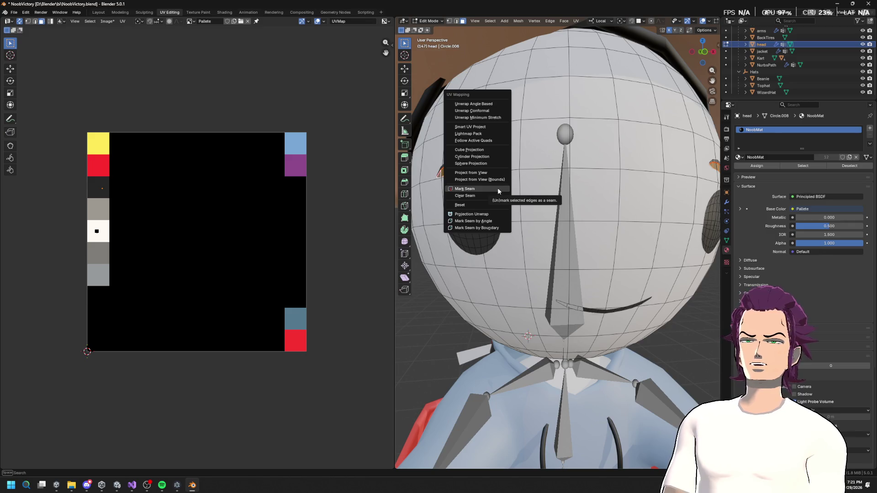
pyautogui.click(493, 104)
# Shrink the brow UV island onto the grey swatch and return to Object Mode.
pyautogui.press('s')
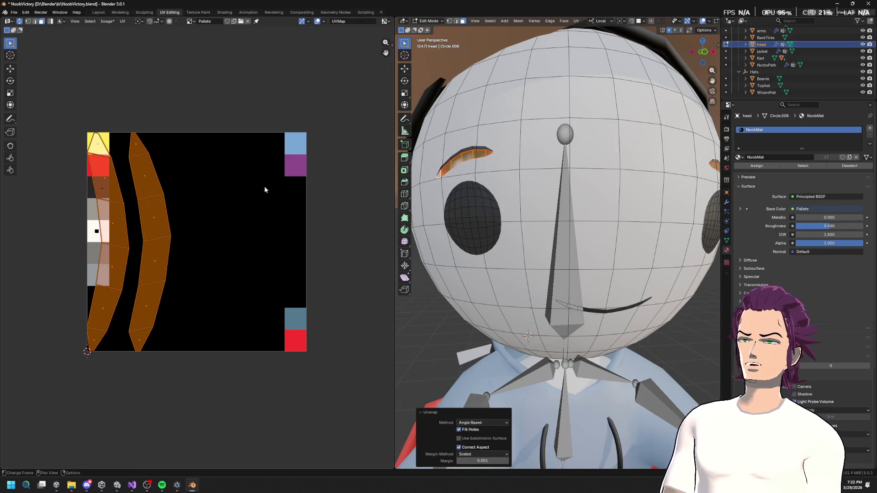
pyautogui.click(147, 229)
pyautogui.press('g')
pyautogui.click(153, 177)
pyautogui.press('s')
pyautogui.click(128, 194)
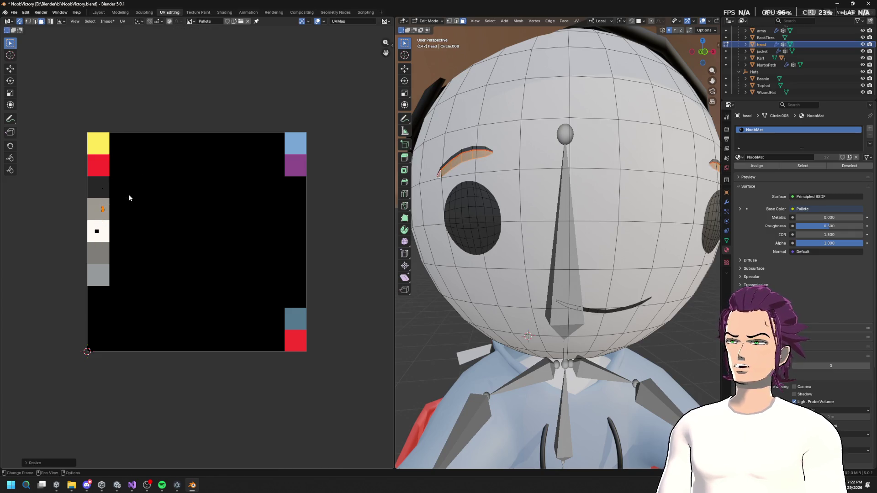
pyautogui.press('Tab')
pyautogui.scroll(-5, 599, 172)
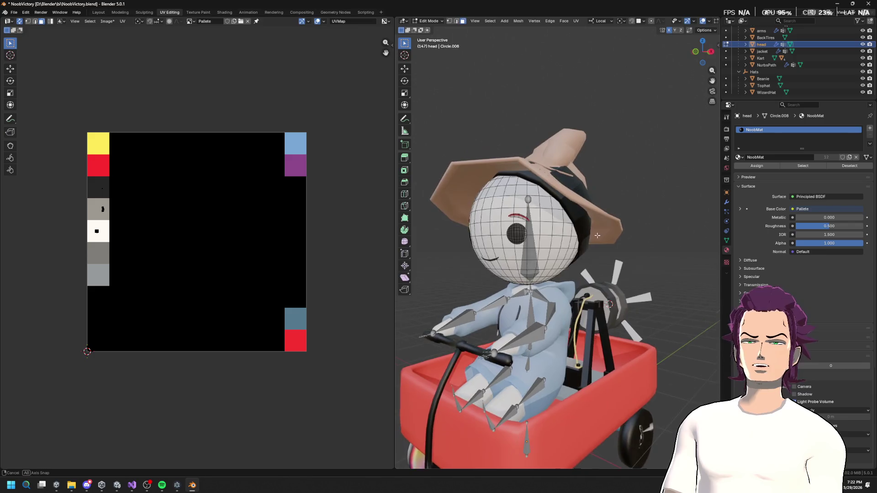
pyautogui.press('KP_Decimal')
pyautogui.moveTo(651, 234)
pyautogui.mouseDown()
pyautogui.moveTo(651, 215)
pyautogui.moveTo(596, 220)
pyautogui.mouseUp()
# Select the WizardHat, enter Edit Mode and unwrap it Conformal.
pyautogui.scroll(2, 612, 220)
pyautogui.click(632, 221)
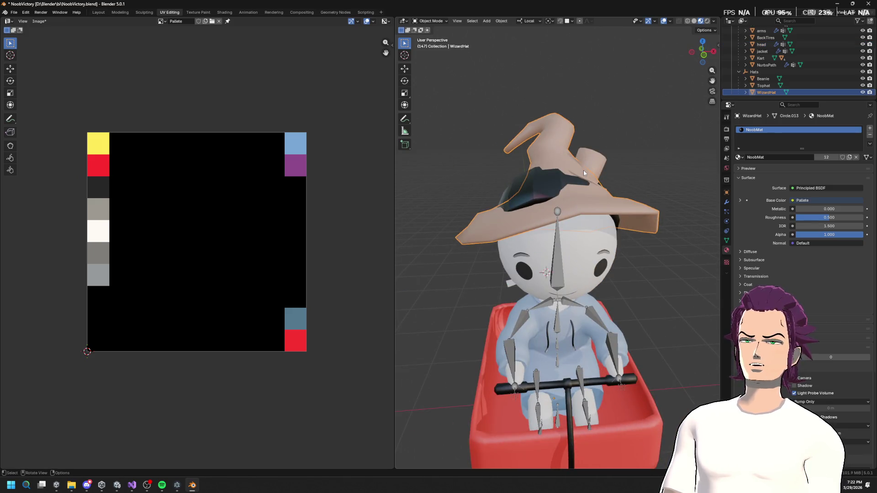
pyautogui.press('Tab')
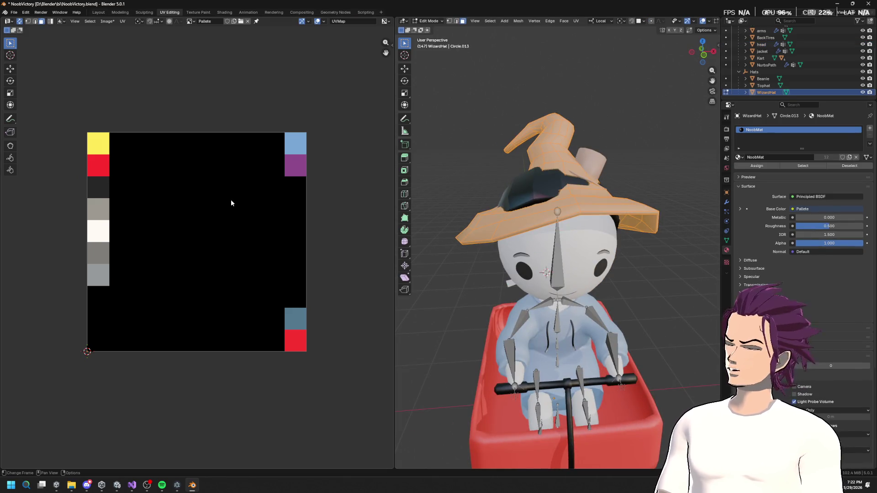
pyautogui.press('u')
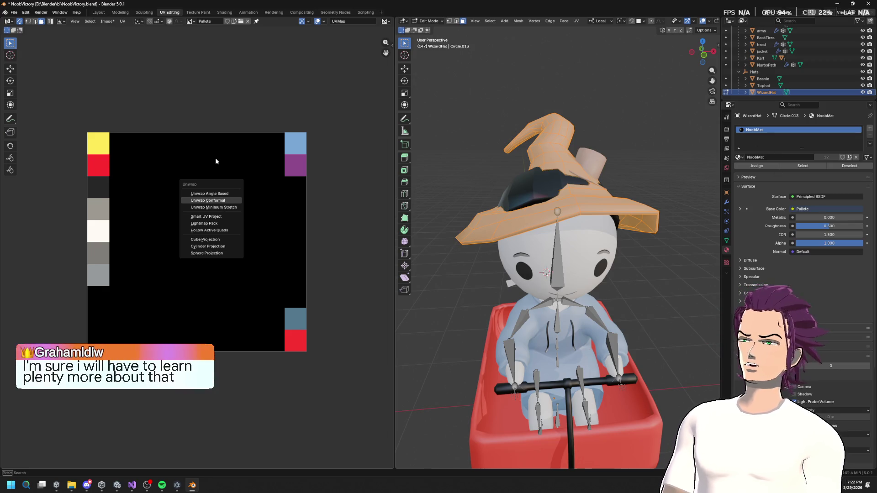
pyautogui.click(217, 200)
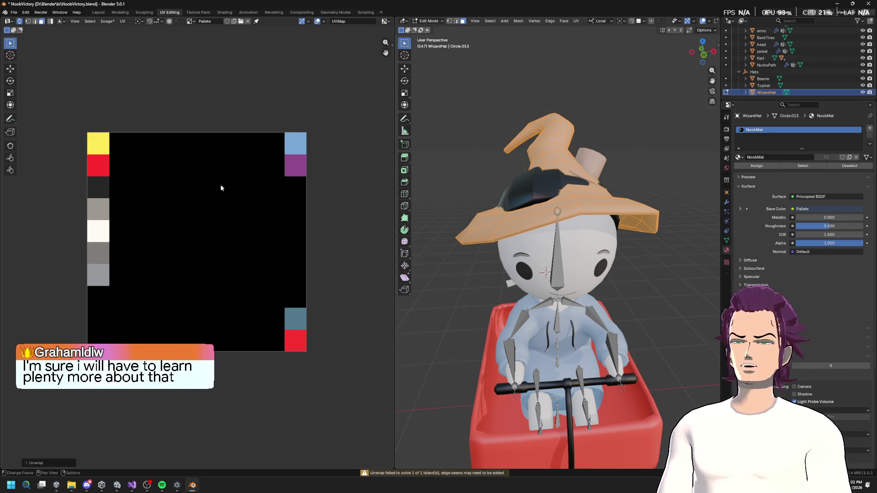
# Unwrap the wizard hat again using Angle Based.
pyautogui.scroll(2, 606, 215)
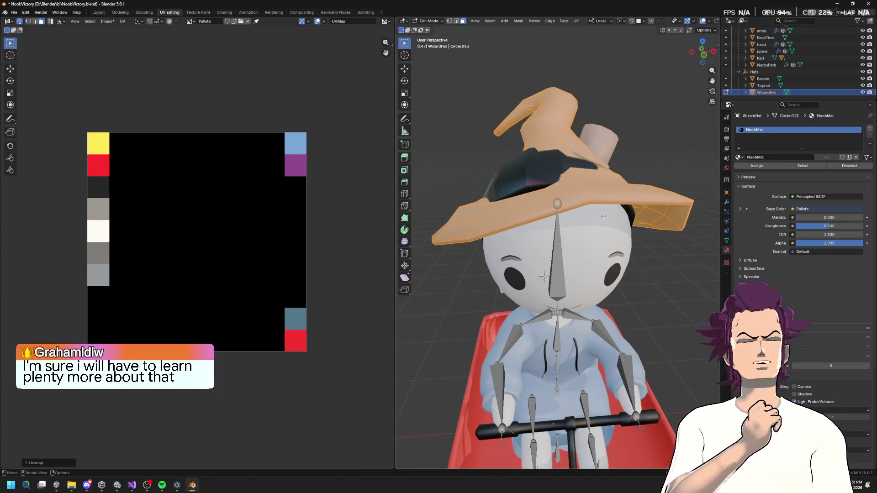
pyautogui.moveTo(603, 216)
pyautogui.mouseDown()
pyautogui.moveTo(592, 231)
pyautogui.moveTo(604, 222)
pyautogui.mouseUp()
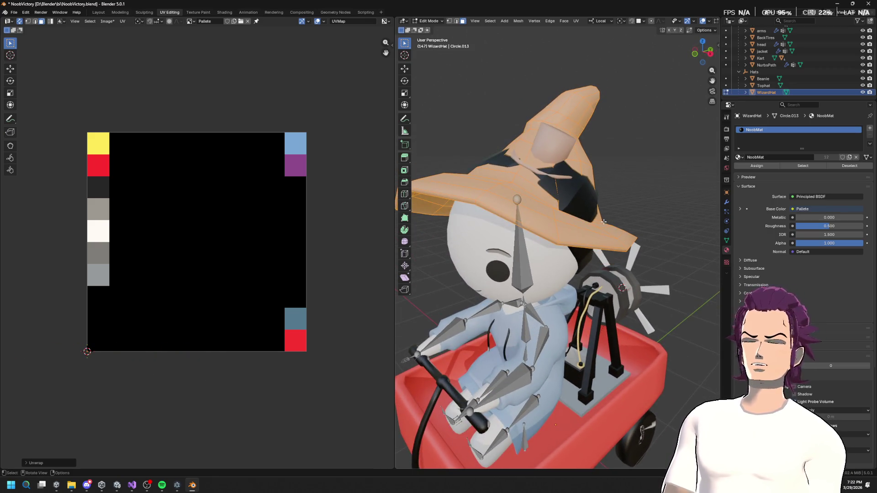
pyautogui.press('u')
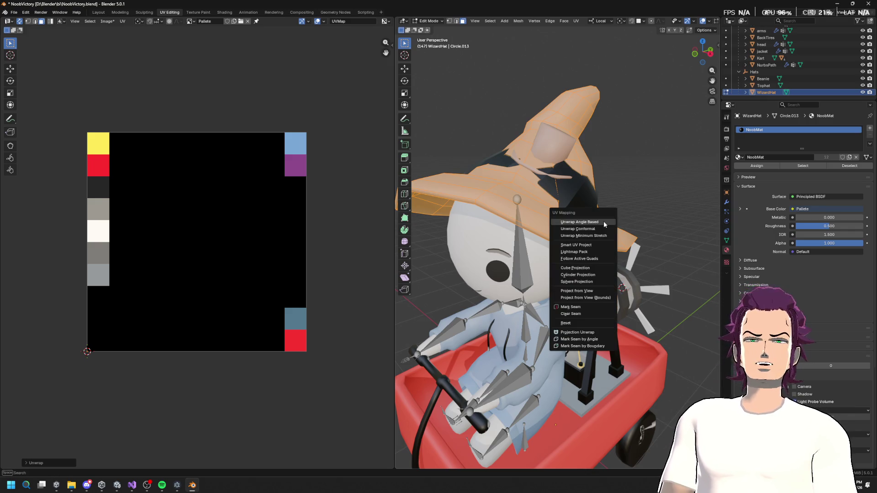
pyautogui.click(604, 221)
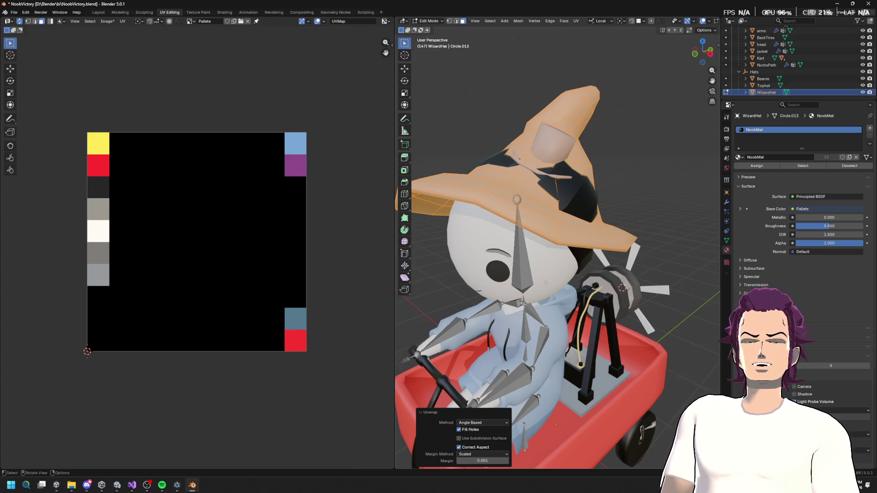
pyautogui.scroll(10, 546, 283)
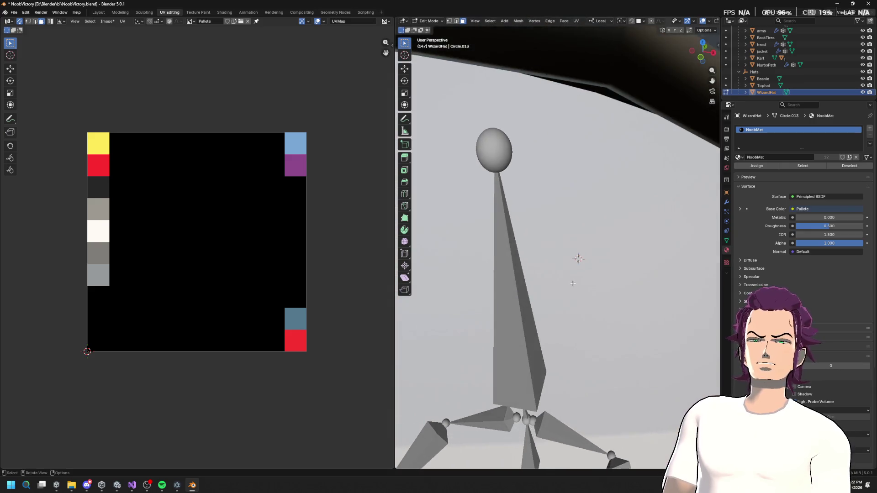
pyautogui.scroll(-5, 576, 256)
# Select the brim's front edge loop, then a single brim face.
pyautogui.moveTo(576, 253); pyautogui.dragTo(549, 195)
pyautogui.keyDown('alt'); pyautogui.click(506, 156); pyautogui.keyUp('alt')
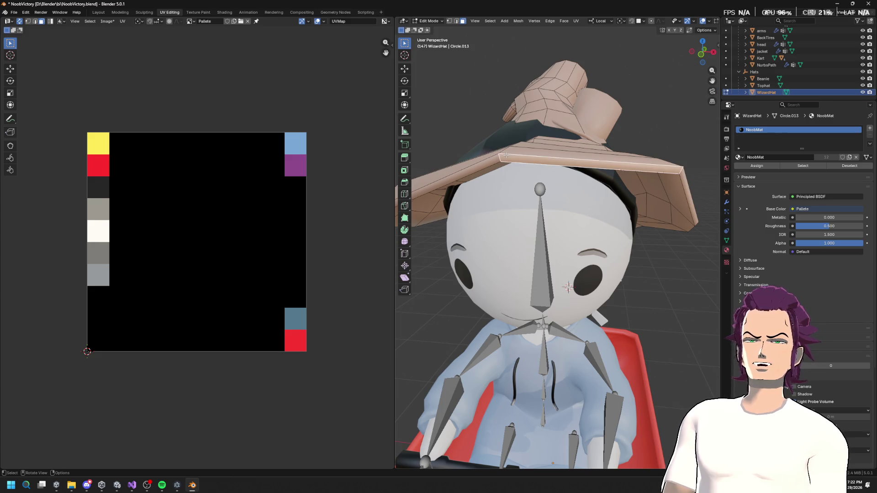
pyautogui.scroll(2, 520, 156)
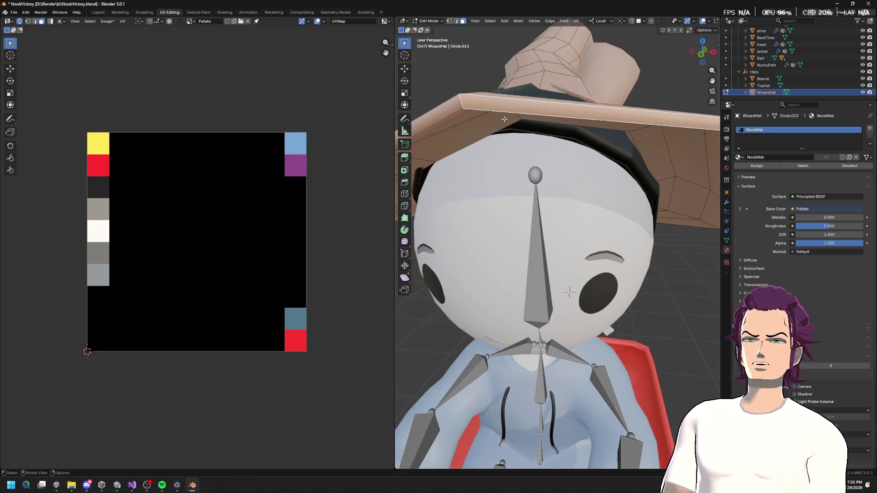
pyautogui.scroll(4, 508, 117)
pyautogui.scroll(-5, 508, 117)
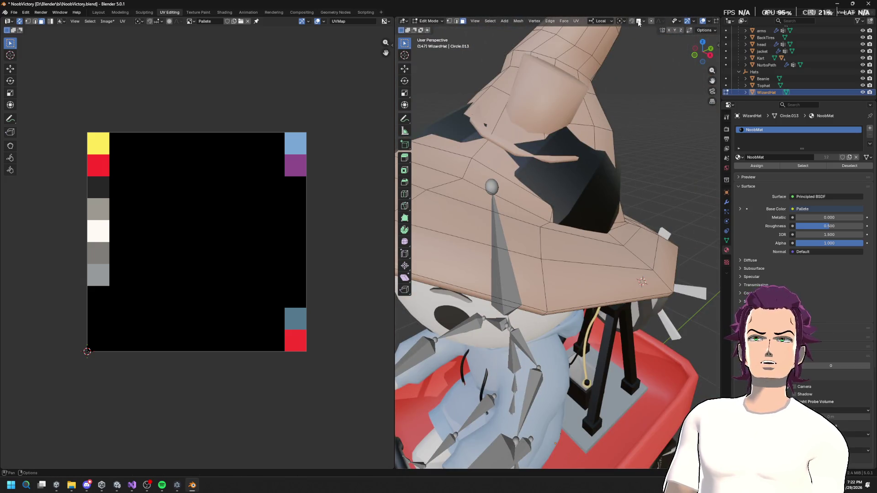
pyautogui.click(602, 21)
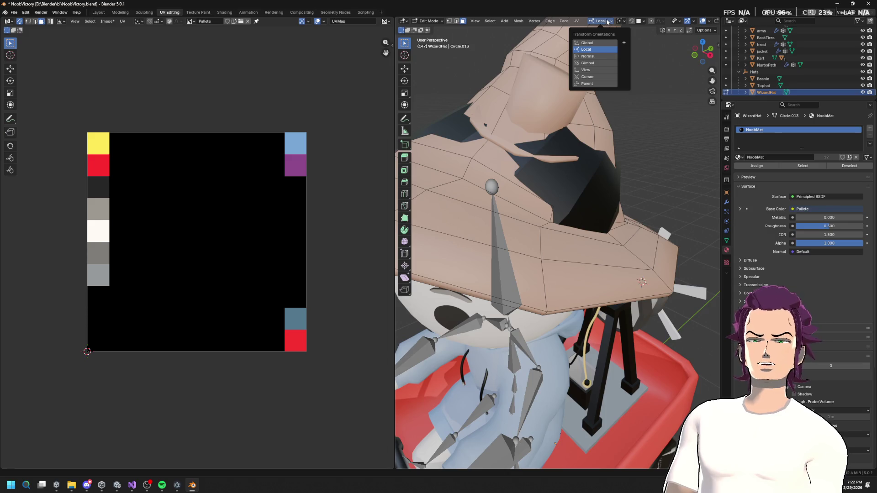
pyautogui.scroll(-3, 570, 212)
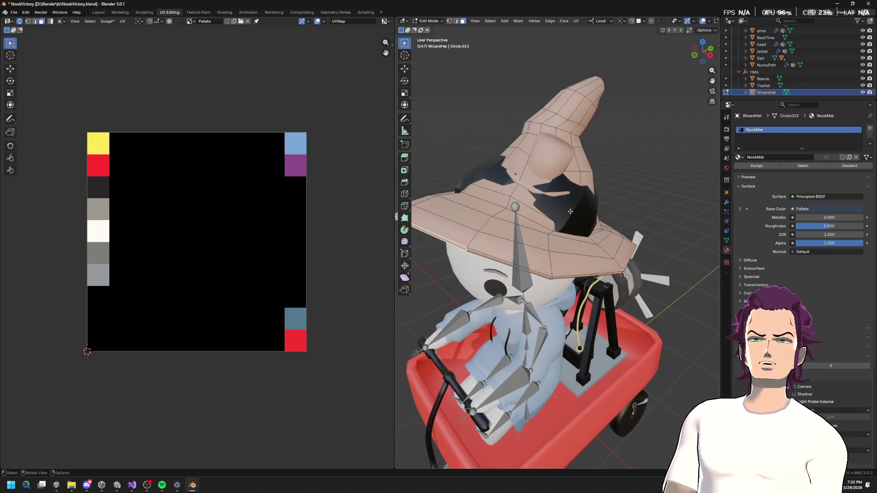
pyautogui.click(532, 254)
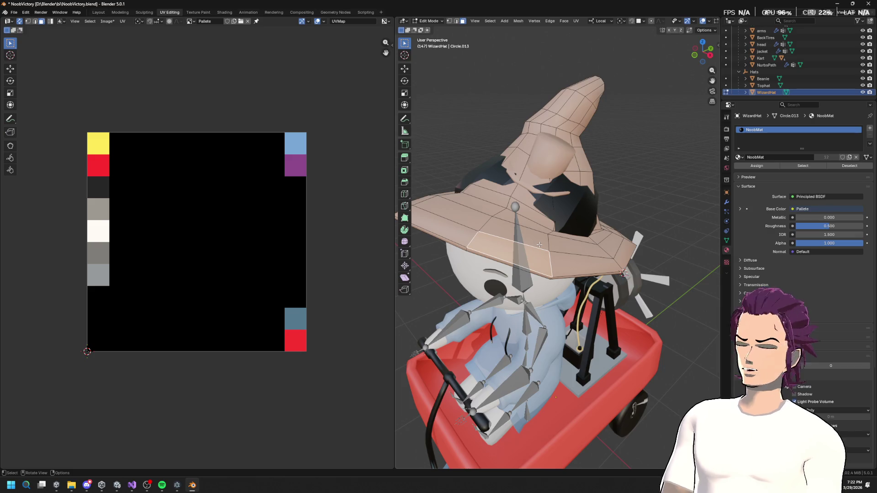
# Try Select Linked on the brim face with a Material delimit, then return to Object Mode.
pyautogui.hotkey('ctrl', 'l')
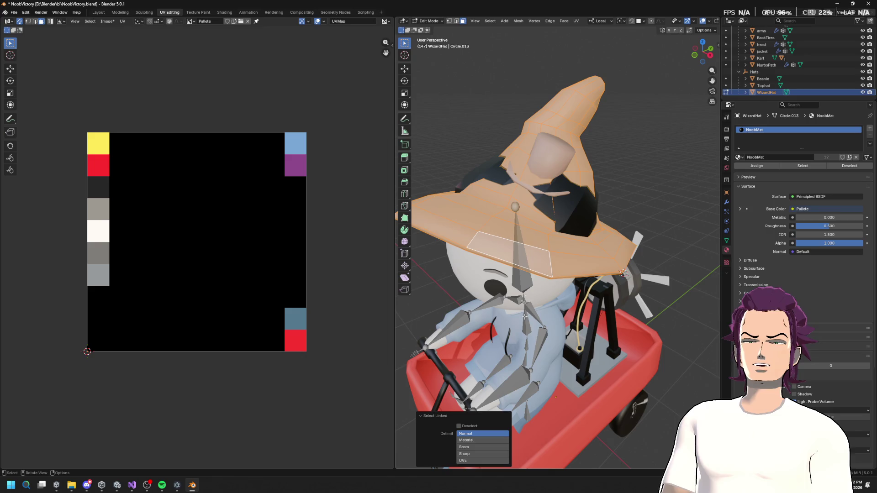
pyautogui.keyDown('alt'); pyautogui.click(574, 238); pyautogui.keyUp('alt')
pyautogui.hotkey('ctrl', 'l')
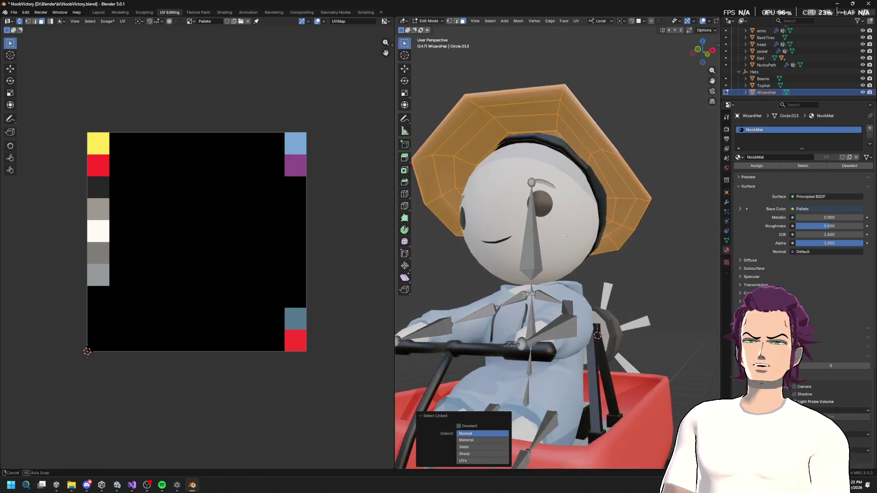
pyautogui.moveTo(545, 250); pyautogui.dragTo(530, 243)
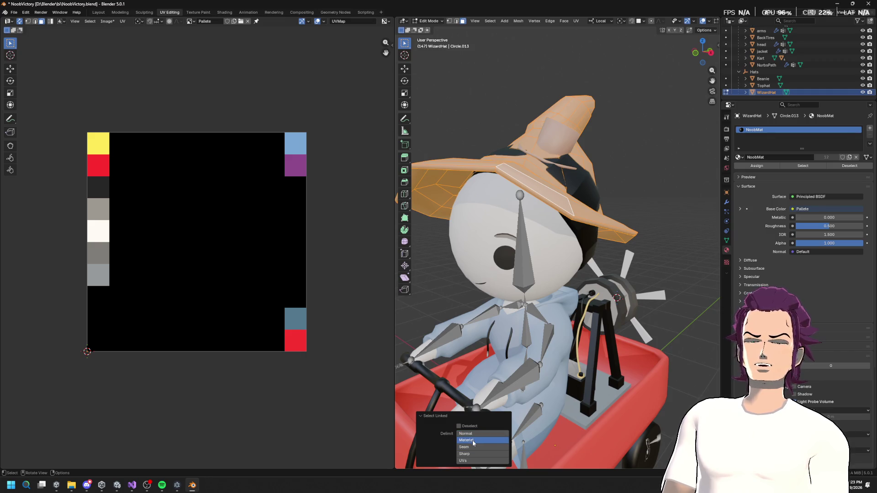
pyautogui.moveTo(559, 276); pyautogui.dragTo(534, 242)
pyautogui.click(534, 242)
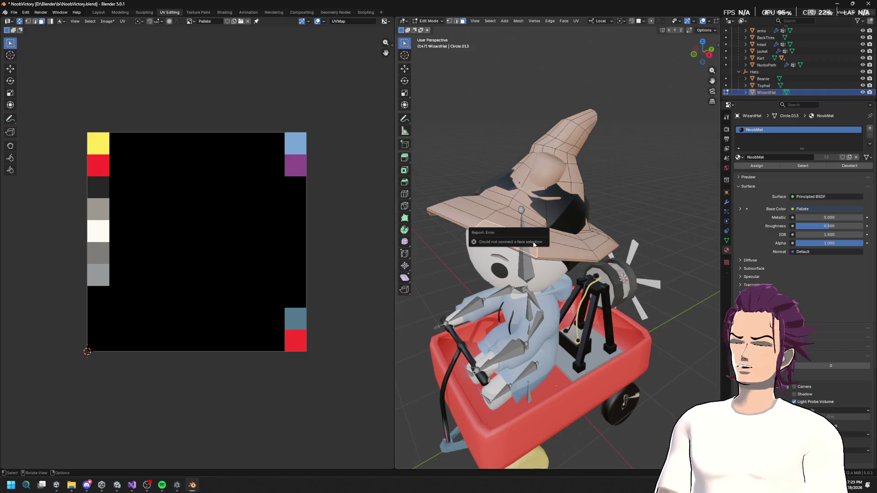
pyautogui.rightClick(513, 220)
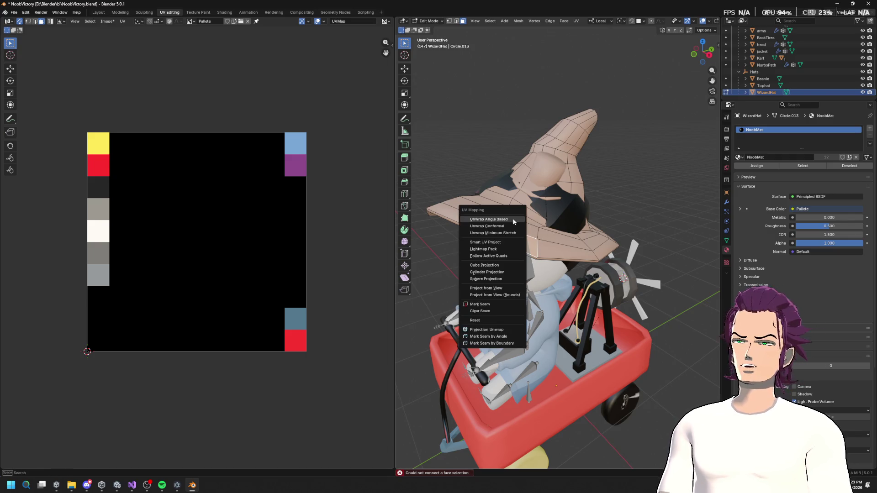
pyautogui.press('l')
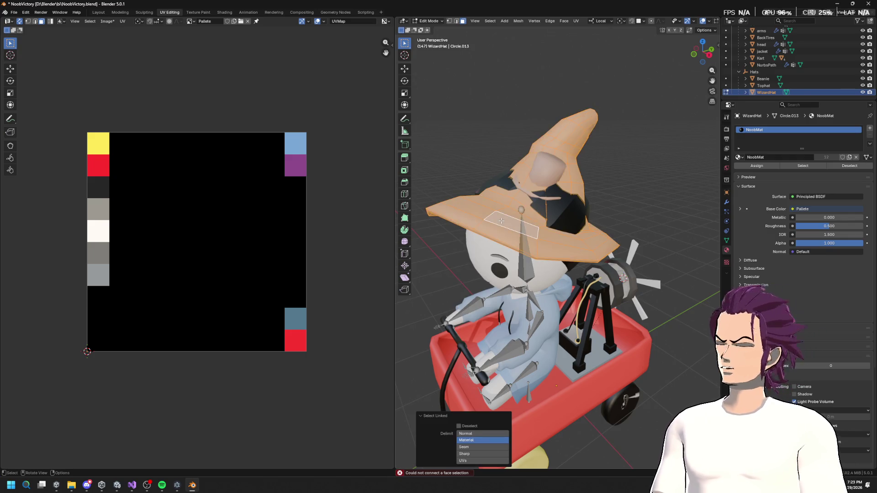
pyautogui.moveTo(510, 240); pyautogui.dragTo(698, 71)
pyautogui.scroll(5, 549, 208)
pyautogui.press('Tab')
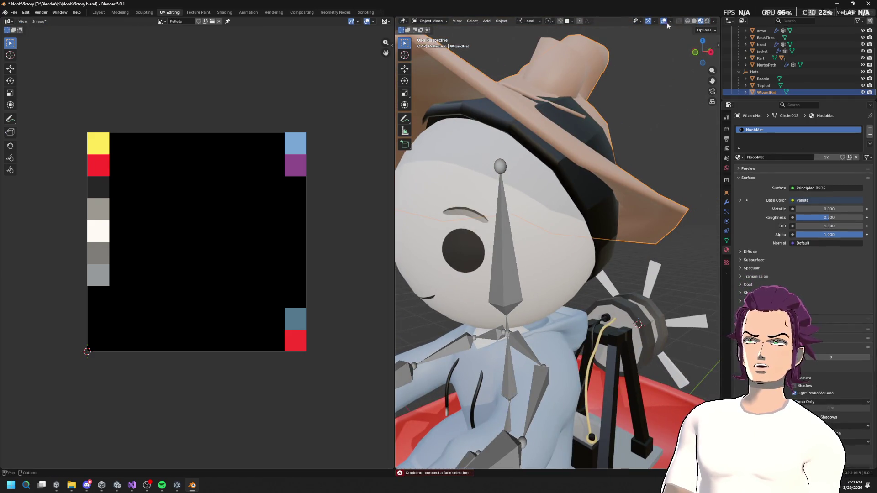
# Switch to see-through wireframe and, in Edit Mode, select the brim loop, then the whole hat.
pyautogui.click(679, 21)
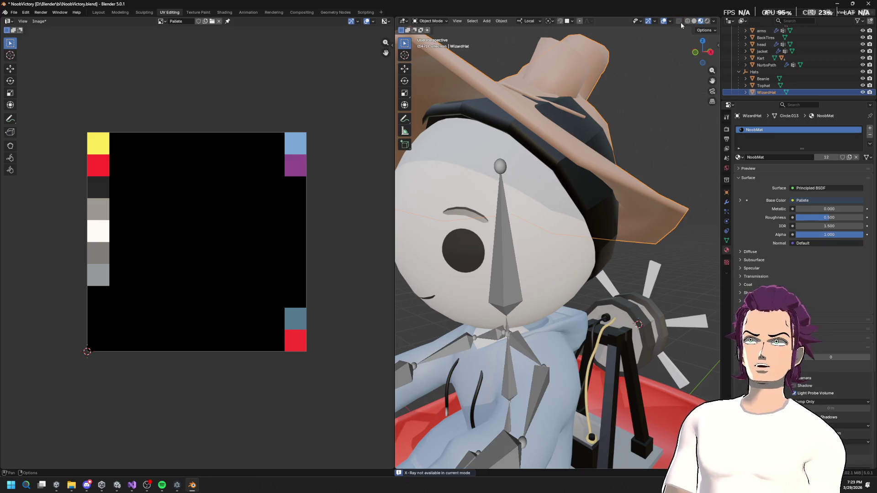
pyautogui.click(687, 21)
pyautogui.moveTo(645, 77)
pyautogui.mouseDown()
pyautogui.moveTo(596, 196)
pyautogui.moveTo(627, 190)
pyautogui.moveTo(607, 196)
pyautogui.moveTo(615, 207)
pyautogui.moveTo(573, 149)
pyautogui.moveTo(504, 140)
pyautogui.moveTo(516, 105)
pyautogui.moveTo(568, 118)
pyautogui.moveTo(580, 135)
pyautogui.moveTo(565, 149)
pyautogui.moveTo(569, 195)
pyautogui.moveTo(556, 211)
pyautogui.moveTo(552, 246)
pyautogui.mouseUp()
pyautogui.press('Tab')
pyautogui.keyDown('alt'); pyautogui.click(550, 300); pyautogui.keyUp('alt')
pyautogui.moveTo(551, 299); pyautogui.dragTo(543, 295)
pyautogui.moveTo(560, 328)
pyautogui.mouseDown()
pyautogui.moveTo(595, 339)
pyautogui.moveTo(595, 283)
pyautogui.moveTo(583, 289)
pyautogui.moveTo(519, 242)
pyautogui.moveTo(534, 251)
pyautogui.moveTo(538, 235)
pyautogui.moveTo(558, 250)
pyautogui.moveTo(632, 270)
pyautogui.moveTo(619, 275)
pyautogui.moveTo(629, 293)
pyautogui.moveTo(649, 284)
pyautogui.moveTo(627, 267)
pyautogui.moveTo(572, 290)
pyautogui.moveTo(591, 280)
pyautogui.moveTo(589, 294)
pyautogui.mouseUp()
pyautogui.keyDown('alt'); pyautogui.click(600, 303); pyautogui.keyUp('alt')
pyautogui.scroll(2, 538, 221)
pyautogui.press('a')
pyautogui.scroll(-2, 602, 239)
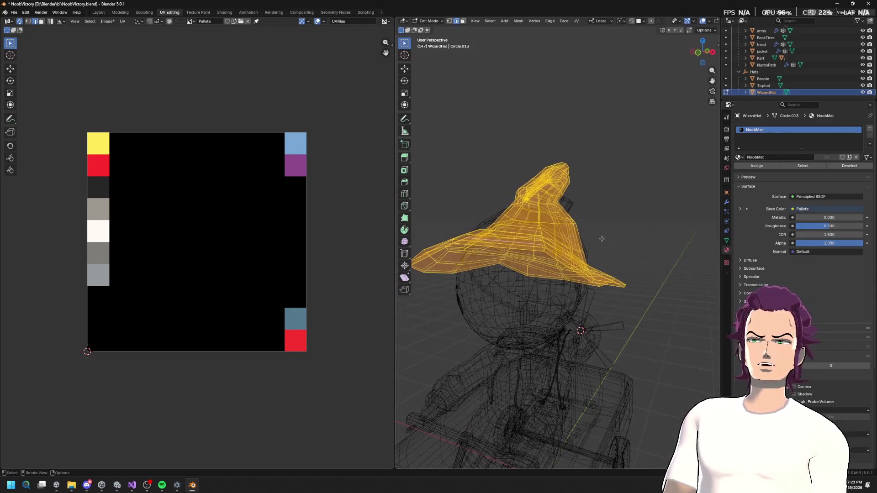
# Enable the Face Orientation overlay, widen the 3D view, and switch to Material Preview.
pyautogui.click(680, 21)
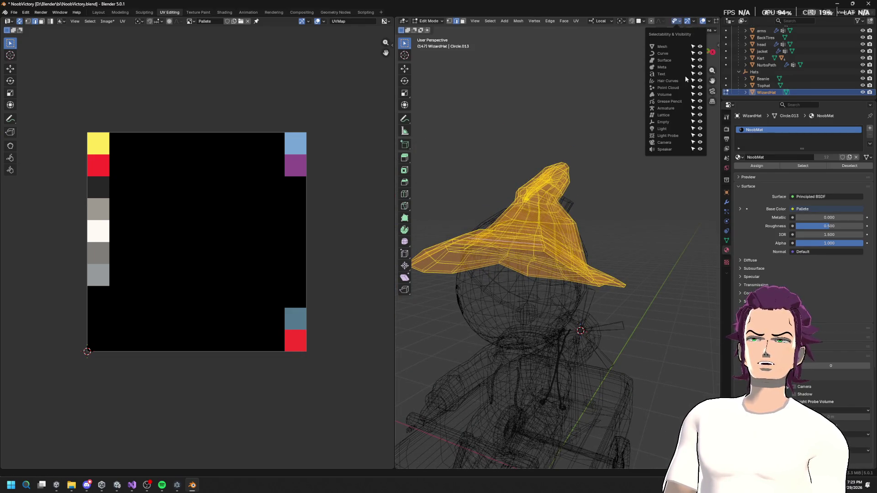
pyautogui.click(711, 22)
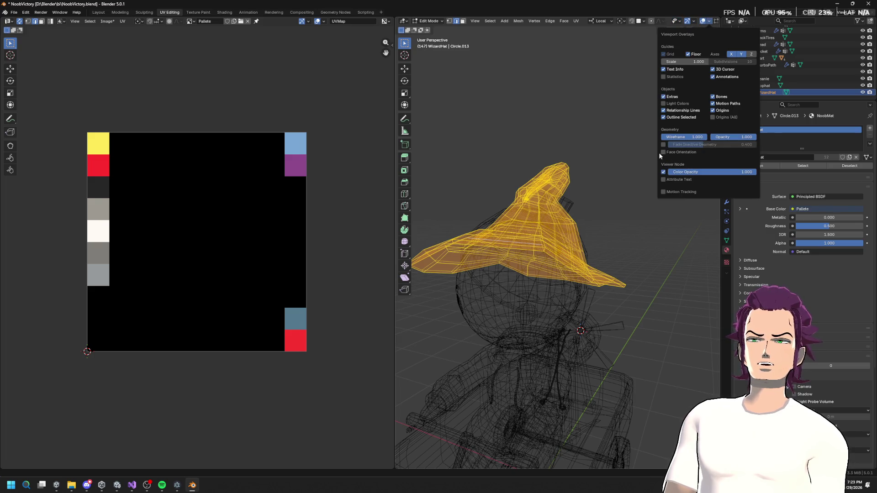
pyautogui.moveTo(624, 139); pyautogui.dragTo(599, 194)
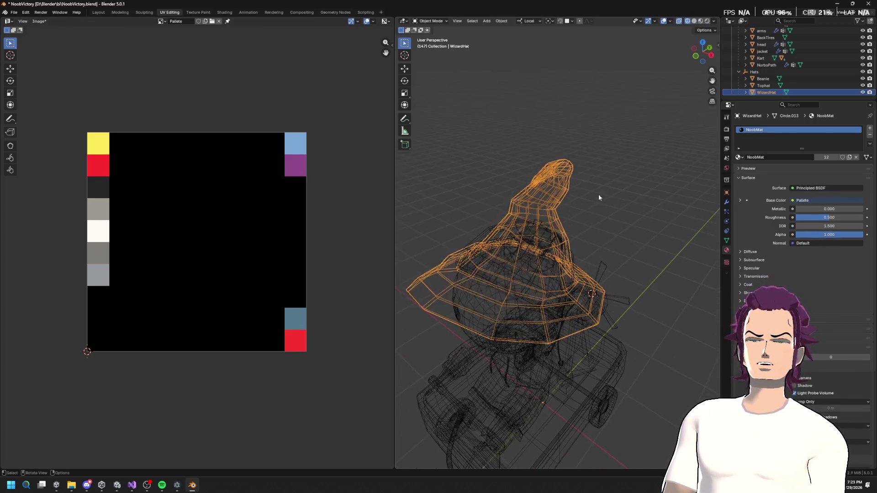
pyautogui.click(603, 200)
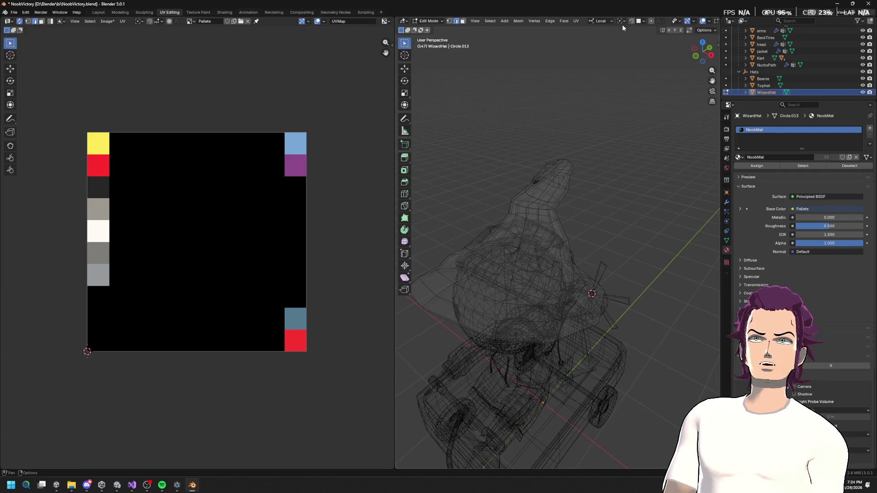
pyautogui.moveTo(394, 85); pyautogui.dragTo(241, 85)
pyautogui.click(700, 23)
pyautogui.moveTo(515, 256); pyautogui.dragTo(520, 242)
# Recalculate the wizard hat's normals outside and return to Object Mode.
pyautogui.press('a')
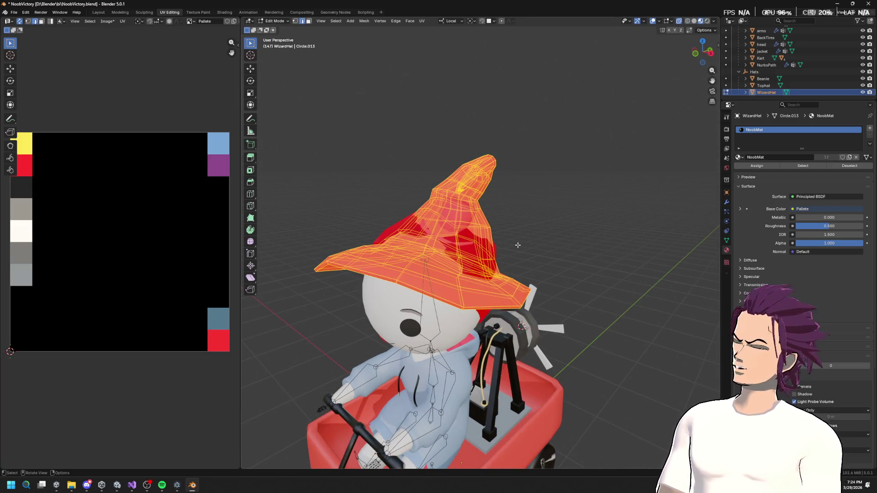
pyautogui.hotkey('alt', 'n')
pyautogui.click(581, 266)
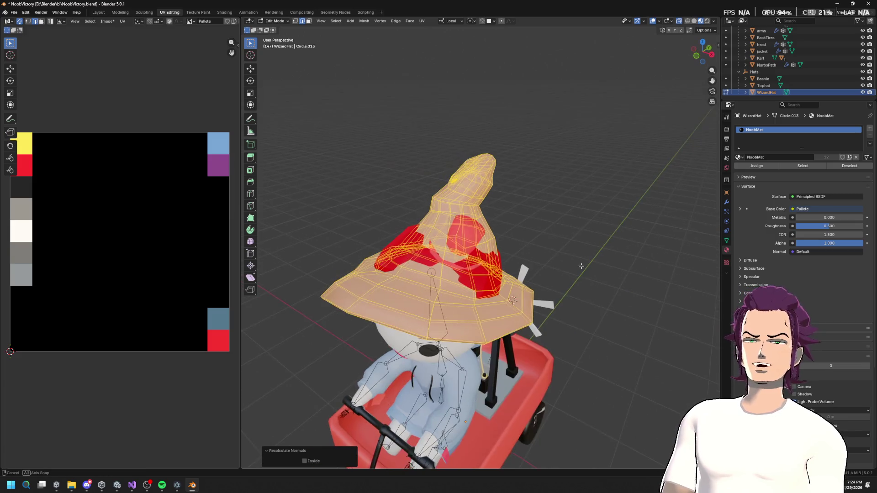
pyautogui.press('Tab')
pyautogui.moveTo(569, 263)
pyautogui.mouseDown()
pyautogui.moveTo(608, 266)
pyautogui.moveTo(640, 235)
pyautogui.moveTo(580, 243)
pyautogui.mouseUp()
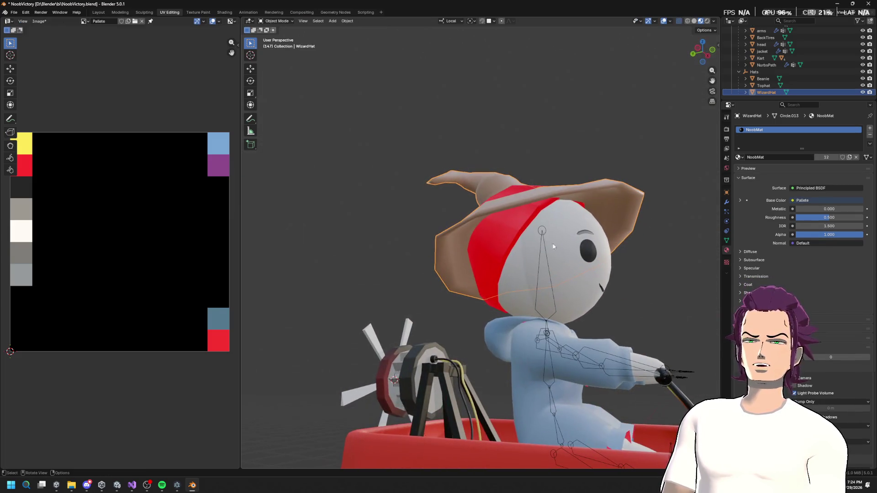
# Select the beanie and recalculate its normals to face outward.
pyautogui.click(503, 243)
pyautogui.moveTo(503, 242); pyautogui.dragTo(517, 240)
pyautogui.press('F3')
pyautogui.moveTo(499, 165); pyautogui.dragTo(552, 207)
pyautogui.press('F3')
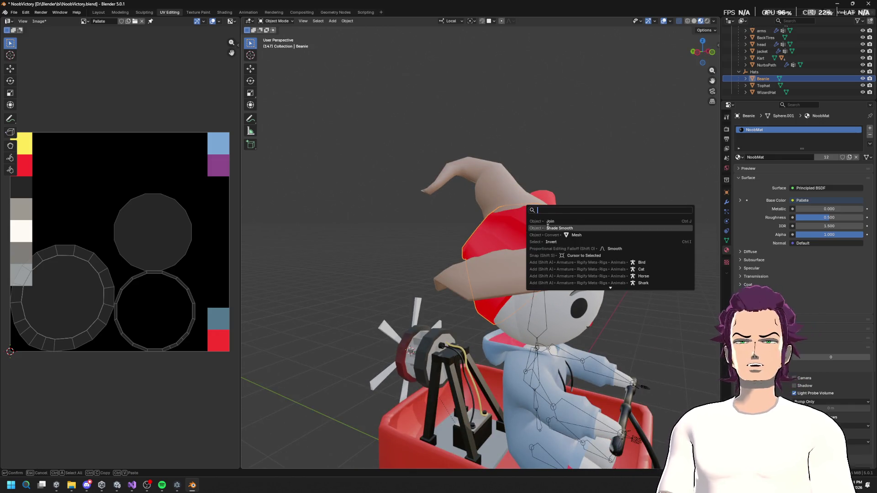
pyautogui.press('Tab')
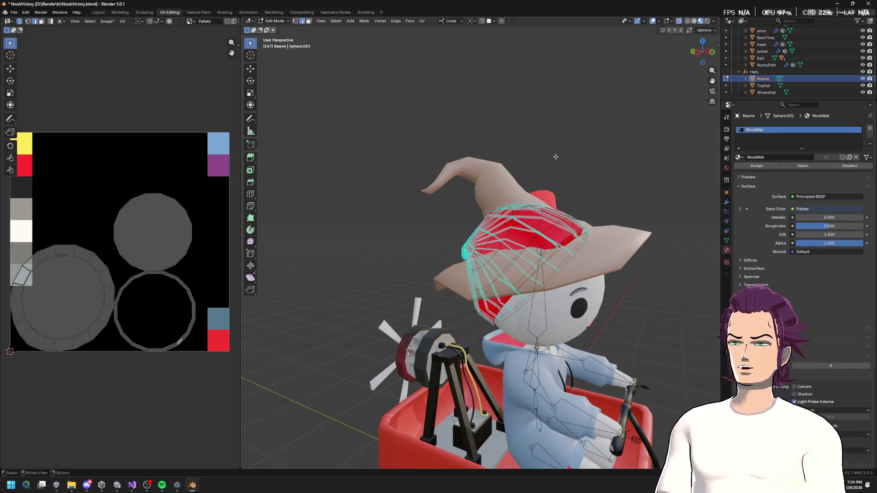
pyautogui.press('F3')
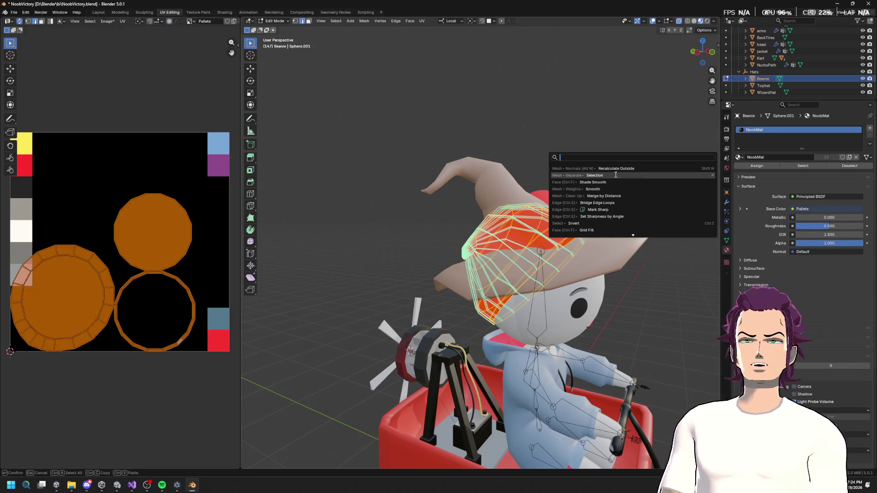
pyautogui.press('Escape')
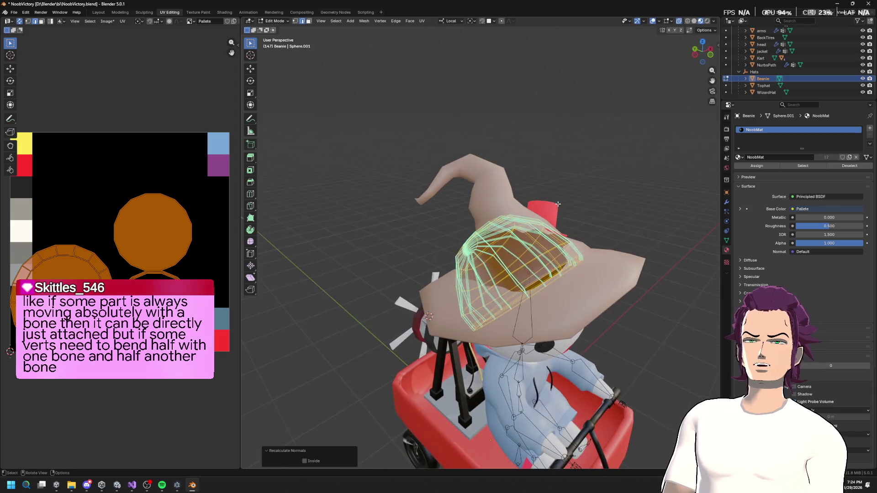
pyautogui.press('Tab')
# Select the top hat and recalculate its normals outside with Alt+N.
pyautogui.click(493, 237)
pyautogui.press('Tab')
pyautogui.rightClick(549, 187)
pyautogui.press('Escape')
pyautogui.hotkey('alt', 'n')
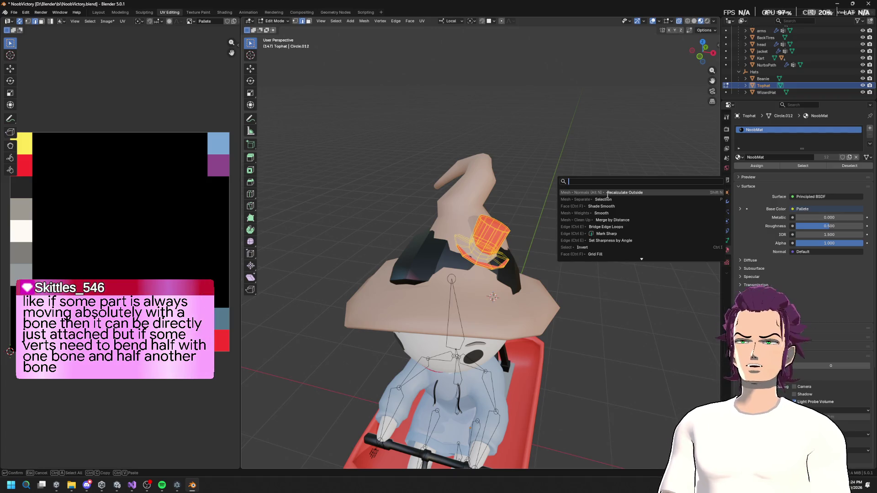
pyautogui.click(602, 193)
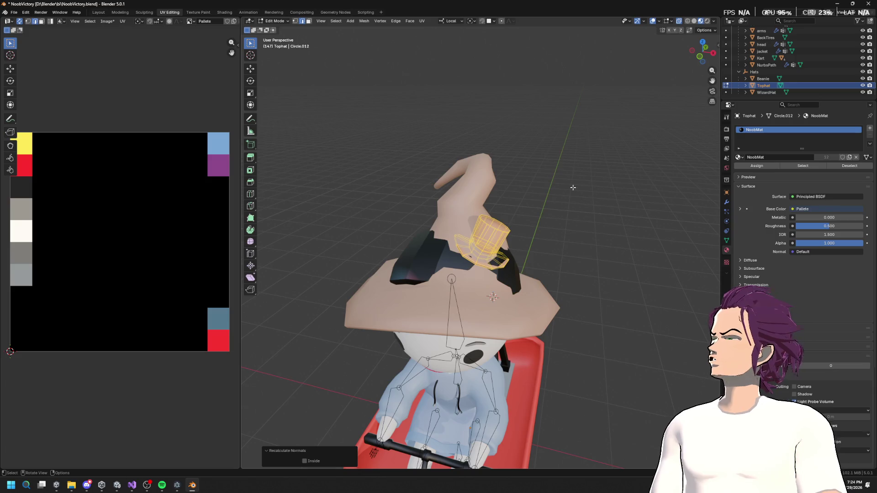
pyautogui.moveTo(564, 198); pyautogui.dragTo(507, 299)
pyautogui.click(506, 322)
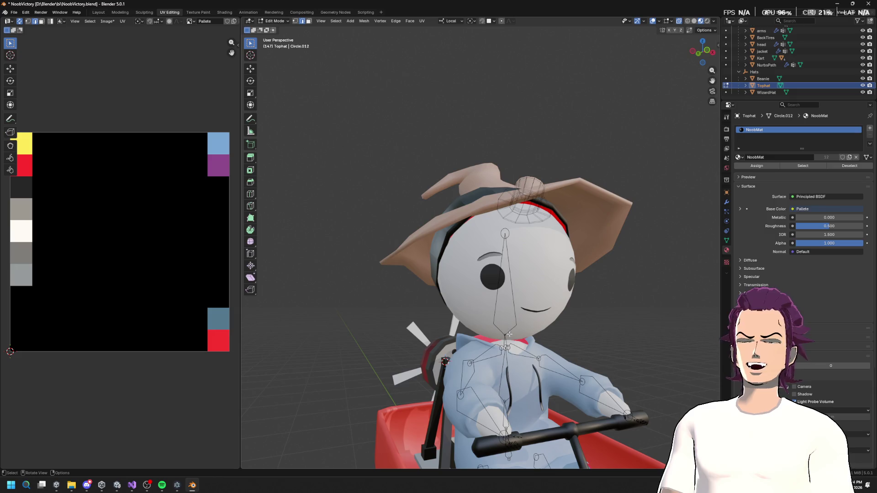
# Select the character's arms, head and jacket, enter Edit Mode and frame the whole kart.
pyautogui.scroll(6, 519, 337)
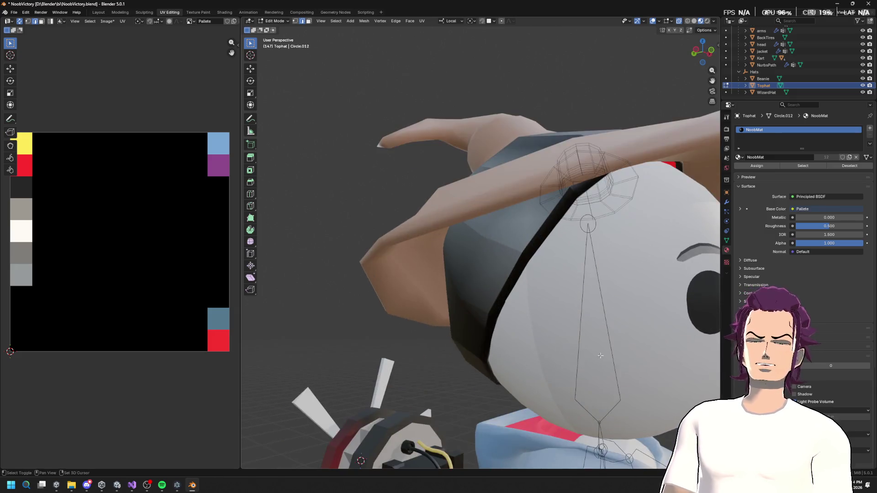
pyautogui.scroll(-4, 481, 277)
pyautogui.press('Tab')
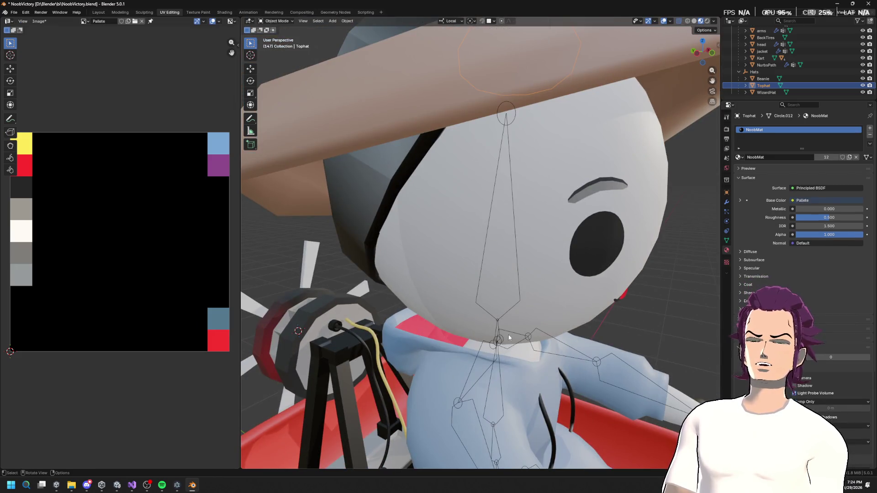
pyautogui.click(499, 340)
pyautogui.moveTo(514, 338)
pyautogui.mouseDown()
pyautogui.moveTo(522, 286)
pyautogui.moveTo(534, 289)
pyautogui.mouseUp()
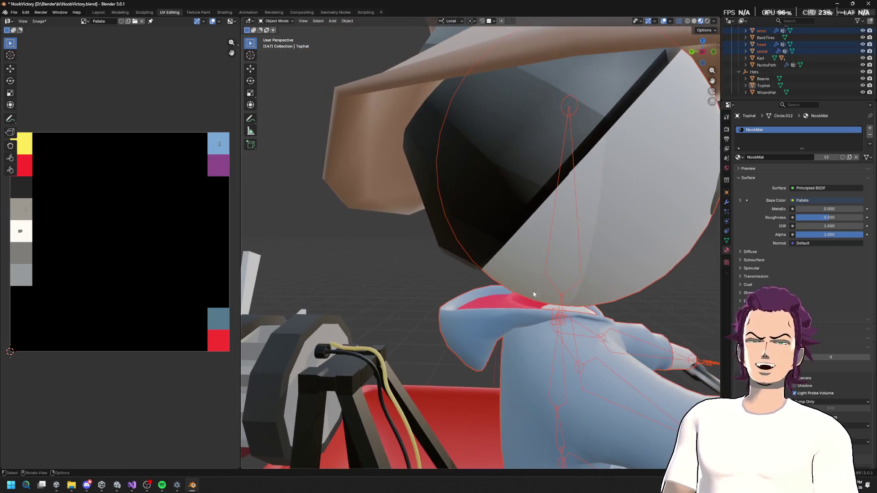
pyautogui.press('Tab')
# Return to Object Mode, then select the WizardHat and enter its Edit Mode.
pyautogui.press('Tab')
pyautogui.press('Tab')
pyautogui.press('Home')
pyautogui.press('Tab')
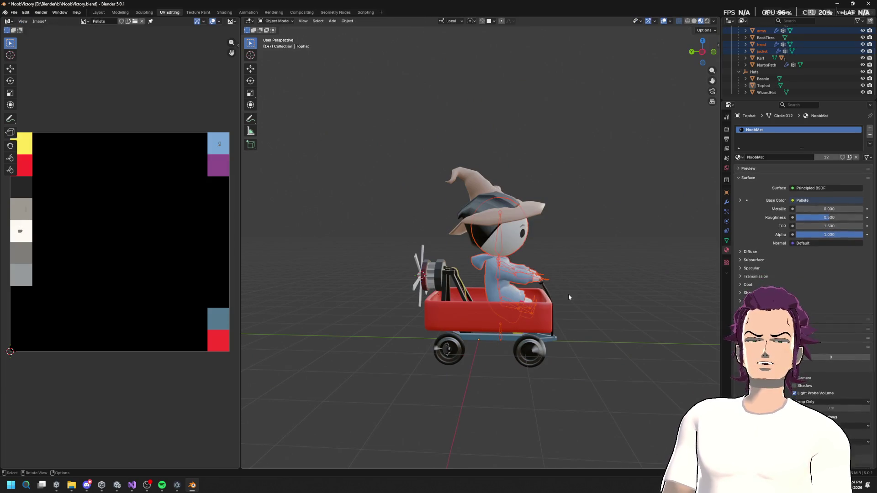
pyautogui.scroll(5, 568, 300)
pyautogui.press('Tab')
pyautogui.press('Tab')
pyautogui.press('Tab')
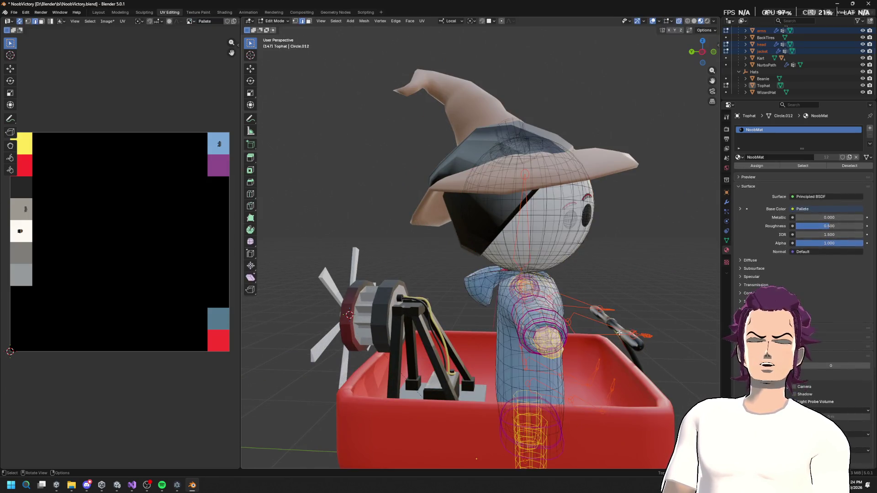
pyautogui.press('Tab')
pyautogui.press('Tab')
pyautogui.press('Tab')
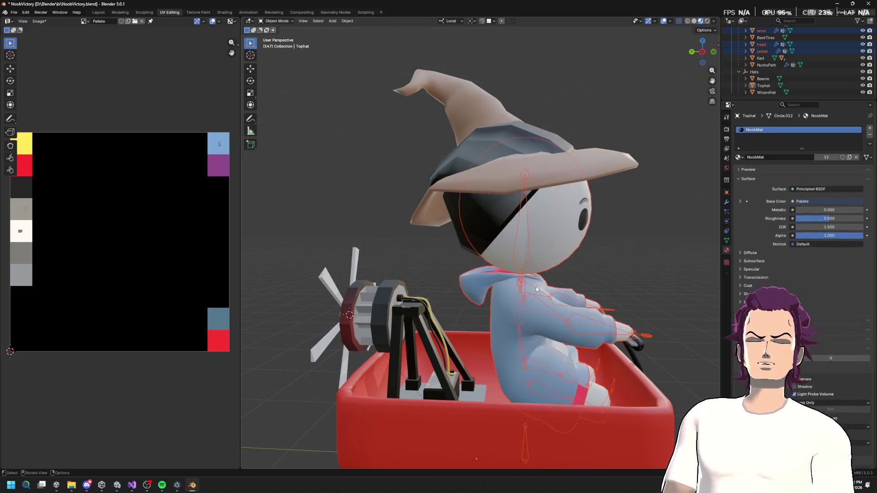
pyautogui.press('Tab')
pyautogui.press('Tab')
pyautogui.press('Tab')
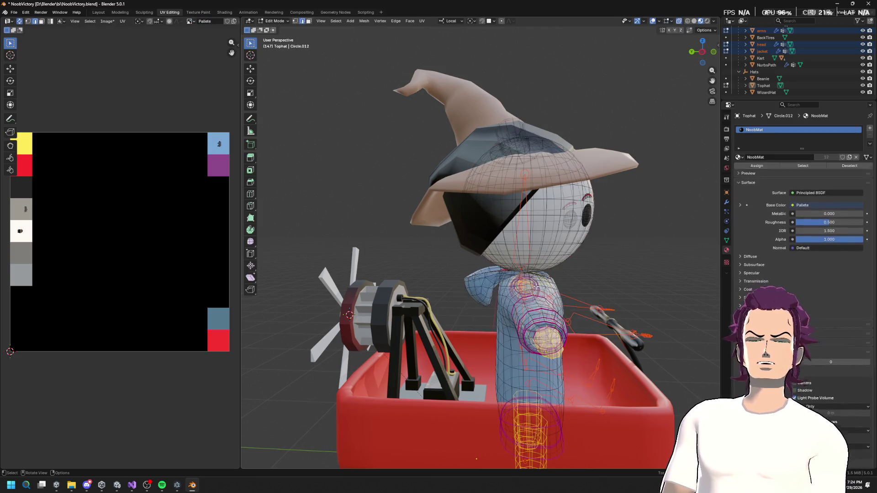
pyautogui.press('Tab')
pyautogui.press('Tab')
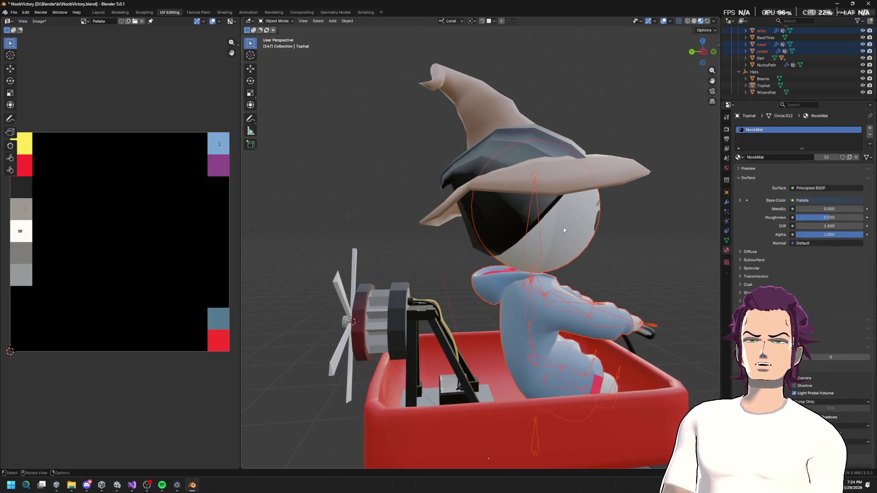
pyautogui.click(562, 171)
pyautogui.press('Tab')
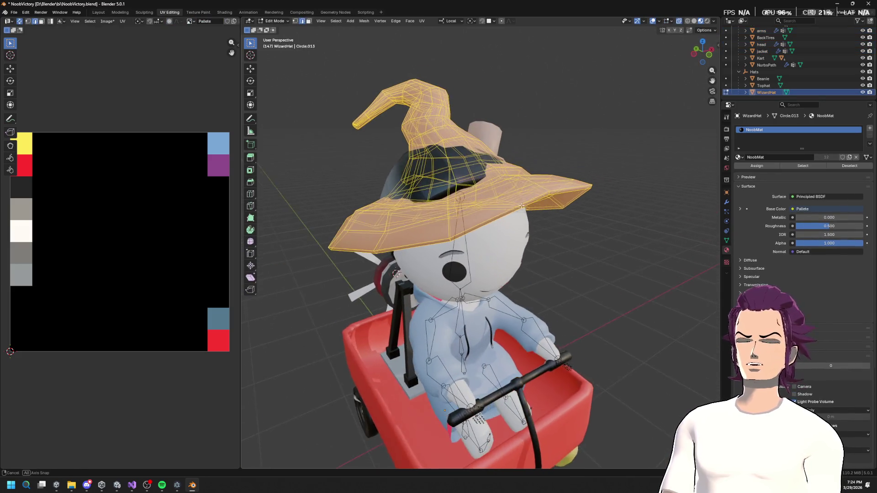
# Unwrap the wizard hat with the conformal method and mark its brim loop as a seam.
pyautogui.press('Tab')
pyautogui.press('Tab')
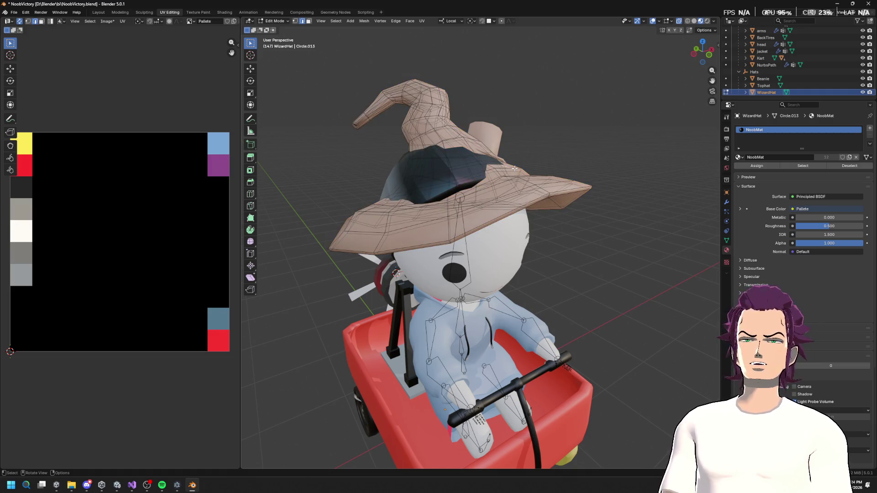
pyautogui.press('u')
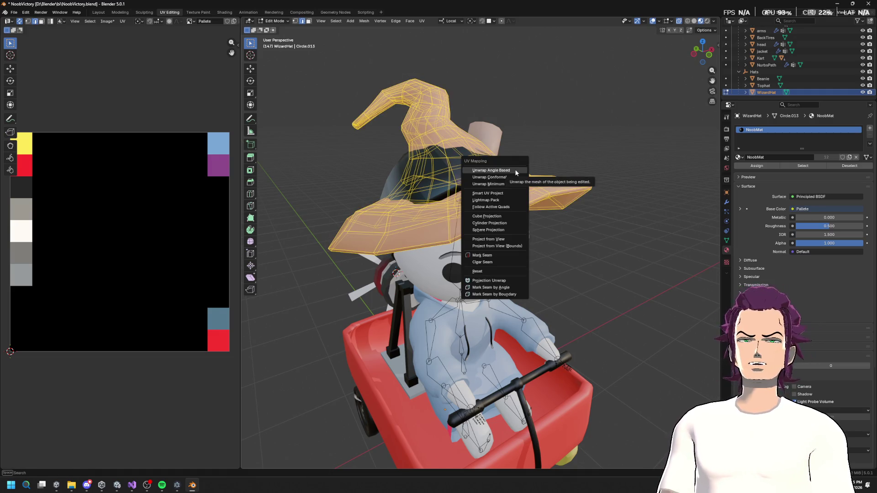
pyautogui.click(507, 178)
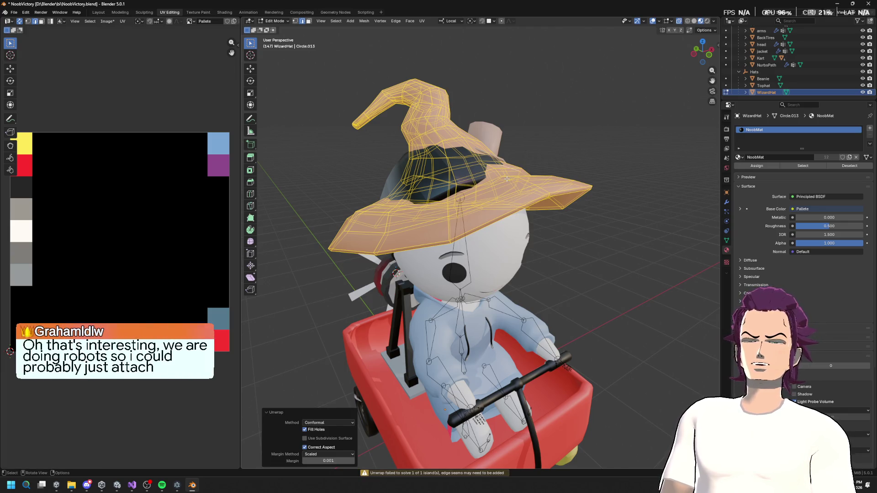
pyautogui.keyDown('alt'); pyautogui.click(468, 226); pyautogui.keyUp('alt')
pyautogui.press('u')
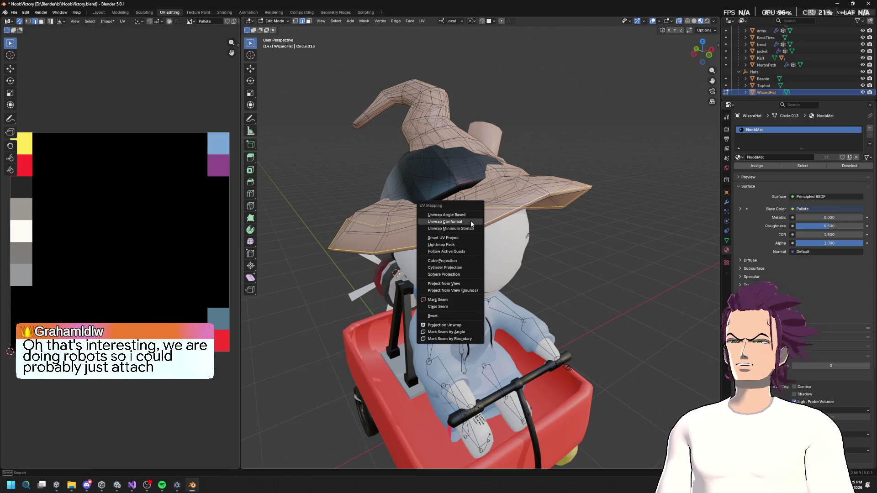
pyautogui.click(453, 303)
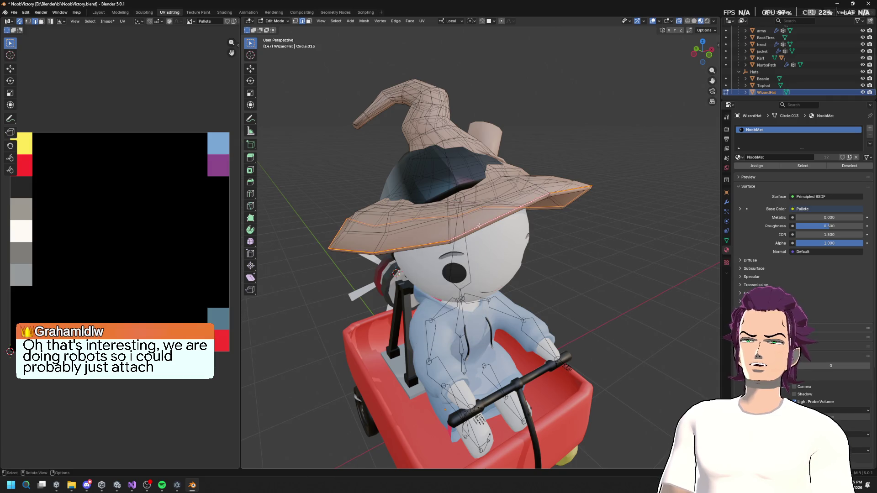
# Re-unwrap the whole wizard hat with Smart UV Project.
pyautogui.press('a')
pyautogui.press('u')
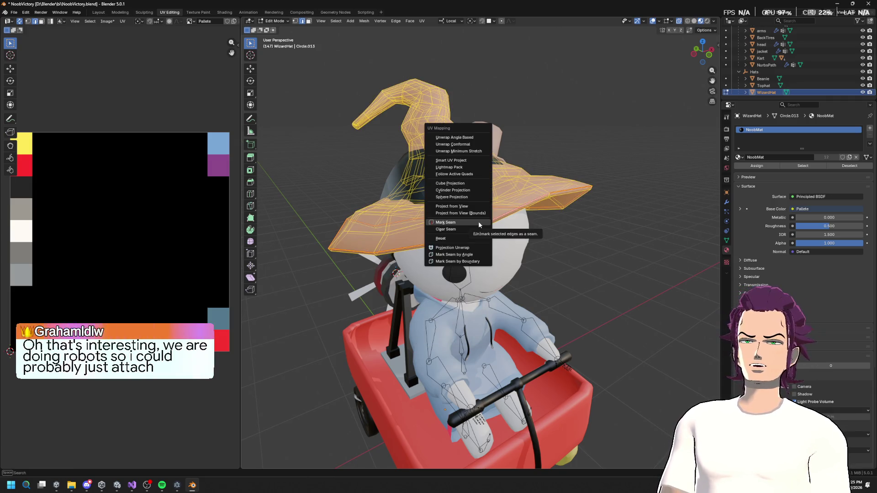
pyautogui.click(470, 161)
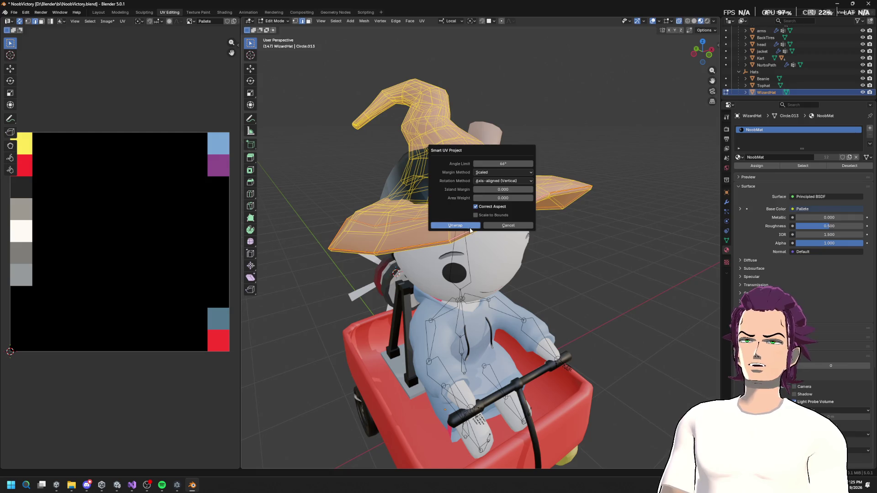
pyautogui.click(466, 226)
# Shrink the wizard hat's UV islands and place them on the light-blue swatch.
pyautogui.press('s')
pyautogui.click(141, 221)
pyautogui.press('s')
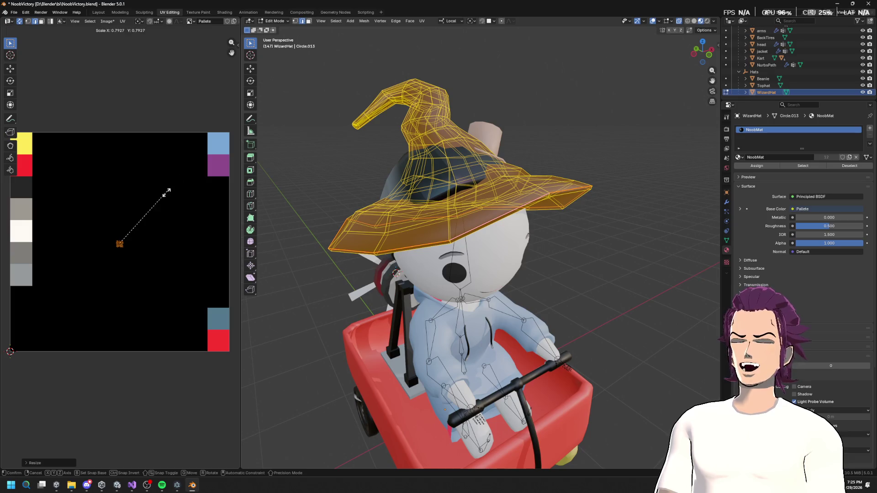
pyautogui.press('g')
pyautogui.click(239, 141)
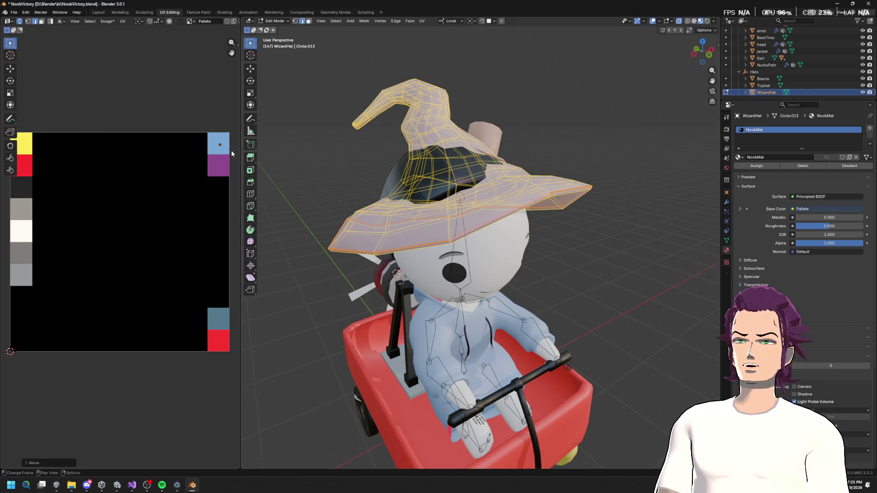
pyautogui.scroll(5, 431, 185)
pyautogui.scroll(-5, 431, 185)
# Select all of the Beanie's faces and shrink its UVs onto the light-blue swatch.
pyautogui.press('Tab')
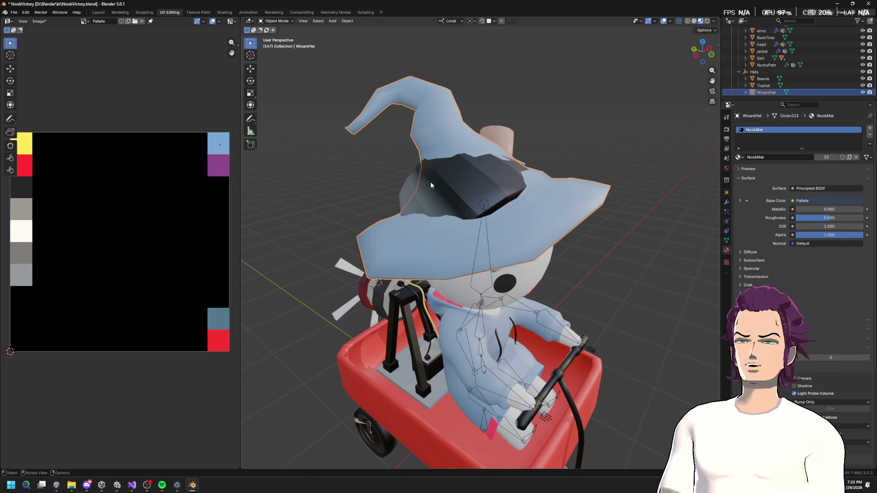
pyautogui.click(431, 185)
pyautogui.press('Tab')
pyautogui.press('a')
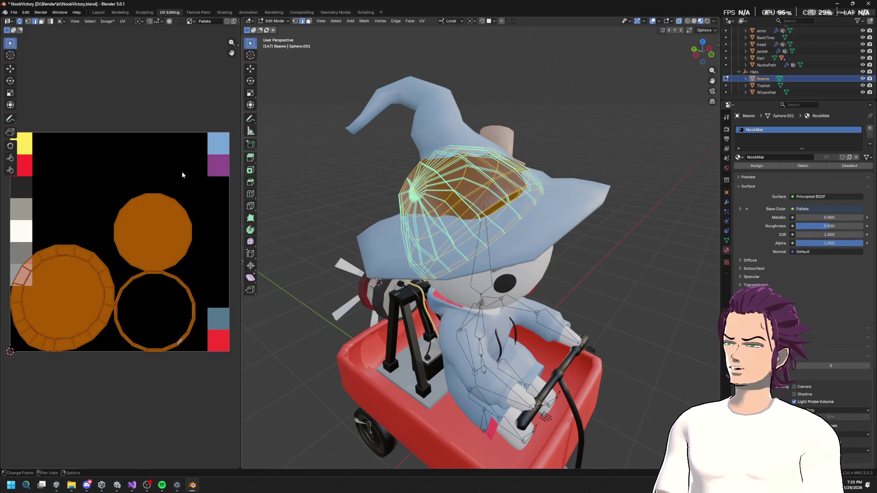
pyautogui.press('s')
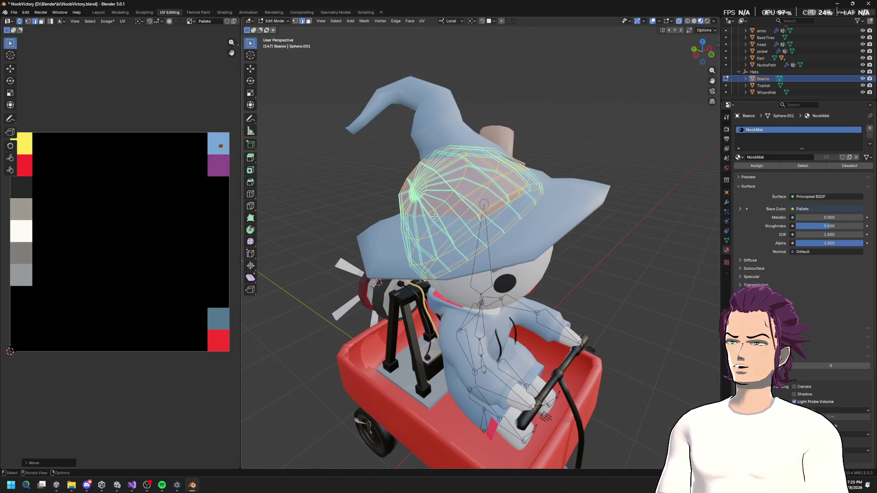
pyautogui.press('KP_1')
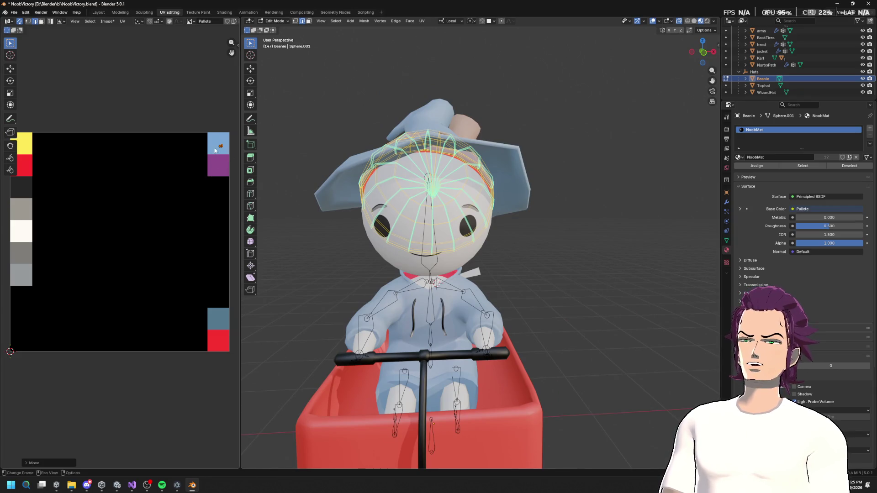
pyautogui.moveTo(478, 191); pyautogui.dragTo(515, 172)
# Select the Tophat object from a front view and toggle its Edit Mode.
pyautogui.press('Tab')
pyautogui.click(473, 157)
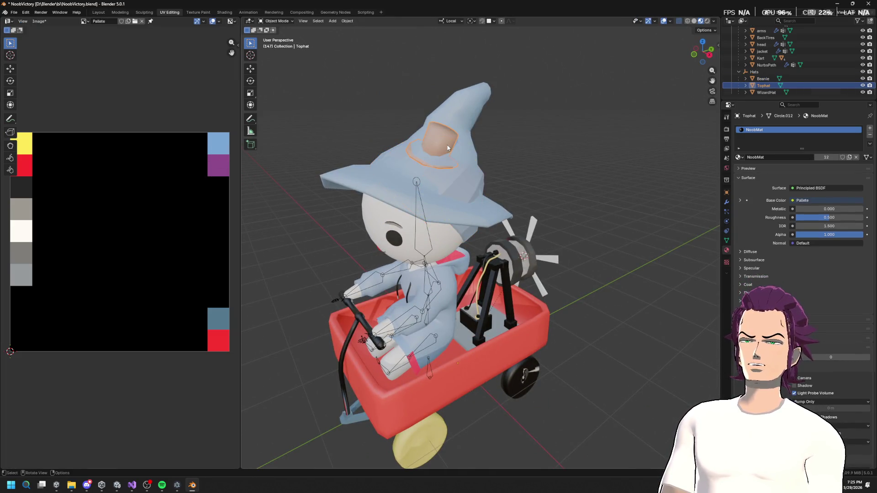
pyautogui.press('KP_1')
pyautogui.press('Tab')
pyautogui.press('Tab')
# On the jacket, mark the first two collar border edges as a seam.
pyautogui.click(487, 149)
pyautogui.press('Tab')
pyautogui.moveTo(489, 158); pyautogui.dragTo(531, 151)
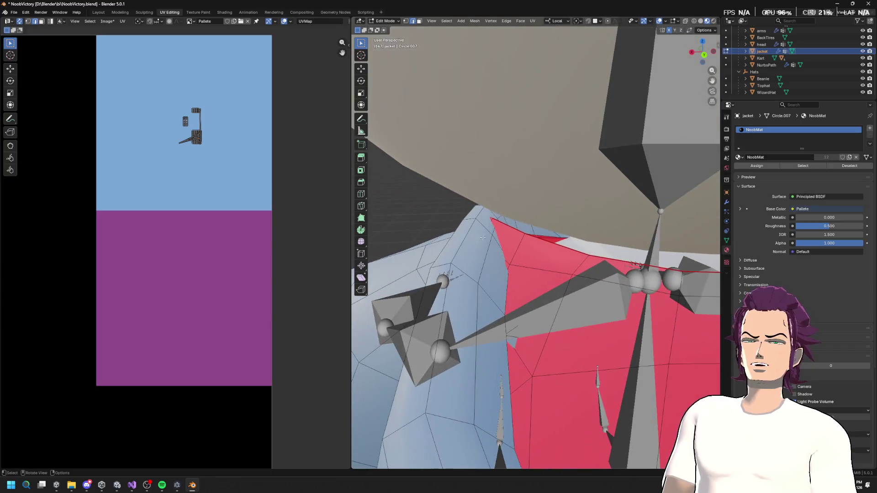
pyautogui.click(457, 238)
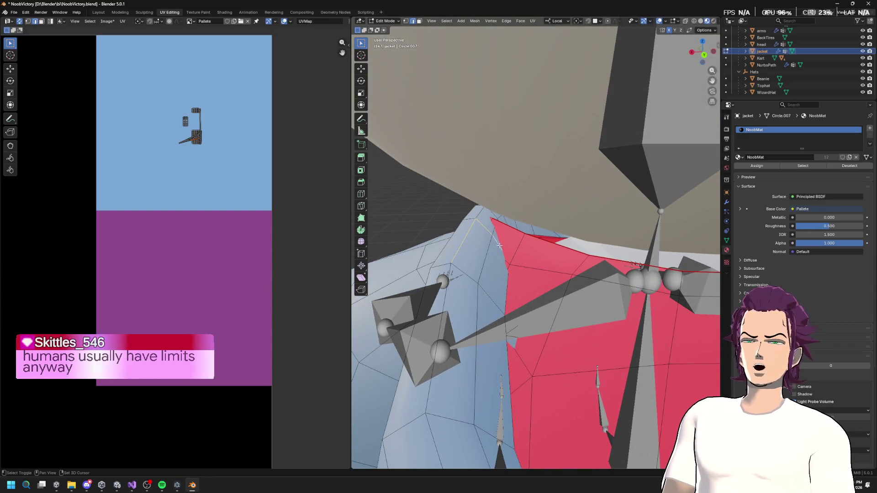
pyautogui.click(469, 218)
pyautogui.rightClick(471, 237)
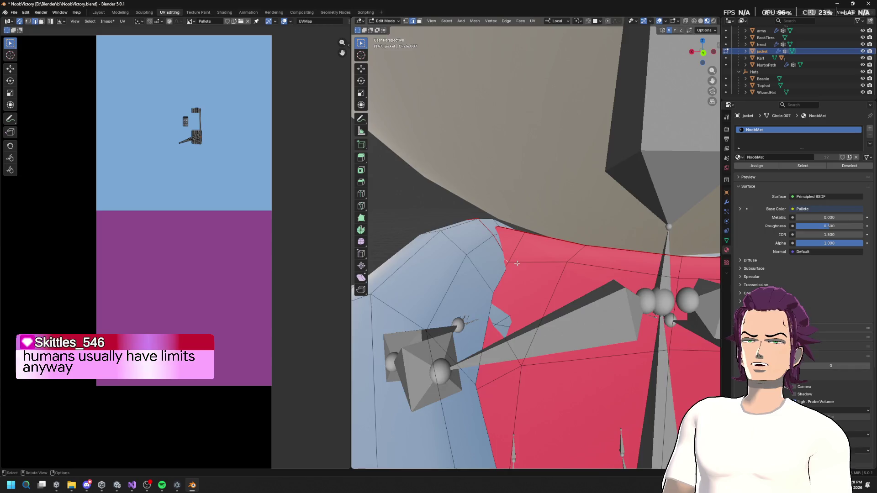
pyautogui.scroll(5, 521, 265)
pyautogui.scroll(5, 490, 259)
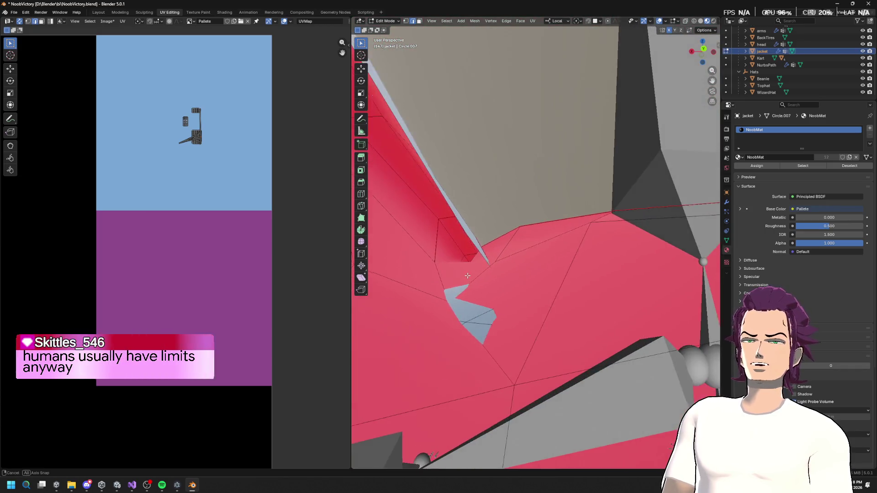
pyautogui.scroll(4, 476, 267)
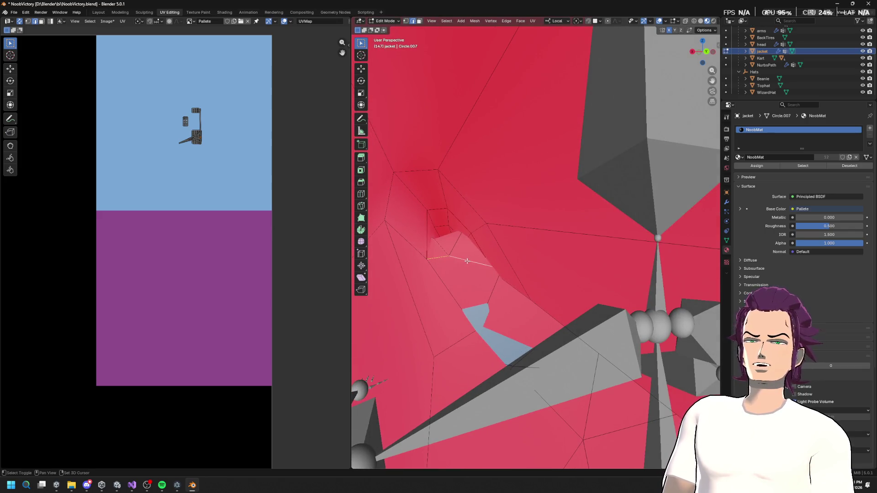
pyautogui.rightClick(467, 261)
pyautogui.click(467, 261)
# Add the next collar edge to the selection and mark it as a seam.
pyautogui.moveTo(518, 281)
pyautogui.mouseDown()
pyautogui.moveTo(549, 316)
pyautogui.moveTo(534, 317)
pyautogui.mouseUp()
pyautogui.moveTo(526, 266); pyautogui.dragTo(570, 274)
pyautogui.moveTo(629, 293); pyautogui.dragTo(530, 268)
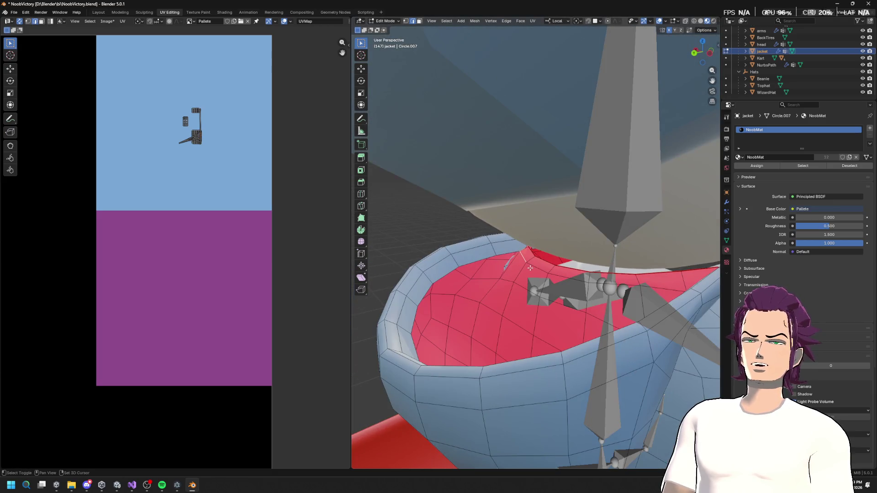
pyautogui.moveTo(654, 289)
pyautogui.mouseDown()
pyautogui.moveTo(466, 262)
pyautogui.moveTo(505, 264)
pyautogui.moveTo(508, 239)
pyautogui.moveTo(511, 303)
pyautogui.moveTo(289, 297)
pyautogui.mouseUp()
pyautogui.moveTo(567, 254); pyautogui.dragTo(510, 268)
pyautogui.moveTo(503, 222)
pyautogui.mouseDown()
pyautogui.moveTo(526, 323)
pyautogui.moveTo(515, 309)
pyautogui.mouseUp()
pyautogui.click(535, 327)
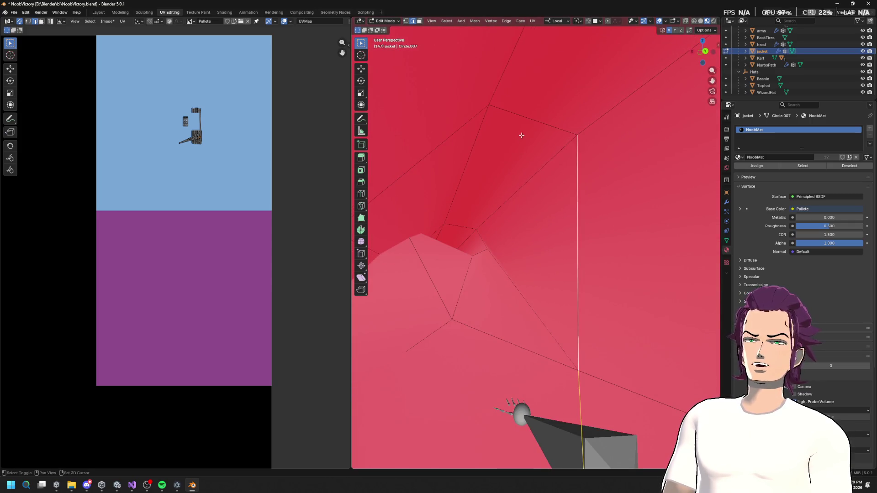
pyautogui.keyDown('shift'); pyautogui.click(450, 129); pyautogui.keyUp('shift')
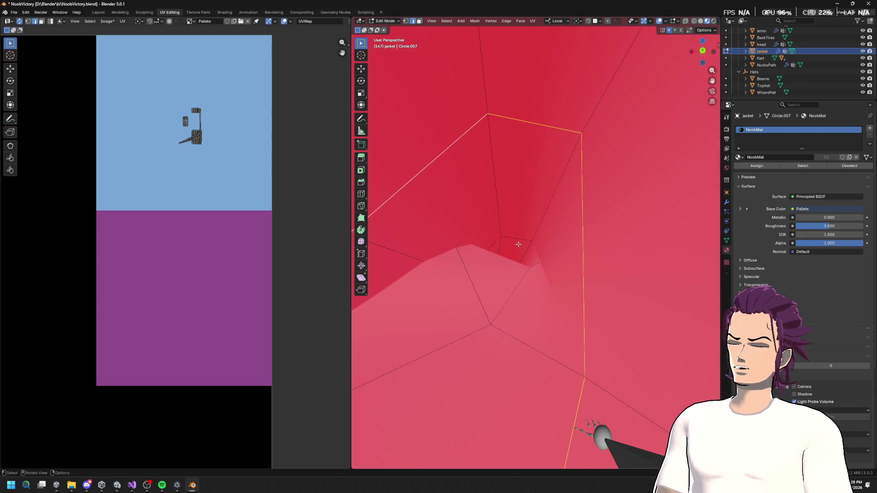
pyautogui.rightClick(514, 244)
pyautogui.moveTo(545, 276)
pyautogui.mouseDown()
pyautogui.moveTo(529, 248)
pyautogui.moveTo(521, 297)
pyautogui.moveTo(562, 348)
pyautogui.moveTo(559, 361)
pyautogui.moveTo(499, 359)
pyautogui.moveTo(529, 381)
pyautogui.mouseUp()
pyautogui.rightClick(478, 250)
pyautogui.click(479, 249)
pyautogui.scroll(5, 559, 350)
# Hide the front and lower-left jacket faces and select the small face in the gap.
pyautogui.click(482, 366)
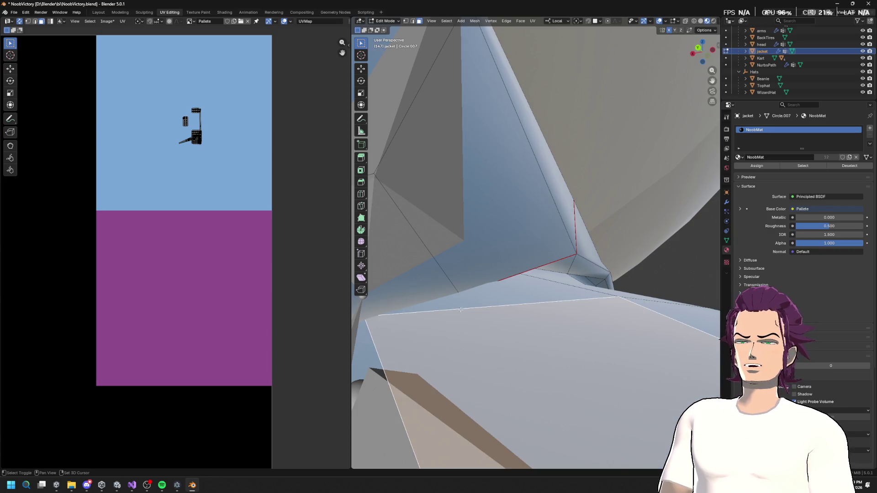
pyautogui.keyDown('shift'); pyautogui.click(376, 373); pyautogui.keyUp('shift')
pyautogui.press('h')
pyautogui.moveTo(363, 407)
pyautogui.mouseDown()
pyautogui.moveTo(449, 392)
pyautogui.moveTo(527, 364)
pyautogui.mouseUp()
pyautogui.moveTo(533, 333)
pyautogui.mouseDown()
pyautogui.moveTo(503, 320)
pyautogui.moveTo(535, 265)
pyautogui.mouseUp()
pyautogui.click(549, 257)
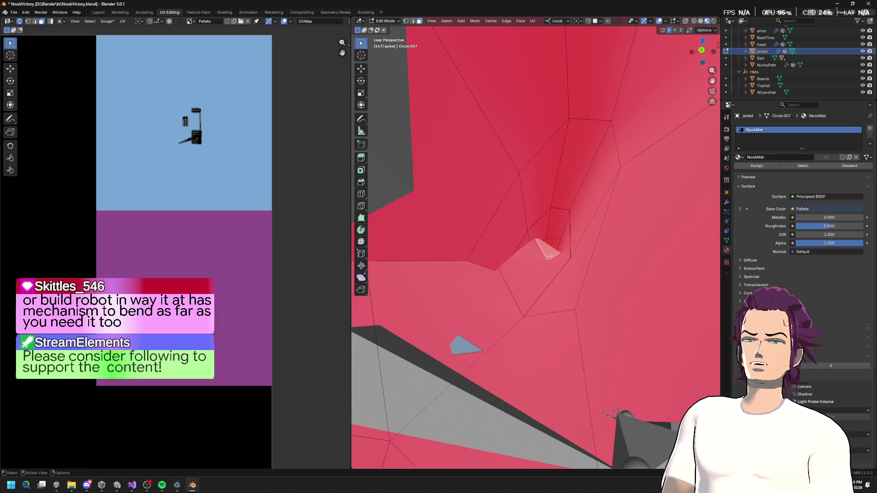
# In edge select mode, try to mark the remaining collar edges as seams.
pyautogui.press('2')
pyautogui.rightClick(543, 265)
pyautogui.press('Escape')
pyautogui.moveTo(544, 264); pyautogui.dragTo(557, 259)
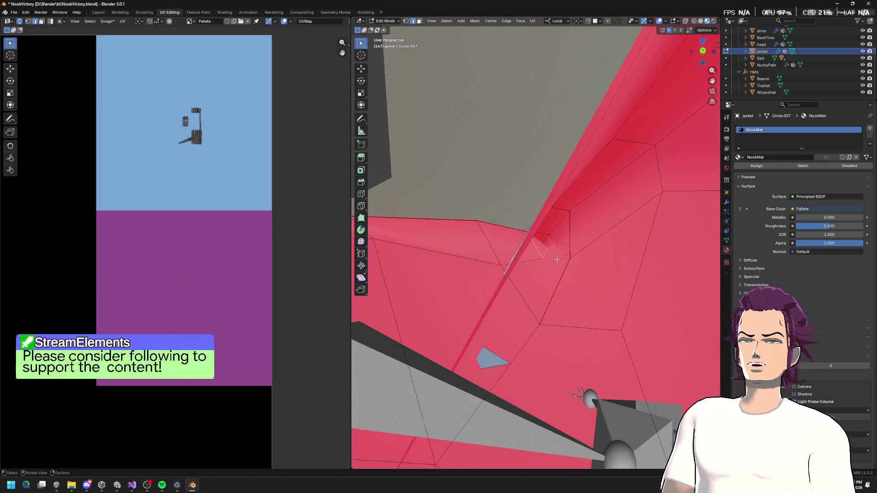
pyautogui.rightClick(554, 258)
pyautogui.press('Escape')
pyautogui.moveTo(554, 258)
pyautogui.mouseDown()
pyautogui.moveTo(575, 264)
pyautogui.moveTo(576, 282)
pyautogui.moveTo(550, 214)
pyautogui.moveTo(513, 217)
pyautogui.moveTo(525, 210)
pyautogui.moveTo(543, 222)
pyautogui.moveTo(565, 316)
pyautogui.moveTo(652, 279)
pyautogui.moveTo(625, 334)
pyautogui.moveTo(573, 286)
pyautogui.moveTo(494, 252)
pyautogui.mouseUp()
pyautogui.rightClick(508, 197)
pyautogui.press('Escape')
# Select the seam-bounded collar and extrude its faces along their normals.
pyautogui.press('l')
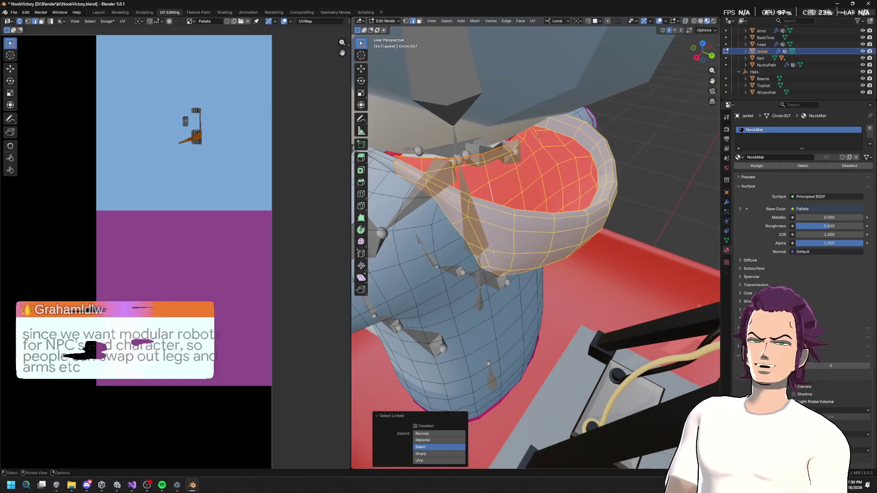
pyautogui.press('g')
pyautogui.press('z')
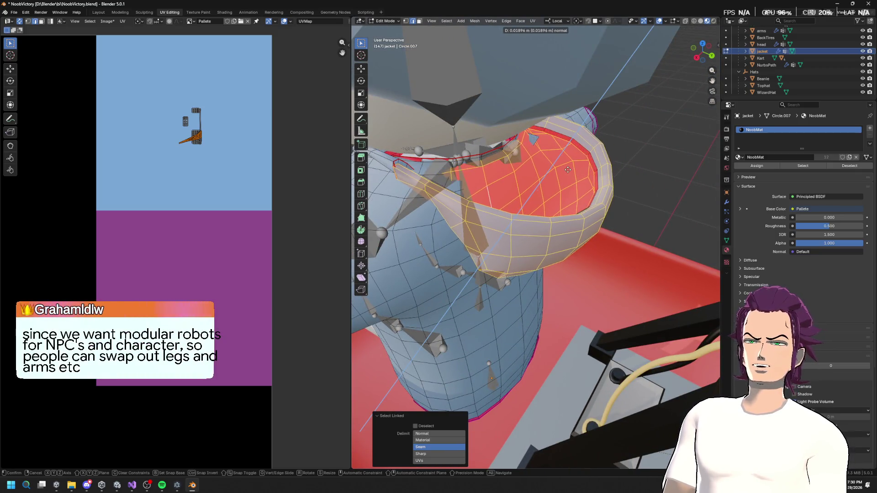
pyautogui.press('Escape')
pyautogui.press('s')
pyautogui.press('Escape')
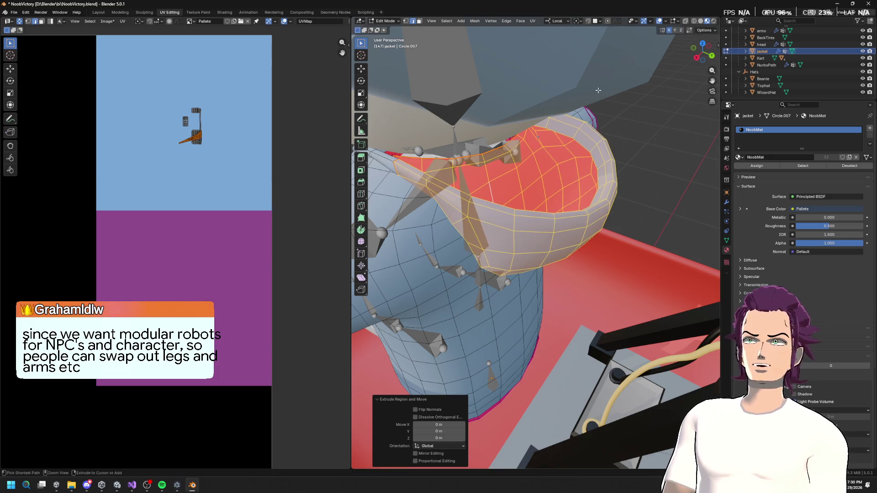
pyautogui.hotkey('ctrl', 'z')
pyautogui.moveTo(592, 191)
pyautogui.mouseDown()
pyautogui.moveTo(581, 218)
pyautogui.moveTo(620, 217)
pyautogui.mouseUp()
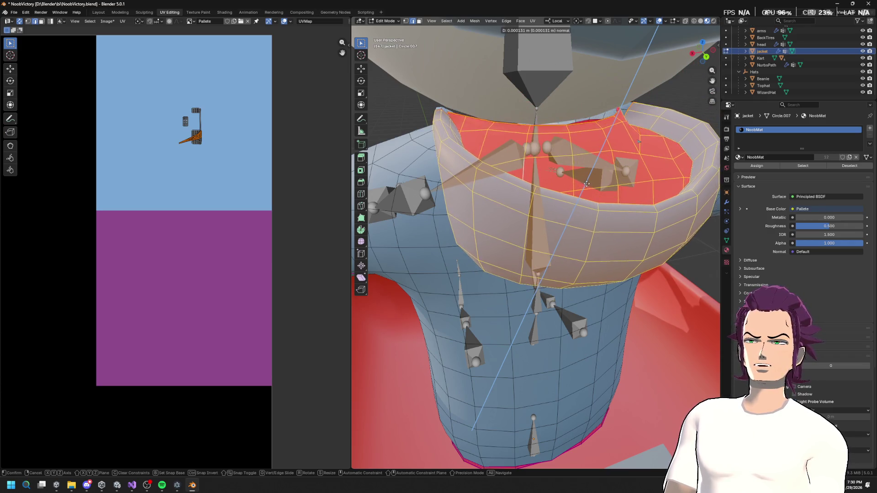
pyautogui.click(590, 180)
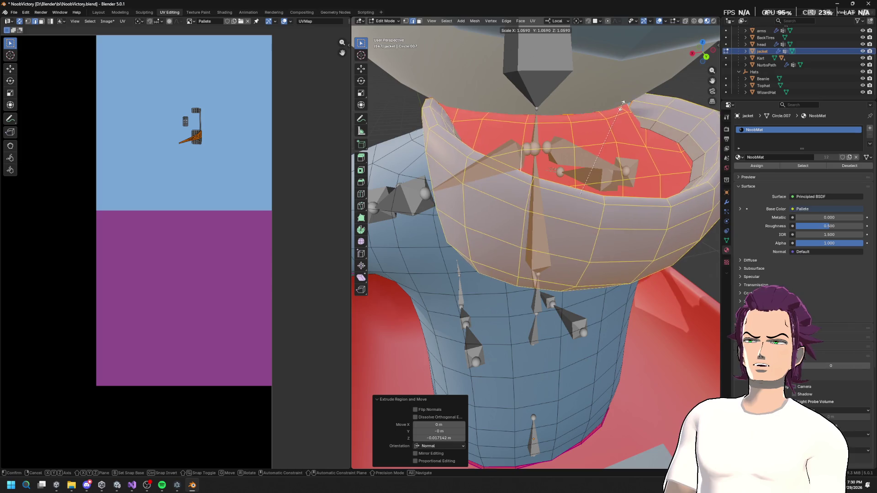
pyautogui.moveTo(599, 142)
pyautogui.mouseDown()
pyautogui.moveTo(557, 174)
pyautogui.moveTo(601, 176)
pyautogui.moveTo(609, 309)
pyautogui.moveTo(529, 200)
pyautogui.mouseUp()
pyautogui.moveTo(600, 189)
pyautogui.mouseDown()
pyautogui.moveTo(605, 180)
pyautogui.moveTo(479, 192)
pyautogui.moveTo(447, 163)
pyautogui.moveTo(585, 178)
pyautogui.mouseUp()
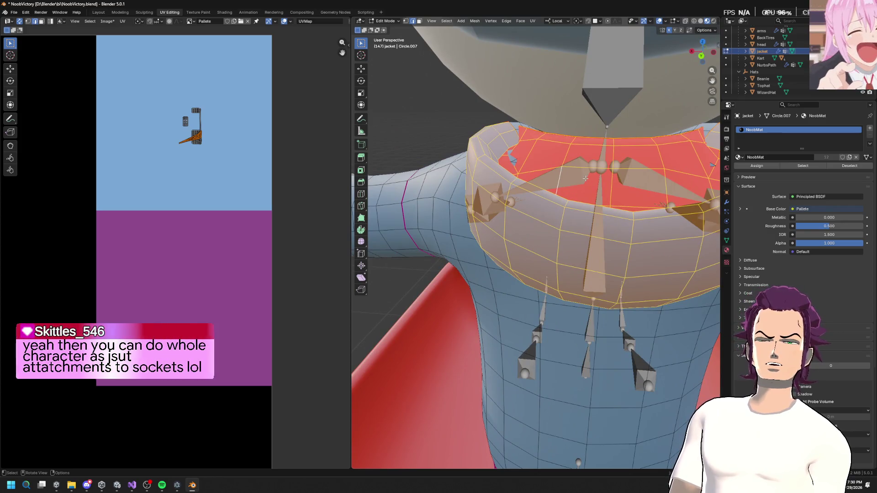
pyautogui.moveTo(557, 192)
pyautogui.mouseDown()
pyautogui.moveTo(574, 86)
pyautogui.moveTo(585, 156)
pyautogui.moveTo(624, 171)
pyautogui.moveTo(569, 170)
pyautogui.mouseUp()
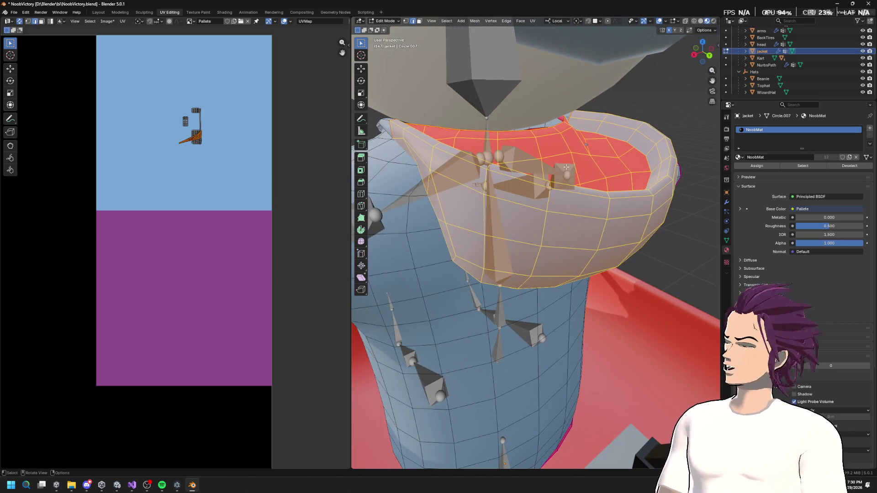
# Recalculate the collar normals outward and separate the collar into its own object.
pyautogui.press('F3')
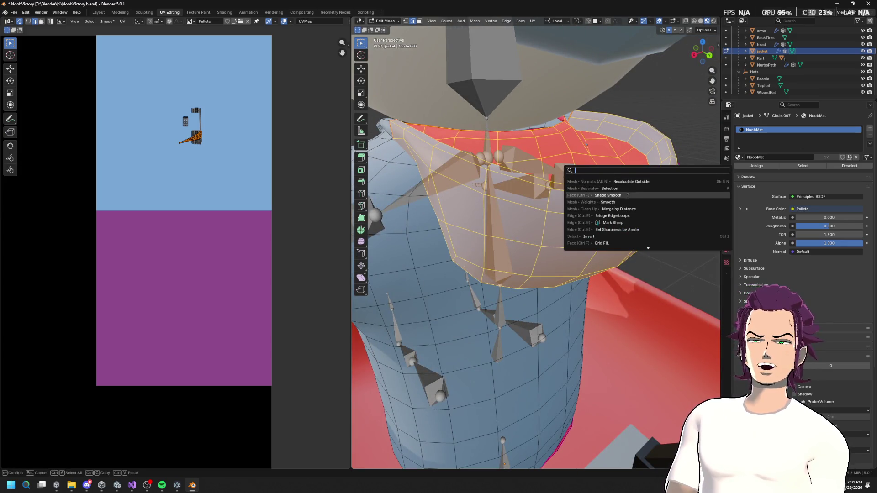
pyautogui.press('Return')
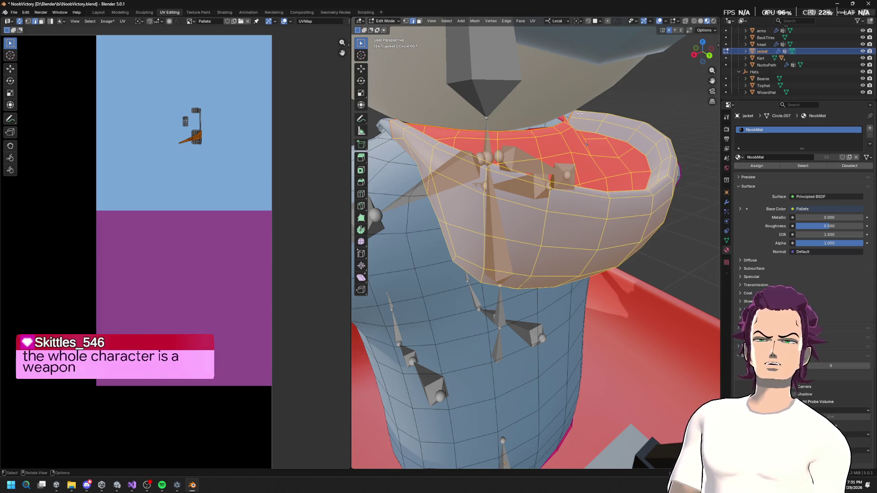
pyautogui.press('F3')
pyautogui.write('sep')
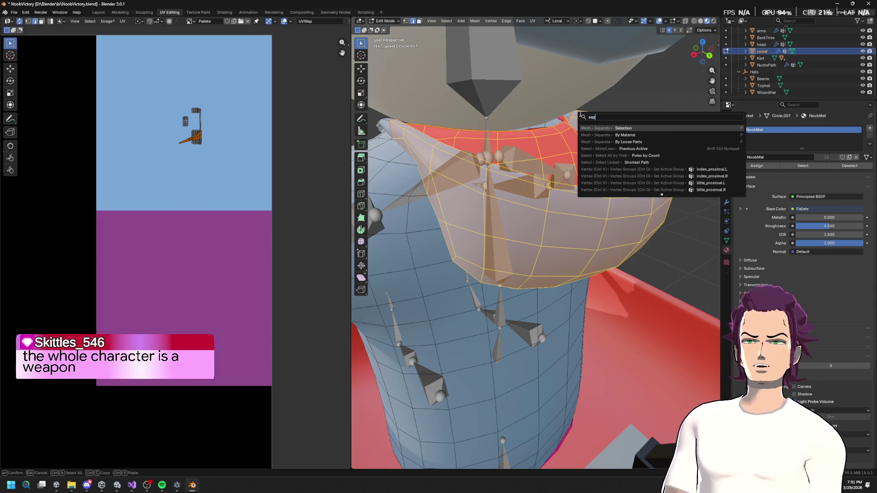
pyautogui.press('Return')
# Add a 0.01 m Solidify modifier to jacket.001 and apply it.
pyautogui.press('Tab')
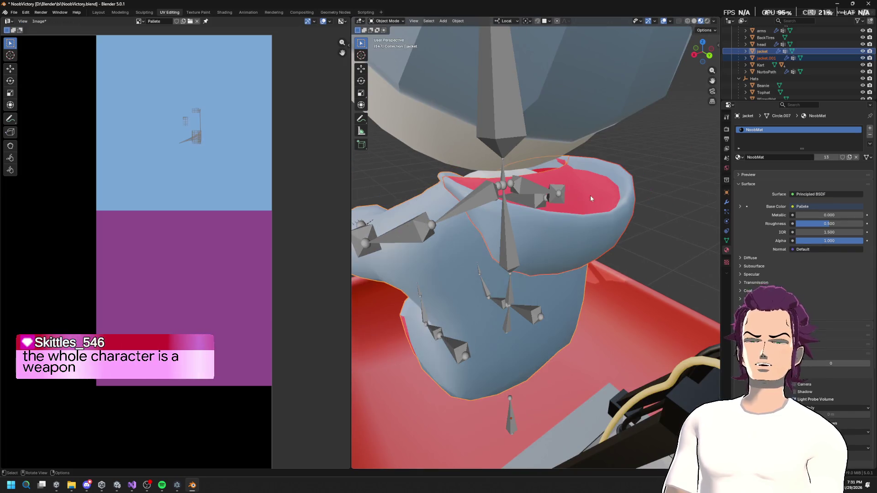
pyautogui.click(599, 223)
pyautogui.press('Tab')
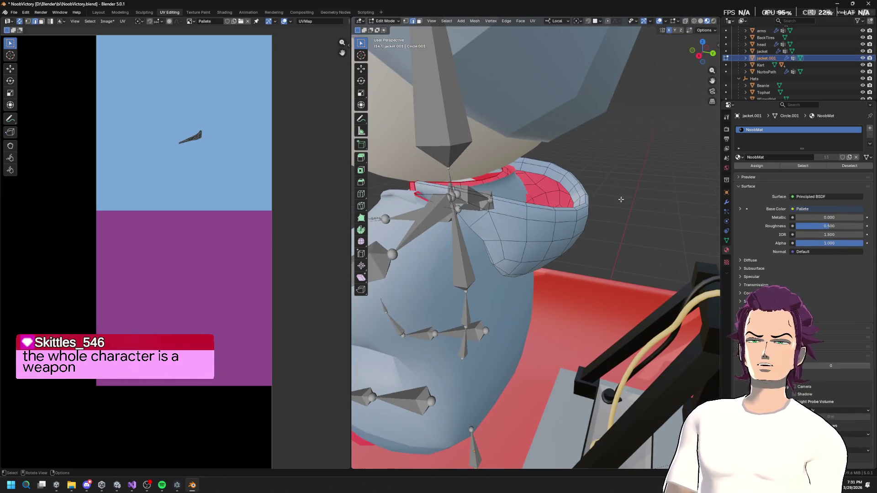
pyautogui.press('Tab')
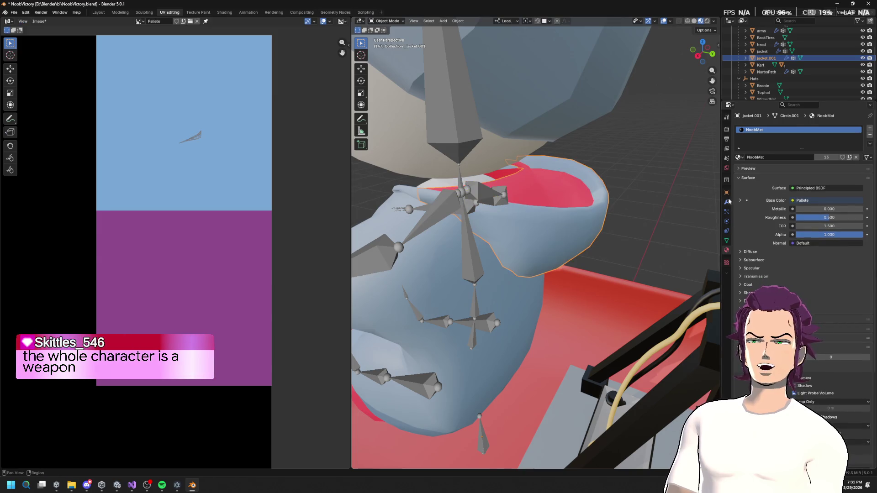
pyautogui.click(728, 202)
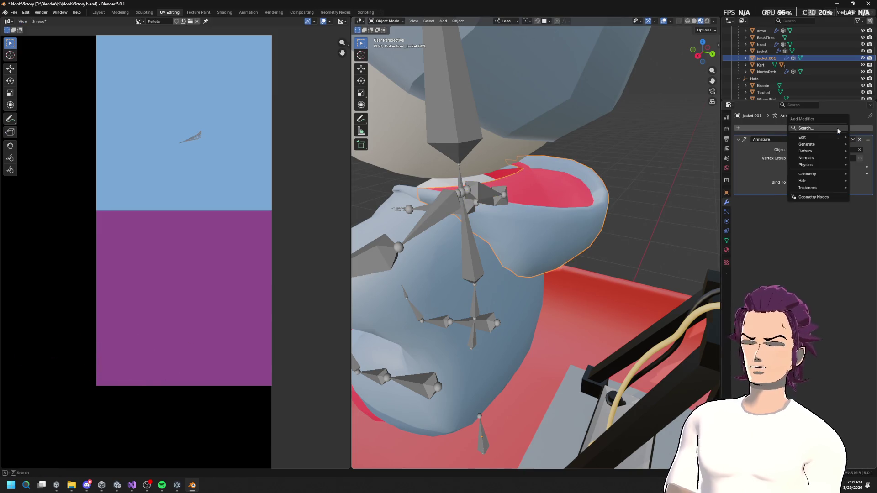
pyautogui.click(817, 128)
pyautogui.write('so')
pyautogui.press('Return')
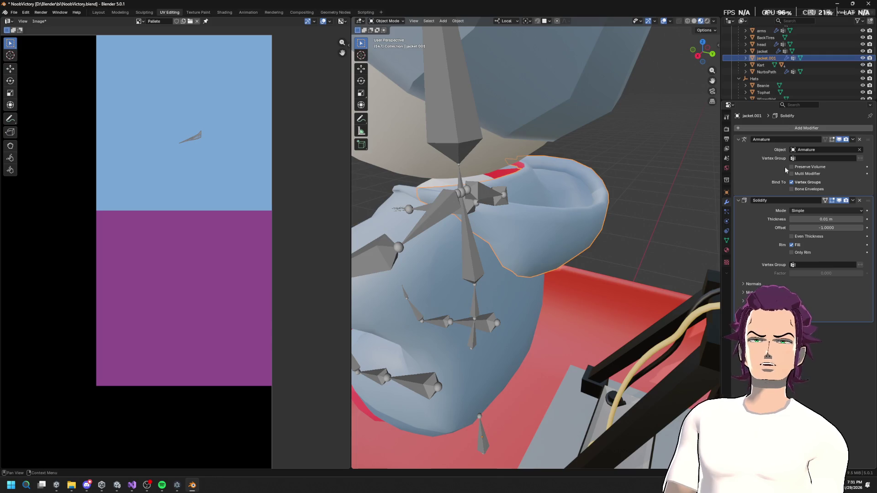
pyautogui.scroll(3, 552, 181)
pyautogui.moveTo(552, 182)
pyautogui.mouseDown()
pyautogui.moveTo(516, 151)
pyautogui.moveTo(544, 185)
pyautogui.moveTo(476, 190)
pyautogui.moveTo(851, 160)
pyautogui.mouseUp()
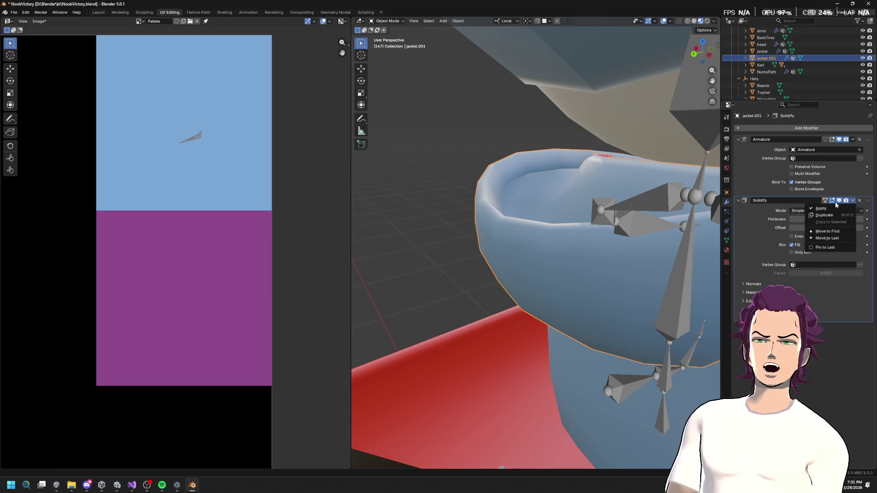
pyautogui.click(821, 209)
# Join the thickened collar piece back into the jacket object.
pyautogui.moveTo(539, 228)
pyautogui.mouseDown()
pyautogui.moveTo(502, 238)
pyautogui.moveTo(544, 234)
pyautogui.moveTo(521, 233)
pyautogui.mouseUp()
pyautogui.scroll(-2, 304, 233)
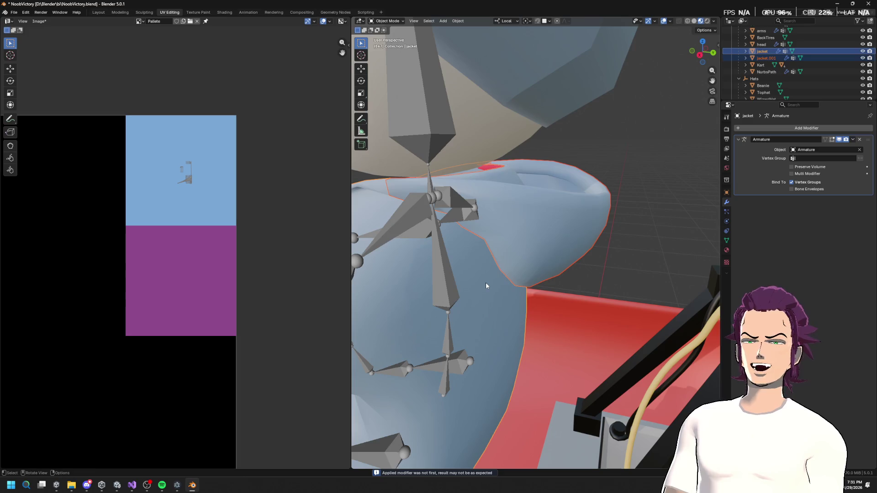
pyautogui.press('x')
pyautogui.click(517, 294)
pyautogui.moveTo(517, 294)
pyautogui.mouseDown()
pyautogui.moveTo(542, 265)
pyautogui.moveTo(582, 247)
pyautogui.mouseUp()
pyautogui.press('Tab')
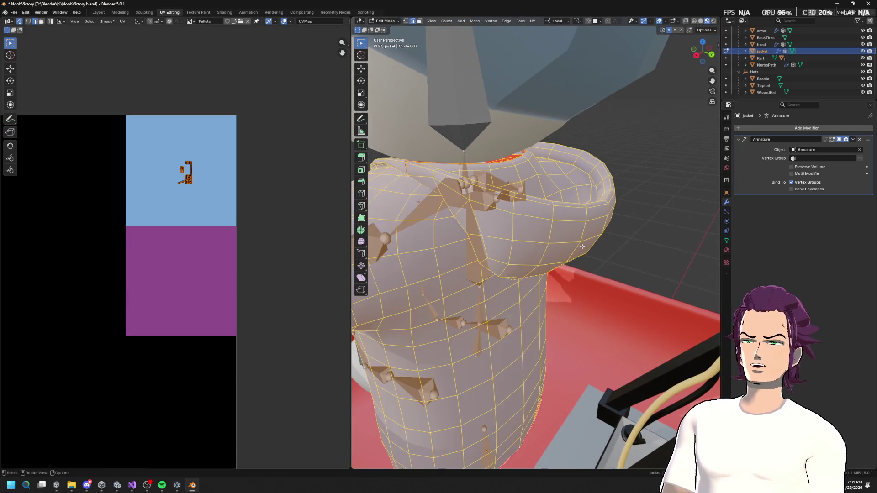
# Merge the jacket's vertices by distance at 0.0001 m, removing 21 duplicates.
pyautogui.press('m')
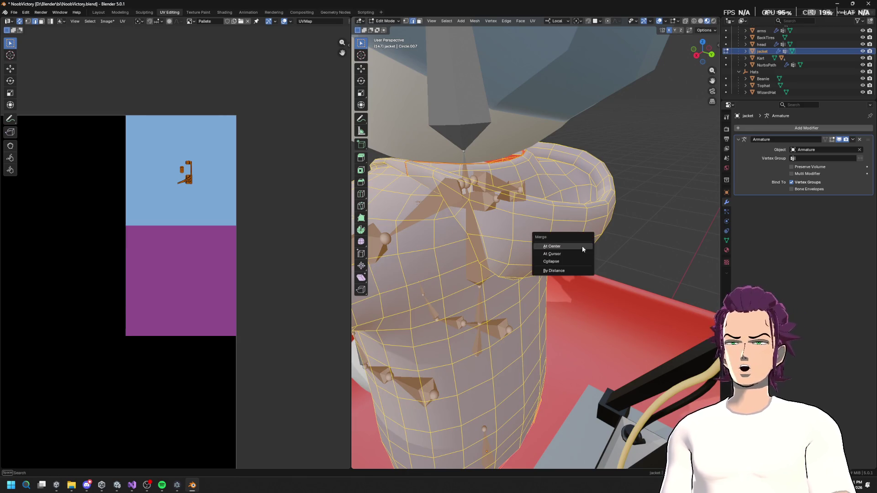
pyautogui.click(570, 273)
pyautogui.moveTo(571, 273); pyautogui.dragTo(586, 186)
pyautogui.scroll(3, 591, 149)
pyautogui.scroll(-5, 590, 150)
pyautogui.moveTo(590, 149)
pyautogui.mouseDown()
pyautogui.moveTo(515, 199)
pyautogui.moveTo(515, 187)
pyautogui.moveTo(636, 196)
pyautogui.moveTo(616, 173)
pyautogui.moveTo(576, 201)
pyautogui.moveTo(531, 161)
pyautogui.moveTo(544, 171)
pyautogui.moveTo(529, 171)
pyautogui.mouseUp()
# Mark the collar boundary edges as a seam and select the collar faces.
pyautogui.hotkey('alt', 'a')
pyautogui.press('u')
pyautogui.click(557, 173)
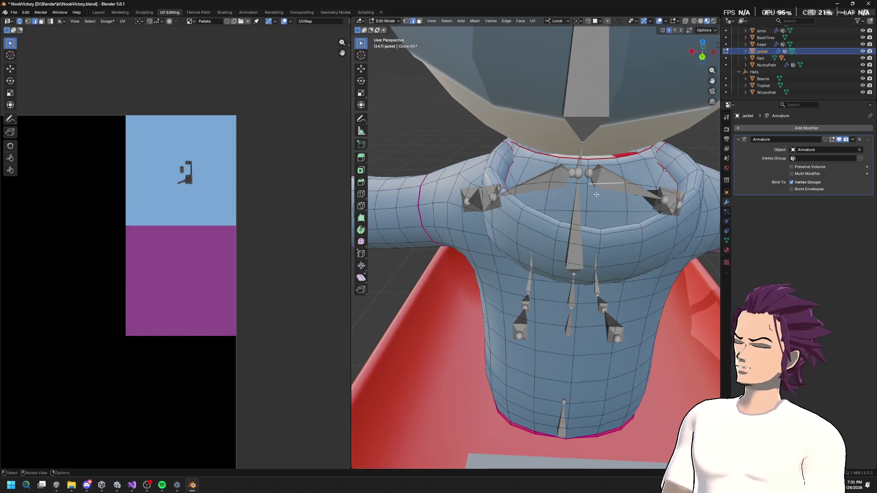
pyautogui.press('l')
pyautogui.moveTo(596, 194); pyautogui.dragTo(619, 196)
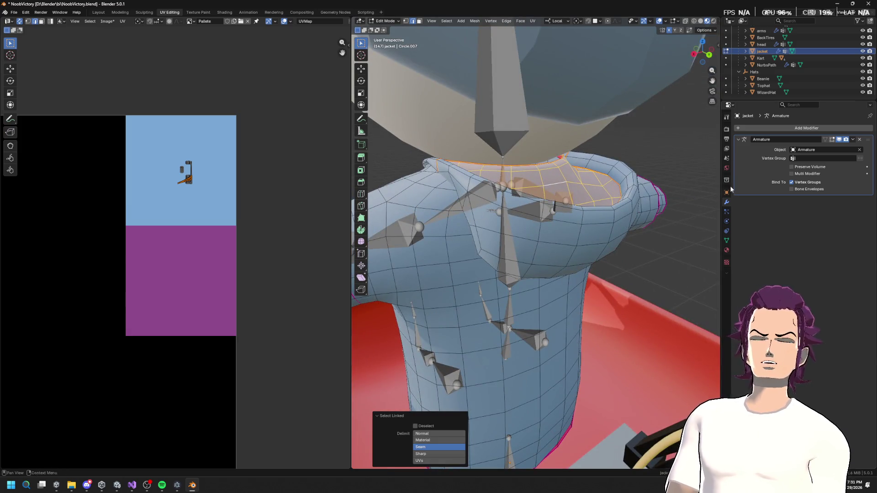
# Unwrap the collar, shrink its UV island, and move it onto the purple swatch.
pyautogui.scroll(-4, 152, 202)
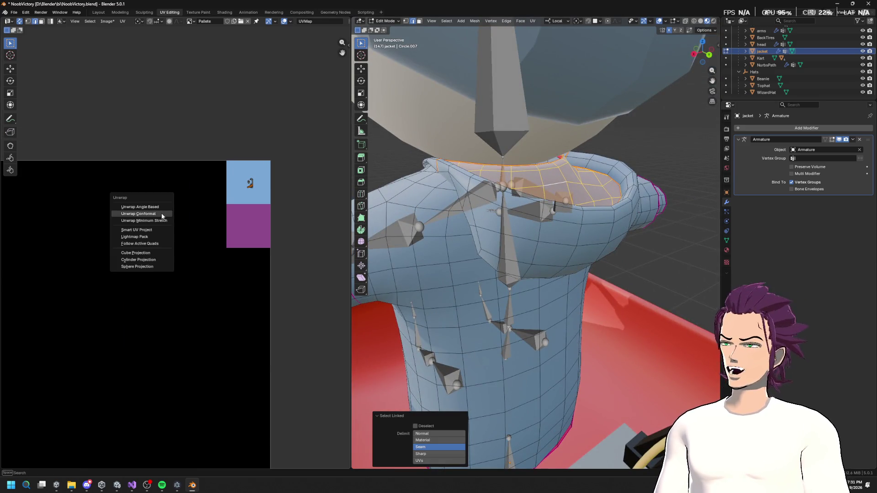
pyautogui.click(163, 215)
pyautogui.press('s')
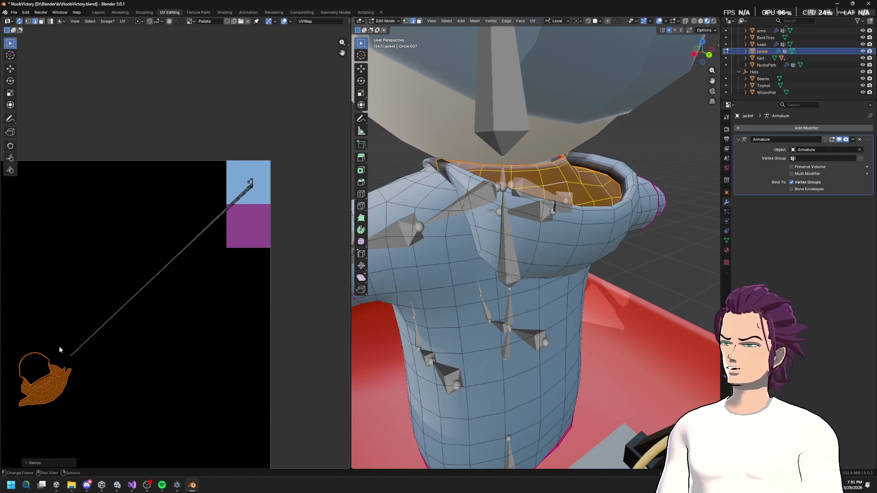
pyautogui.press('g')
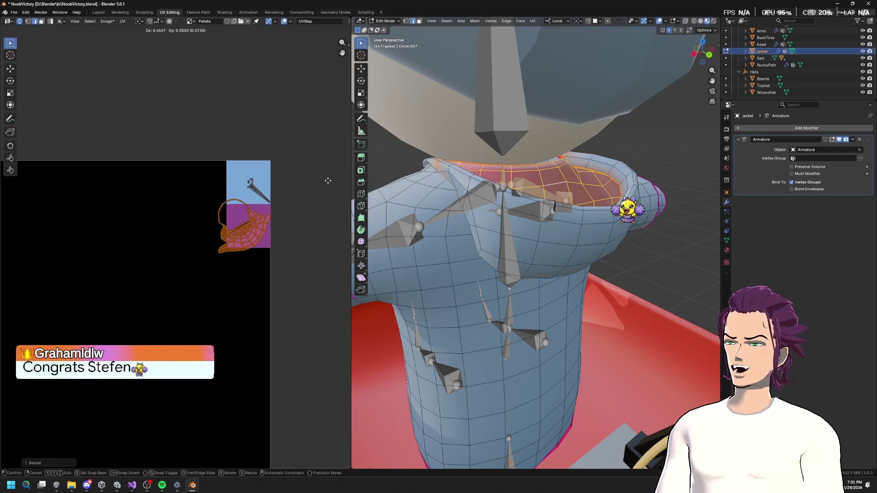
pyautogui.click(252, 216)
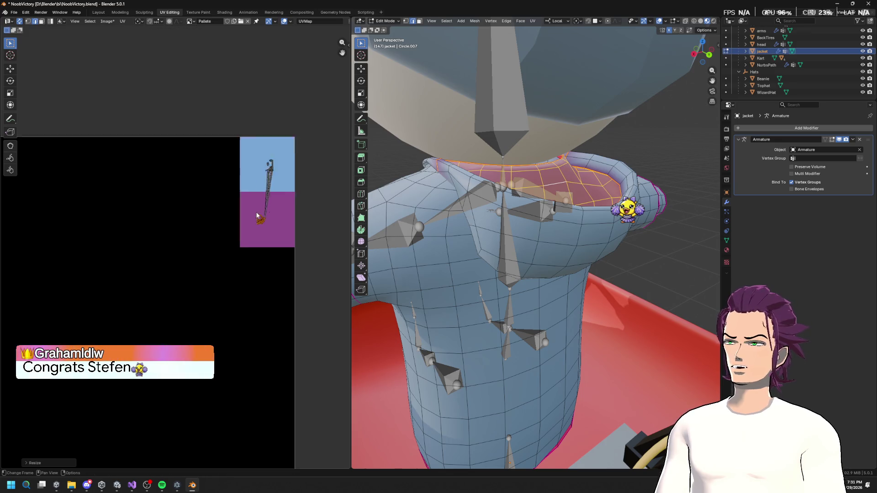
pyautogui.scroll(7, 197, 229)
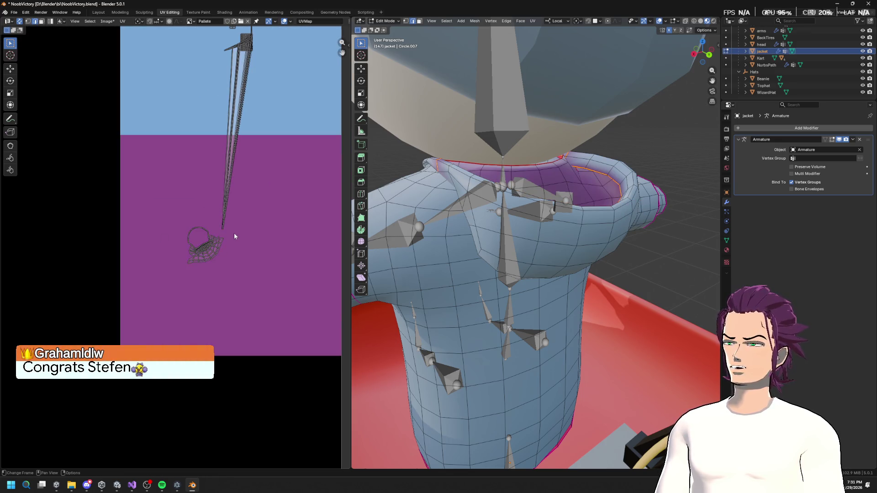
pyautogui.press('g')
# Return to Object Mode, check the character from several angles, and select the top hat.
pyautogui.moveTo(596, 206); pyautogui.dragTo(545, 227)
pyautogui.press('Tab')
pyautogui.moveTo(586, 264)
pyautogui.mouseDown()
pyautogui.moveTo(536, 251)
pyautogui.moveTo(620, 264)
pyautogui.moveTo(609, 243)
pyautogui.moveTo(631, 257)
pyautogui.moveTo(514, 232)
pyautogui.moveTo(531, 245)
pyautogui.moveTo(509, 250)
pyautogui.moveTo(492, 237)
pyautogui.moveTo(382, 245)
pyautogui.moveTo(695, 243)
pyautogui.moveTo(613, 249)
pyautogui.moveTo(704, 232)
pyautogui.mouseUp()
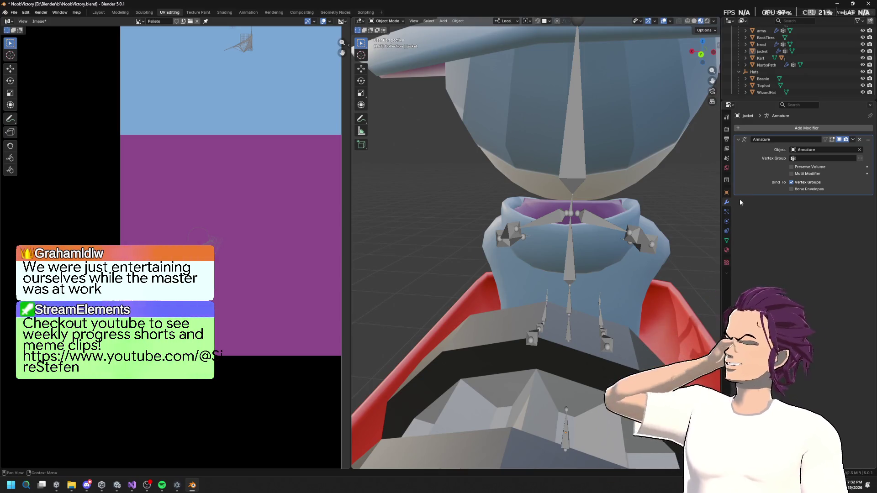
pyautogui.scroll(-3, 569, 194)
pyautogui.moveTo(568, 196)
pyautogui.mouseDown()
pyautogui.moveTo(637, 204)
pyautogui.moveTo(596, 215)
pyautogui.moveTo(522, 182)
pyautogui.moveTo(595, 215)
pyautogui.mouseUp()
pyautogui.scroll(5, 571, 192)
pyautogui.moveTo(546, 163)
pyautogui.mouseDown()
pyautogui.moveTo(574, 141)
pyautogui.moveTo(556, 116)
pyautogui.moveTo(562, 91)
pyautogui.moveTo(585, 84)
pyautogui.moveTo(582, 99)
pyautogui.moveTo(522, 130)
pyautogui.moveTo(490, 61)
pyautogui.moveTo(548, 95)
pyautogui.mouseUp()
pyautogui.click(586, 84)
# Isolate the top hat in Edit Mode and offset-slide an edge loop to form a band of faces.
pyautogui.press('Tab')
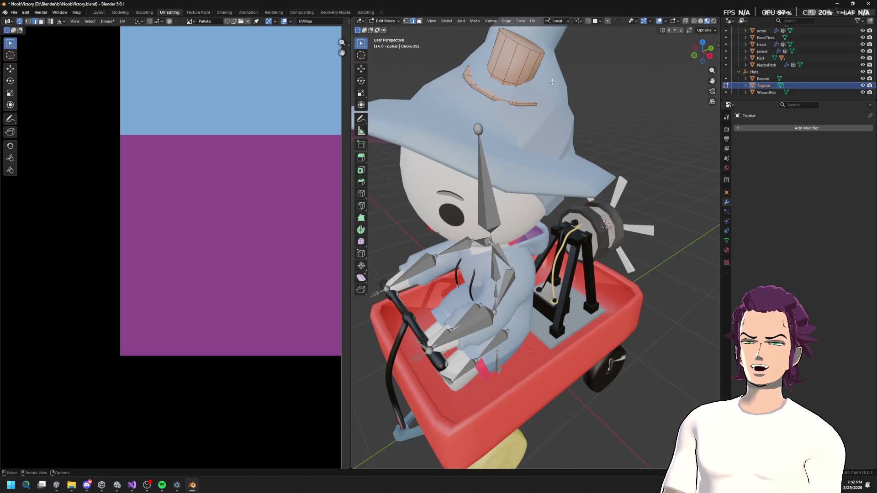
pyautogui.scroll(2, 546, 94)
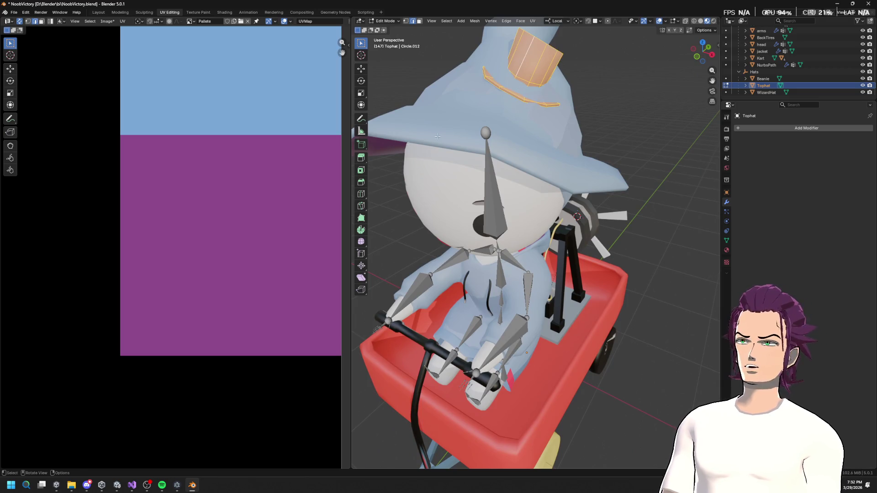
pyautogui.scroll(-5, 204, 206)
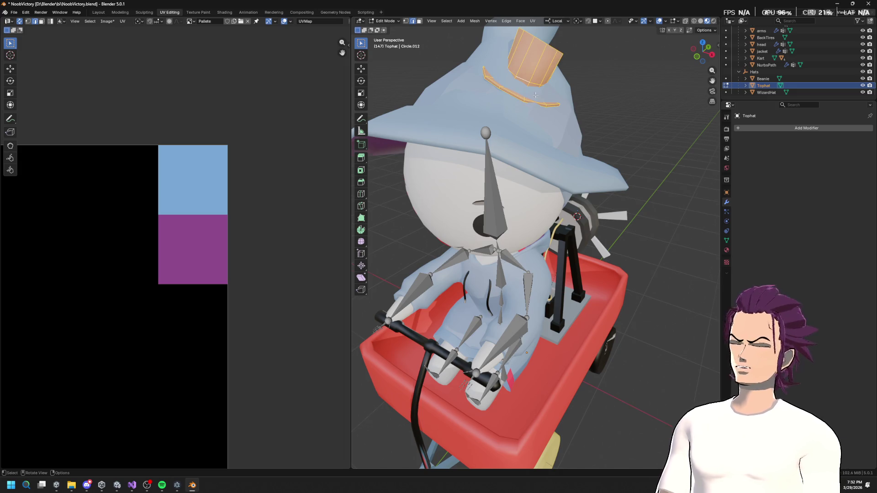
pyautogui.press('KP_Divide')
pyautogui.hotkey('alt', 'a')
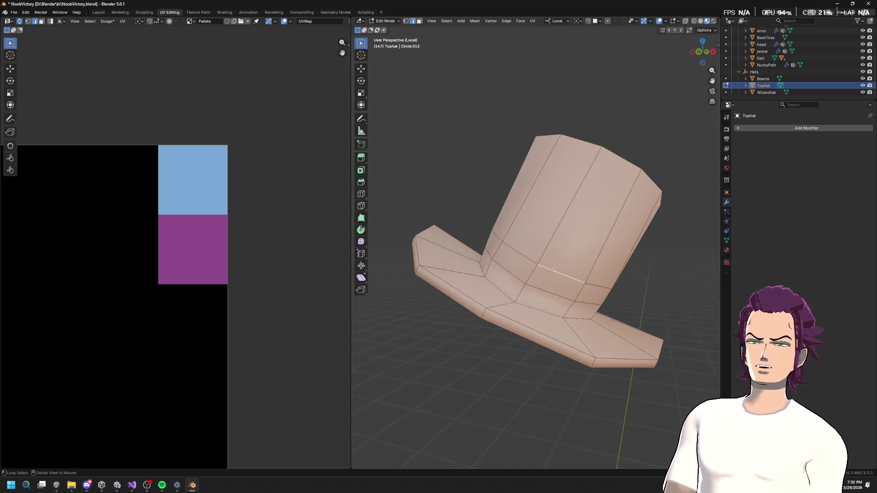
pyautogui.rightClick(515, 273)
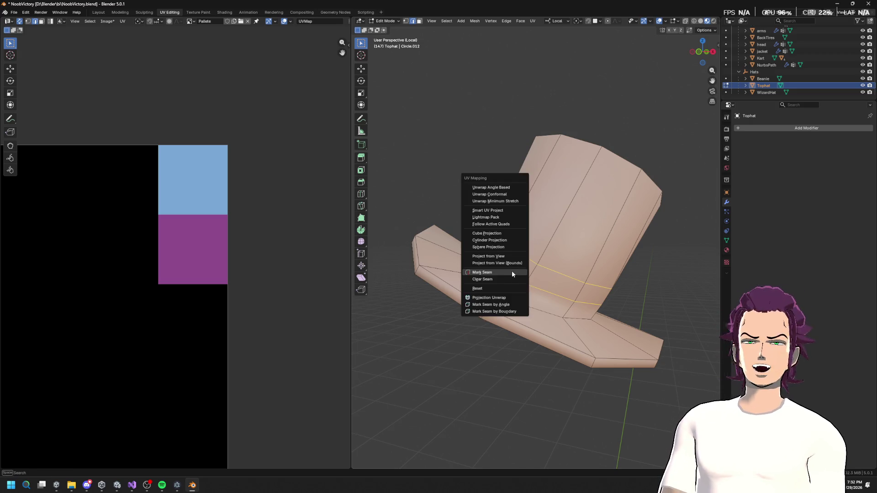
pyautogui.click(511, 271)
pyautogui.keyDown('alt'); pyautogui.click(531, 273); pyautogui.keyUp('alt')
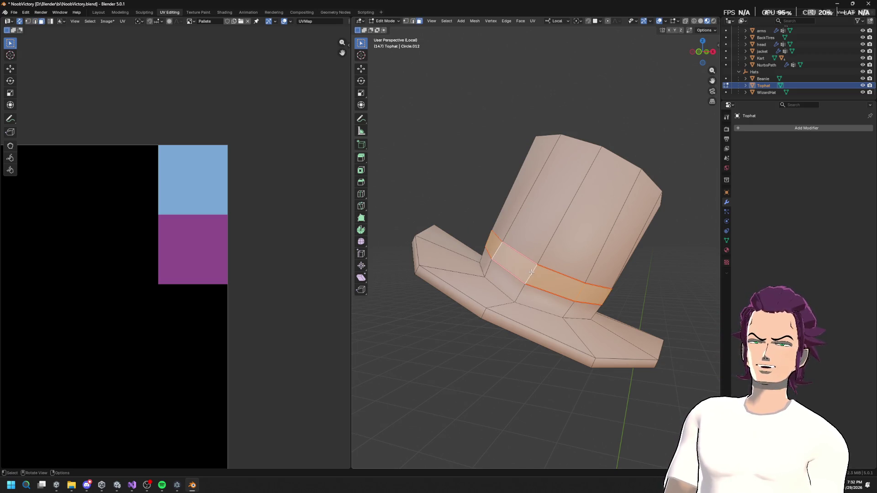
# Unwrap the hat band as a ring, shrink it, and place it on the purple swatch.
pyautogui.scroll(-5, 176, 250)
pyautogui.moveTo(66, 273); pyautogui.dragTo(212, 205)
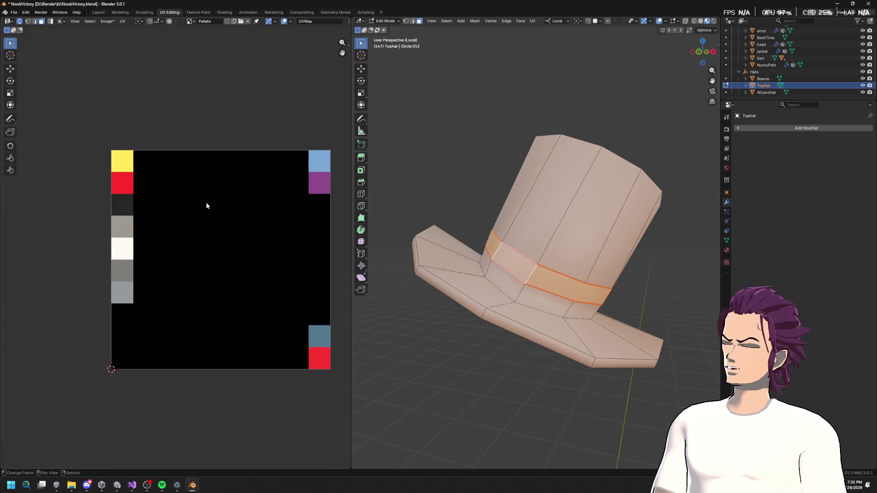
pyautogui.press('u')
pyautogui.click(207, 203)
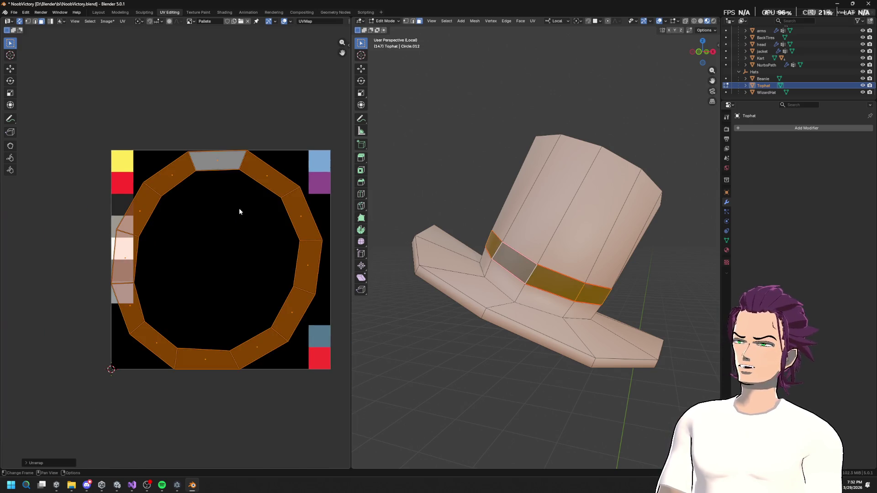
pyautogui.press('s')
pyautogui.click(217, 258)
pyautogui.press('g')
pyautogui.click(321, 185)
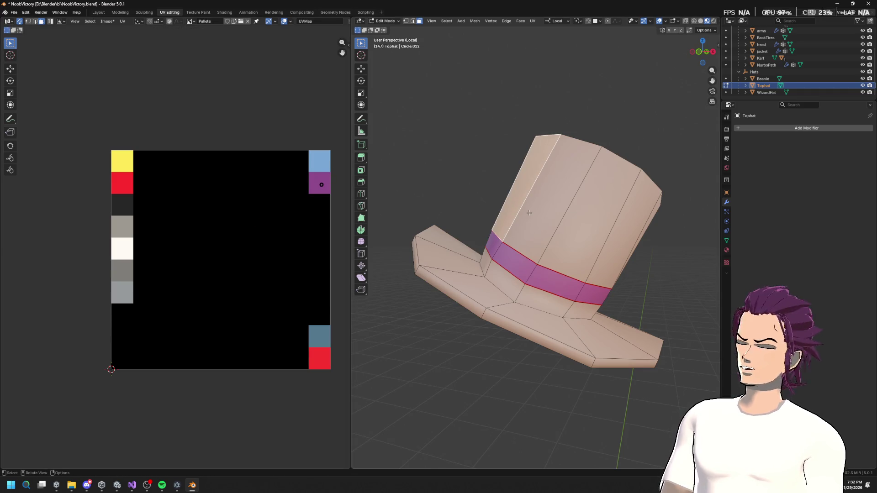
# Select the remaining crown and brim faces of the top hat.
pyautogui.hotkey('ctrl', 'l')
pyautogui.moveTo(533, 218)
pyautogui.mouseDown()
pyautogui.moveTo(606, 241)
pyautogui.moveTo(539, 227)
pyautogui.moveTo(569, 227)
pyautogui.mouseUp()
pyautogui.click(539, 227)
pyautogui.hotkey('ctrl', 'l')
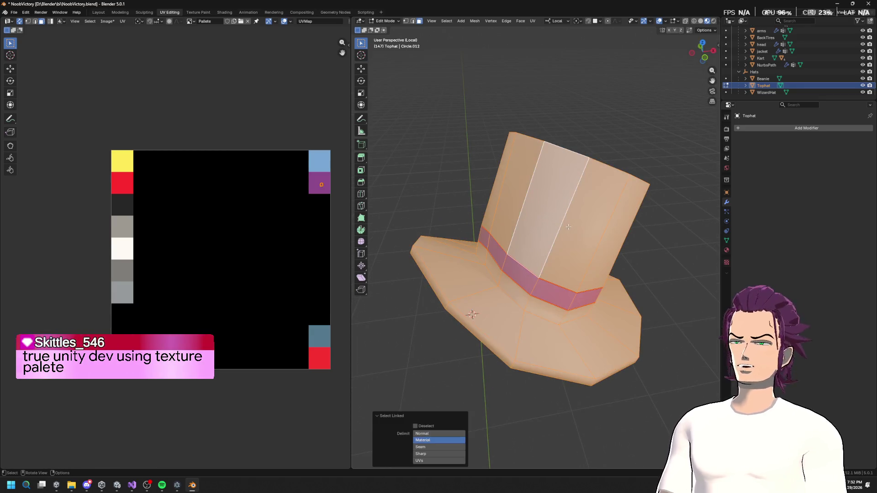
pyautogui.hotkey('ctrl', 'z')
pyautogui.hotkey('ctrl', 'l')
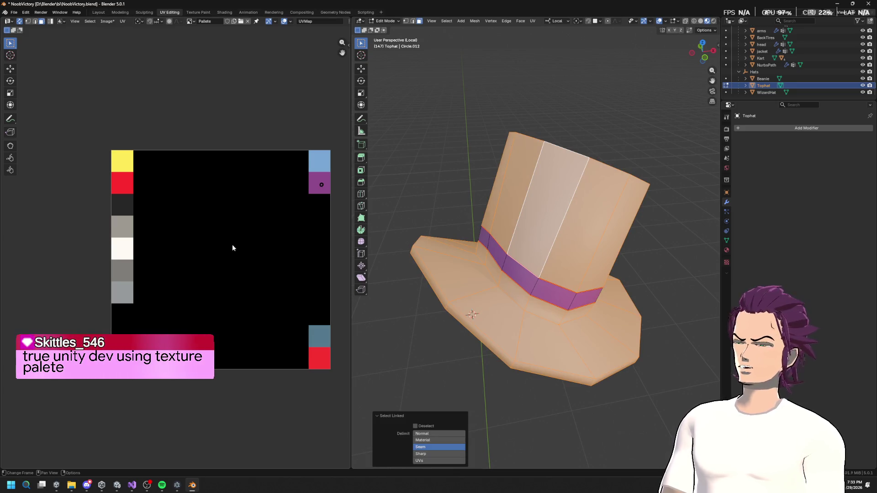
# Unwrap the crown and brim, shrink the UVs onto the light-blue swatch, and return to Object Mode.
pyautogui.press('u')
pyautogui.click(246, 198)
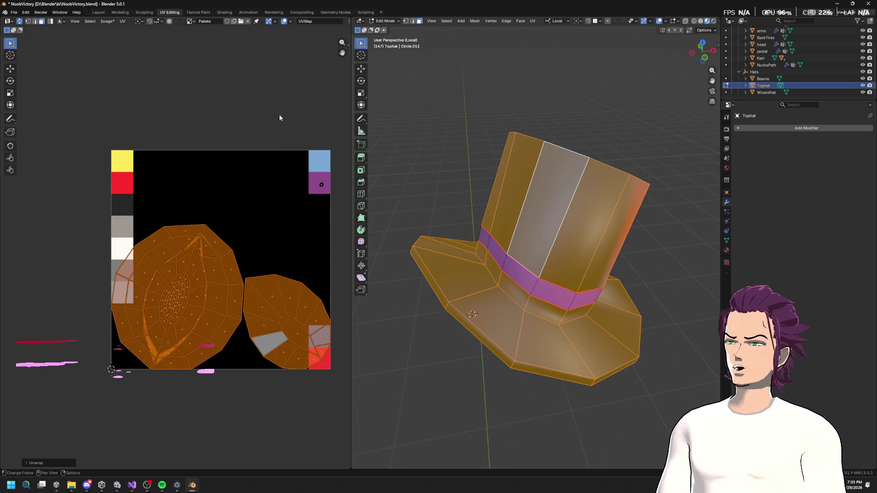
pyautogui.press('s')
pyautogui.click(236, 288)
pyautogui.press('g')
pyautogui.click(334, 152)
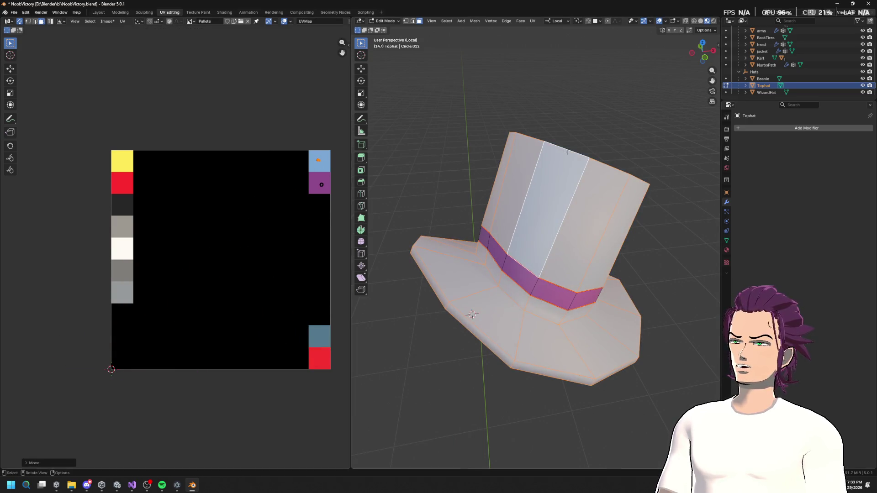
pyautogui.press('Tab')
pyautogui.scroll(-6, 566, 152)
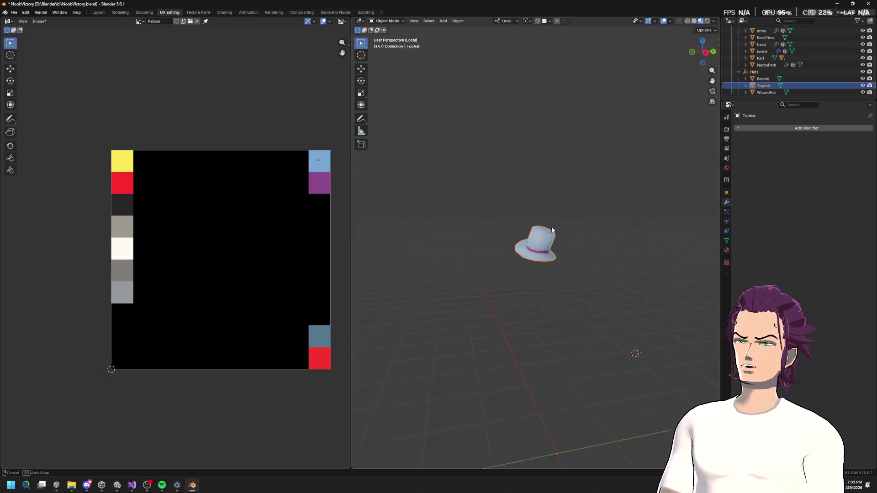
# Exit Local View and orbit in on the character sitting in the kart.
pyautogui.press('KP_Divide')
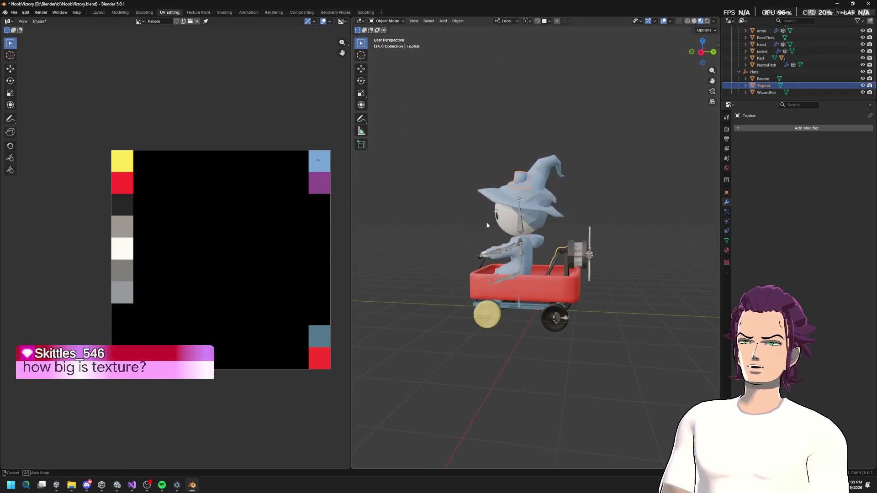
pyautogui.moveTo(487, 224); pyautogui.dragTo(525, 233)
pyautogui.scroll(6, 549, 242)
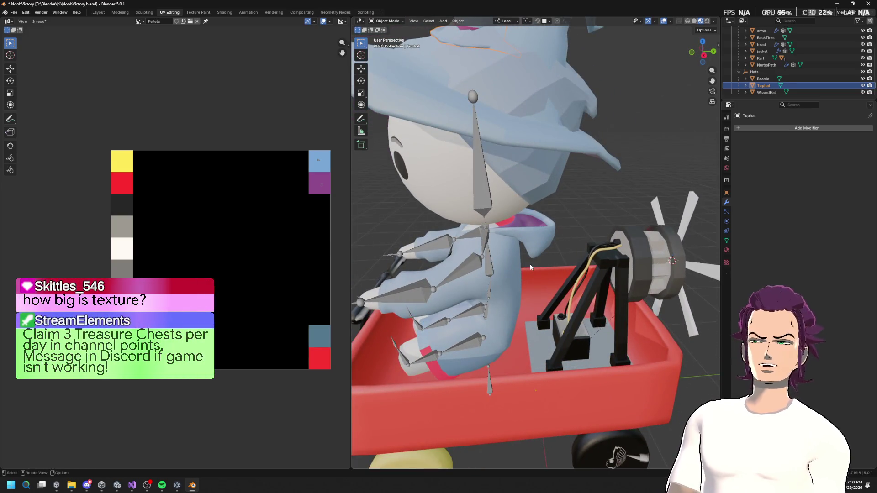
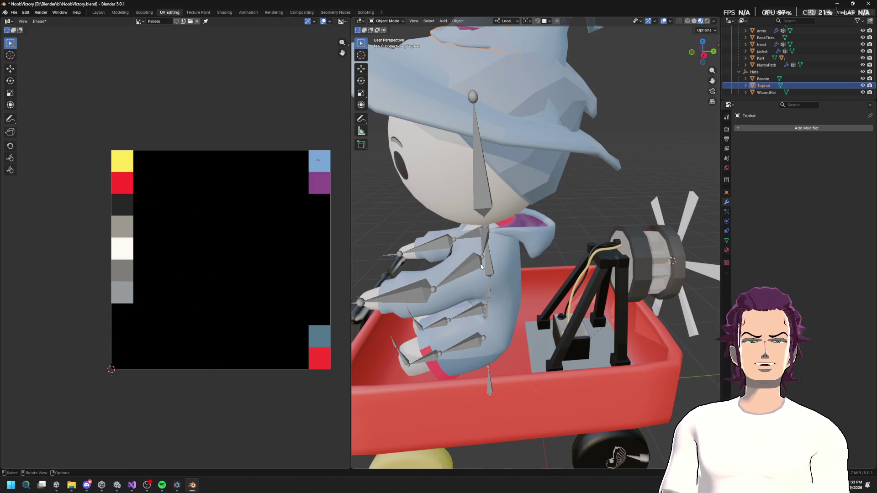
# Select the left wheel in Edit Mode and mark its rim edge loops as seams.
pyautogui.scroll(-5, 480, 266)
pyautogui.moveTo(491, 239)
pyautogui.mouseDown()
pyautogui.moveTo(609, 230)
pyautogui.moveTo(538, 230)
pyautogui.moveTo(466, 215)
pyautogui.mouseUp()
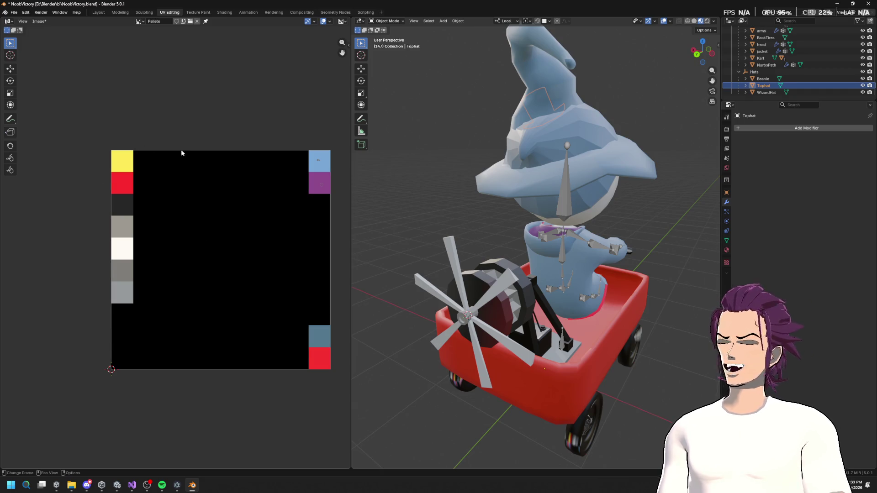
pyautogui.moveTo(517, 207); pyautogui.dragTo(526, 193)
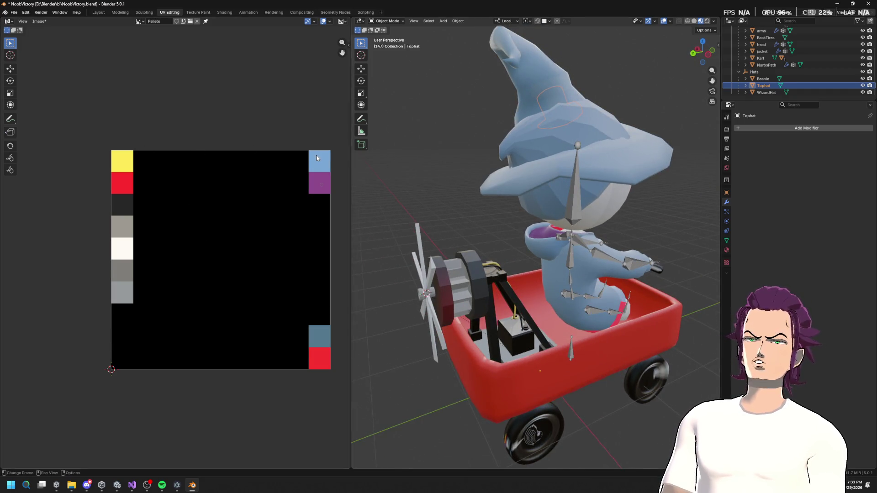
pyautogui.moveTo(555, 224)
pyautogui.mouseDown()
pyautogui.moveTo(566, 219)
pyautogui.moveTo(593, 234)
pyautogui.moveTo(525, 230)
pyautogui.moveTo(540, 300)
pyautogui.mouseUp()
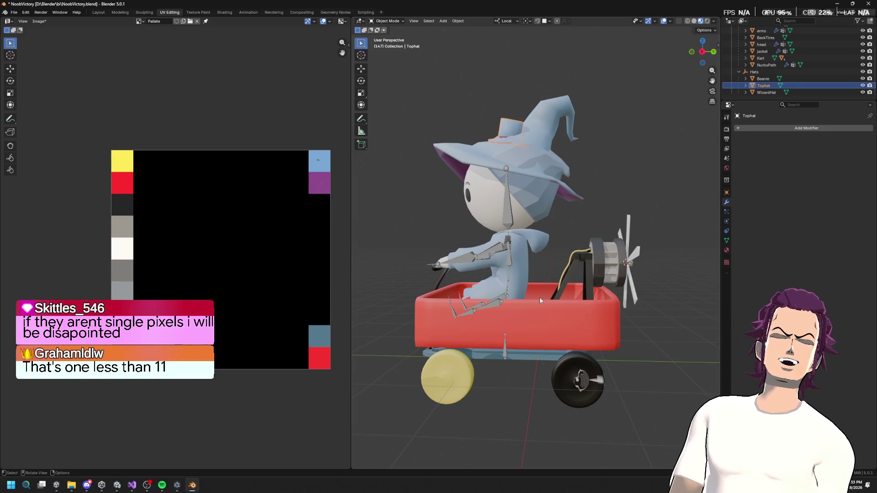
pyautogui.click(450, 377)
pyautogui.press('Tab')
pyautogui.scroll(5, 497, 375)
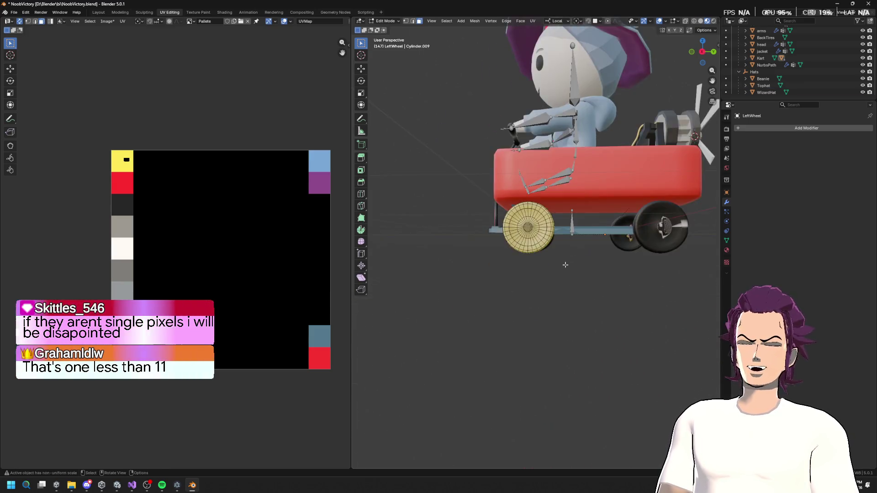
pyautogui.keyDown('alt'); pyautogui.click(530, 247); pyautogui.keyUp('alt')
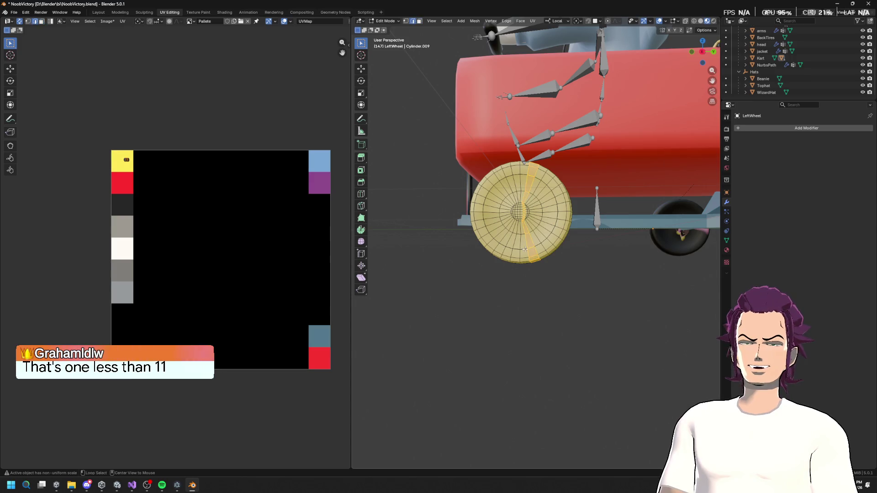
pyautogui.keyDown('alt'); pyautogui.click(547, 249); pyautogui.keyUp('alt')
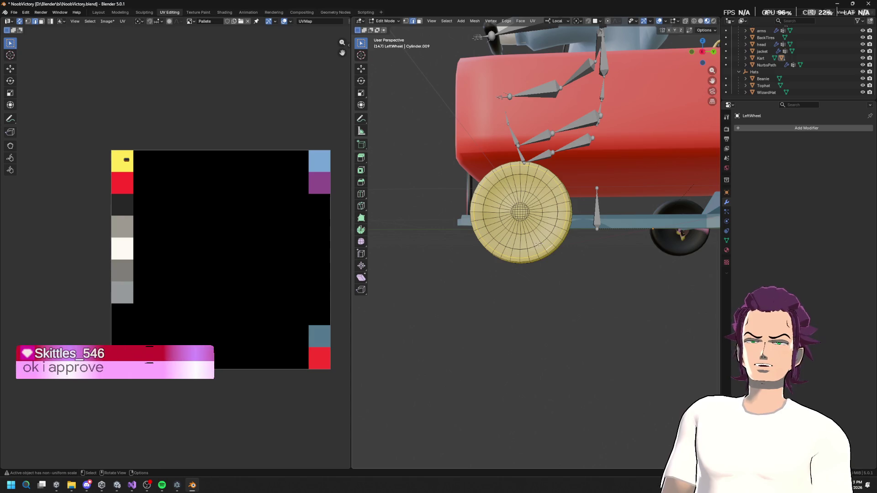
pyautogui.keyDown('alt'); pyautogui.click(537, 246); pyautogui.keyUp('alt')
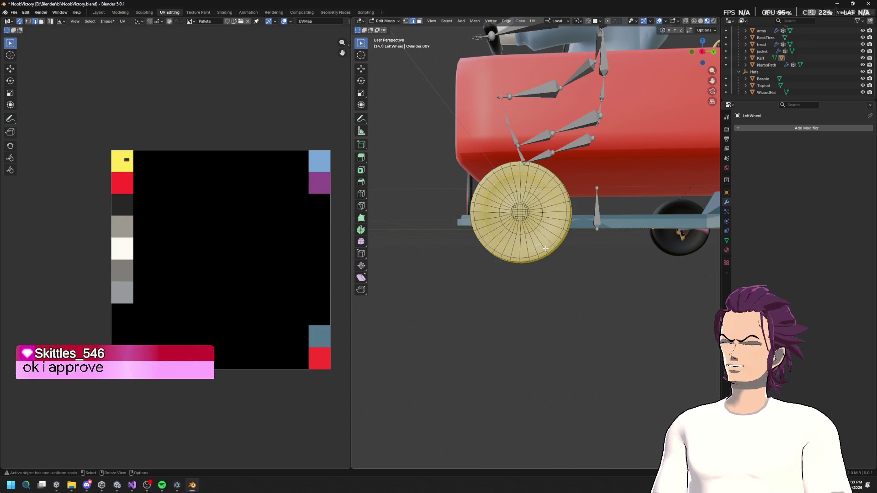
pyautogui.press('u')
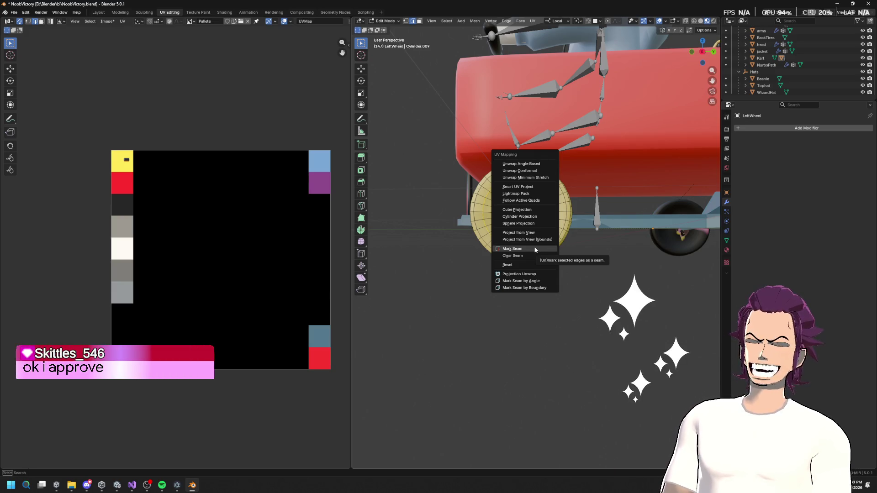
pyautogui.click(546, 250)
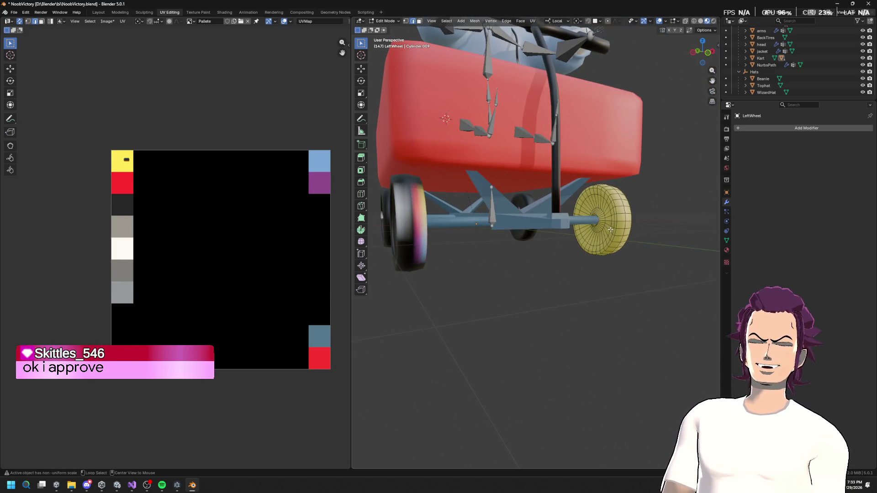
# Mark the edge loop around the wheel's hub sphere as a seam.
pyautogui.moveTo(612, 230); pyautogui.dragTo(510, 244)
pyautogui.scroll(3, 502, 254)
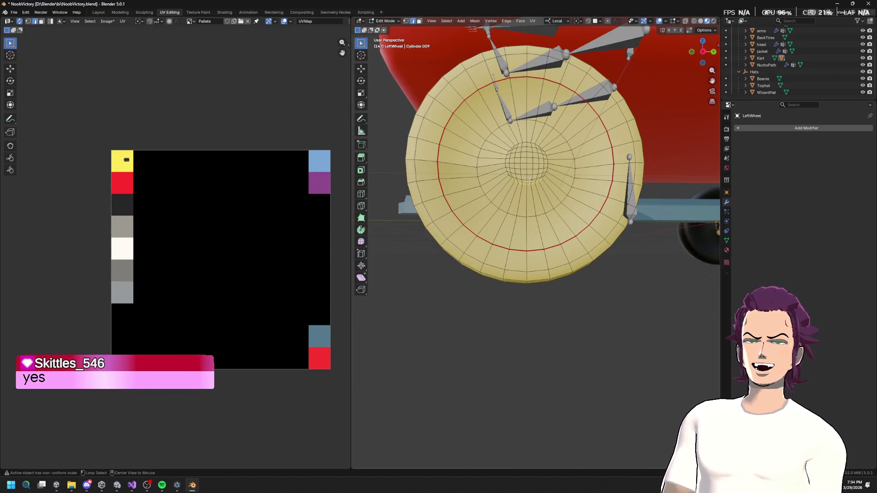
pyautogui.scroll(4, 546, 171)
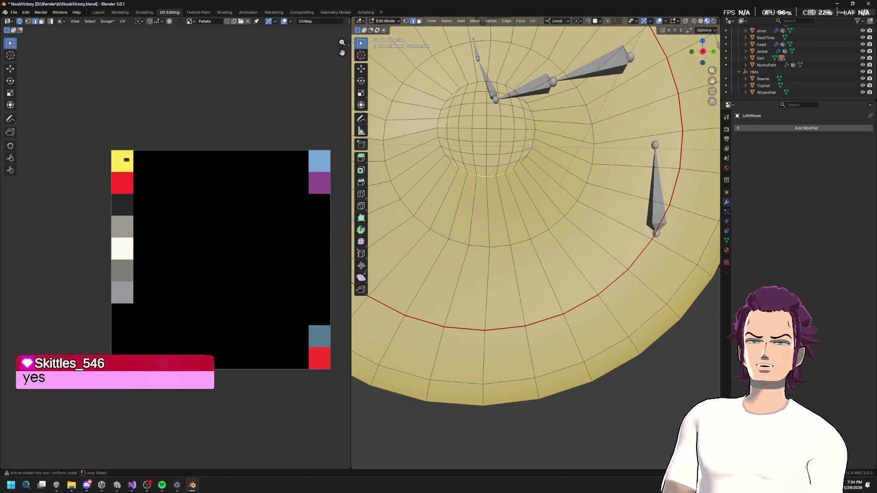
pyautogui.keyDown('alt'); pyautogui.click(455, 133); pyautogui.keyUp('alt')
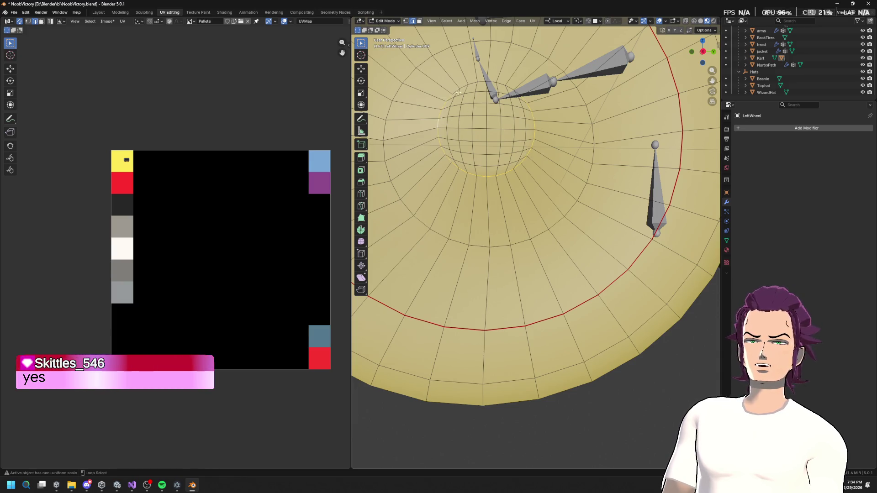
pyautogui.rightClick(455, 133)
pyautogui.click(455, 132)
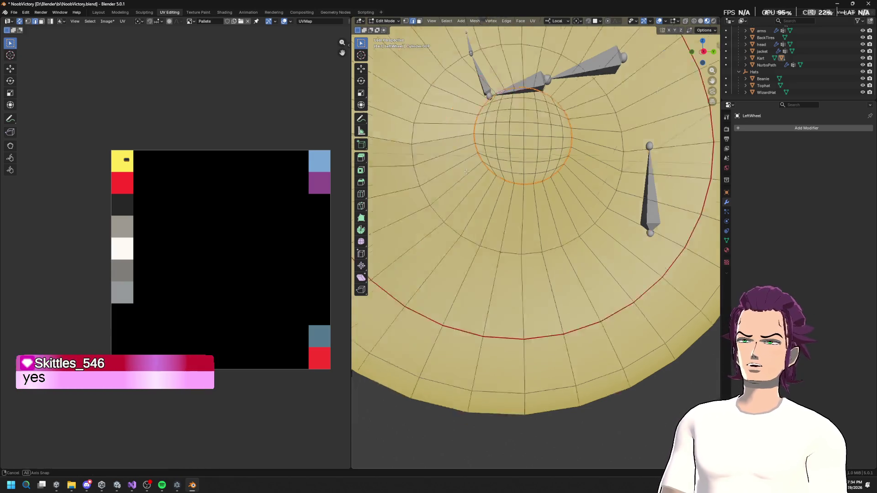
# Select the whole wheel mesh and unwrap it with the Conformal method.
pyautogui.moveTo(455, 133); pyautogui.dragTo(658, 186)
pyautogui.scroll(-5, 594, 206)
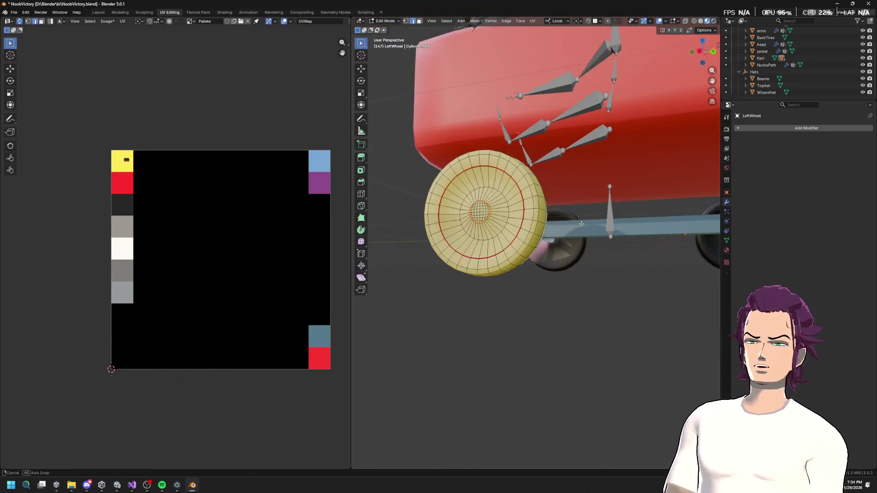
pyautogui.moveTo(594, 205)
pyautogui.mouseDown()
pyautogui.moveTo(573, 230)
pyautogui.moveTo(597, 266)
pyautogui.moveTo(582, 272)
pyautogui.mouseUp()
pyautogui.hotkey('ctrl', 'l')
pyautogui.scroll(3, 582, 273)
pyautogui.press('u')
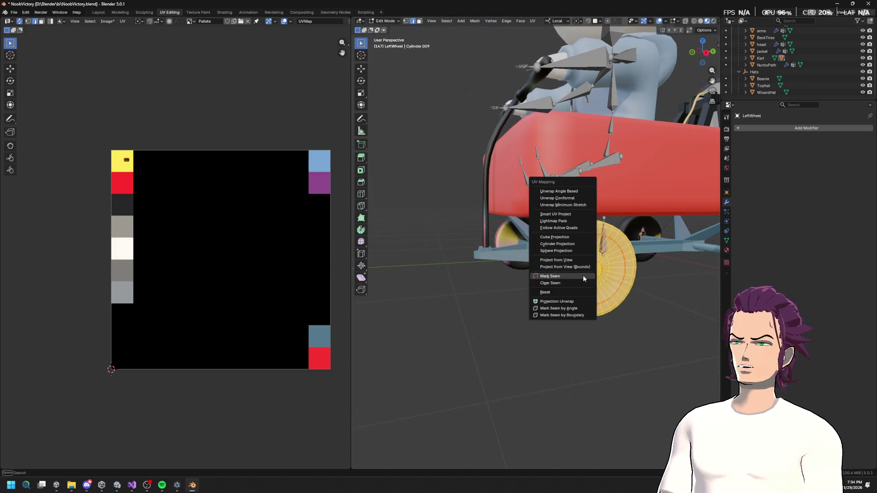
pyautogui.click(570, 199)
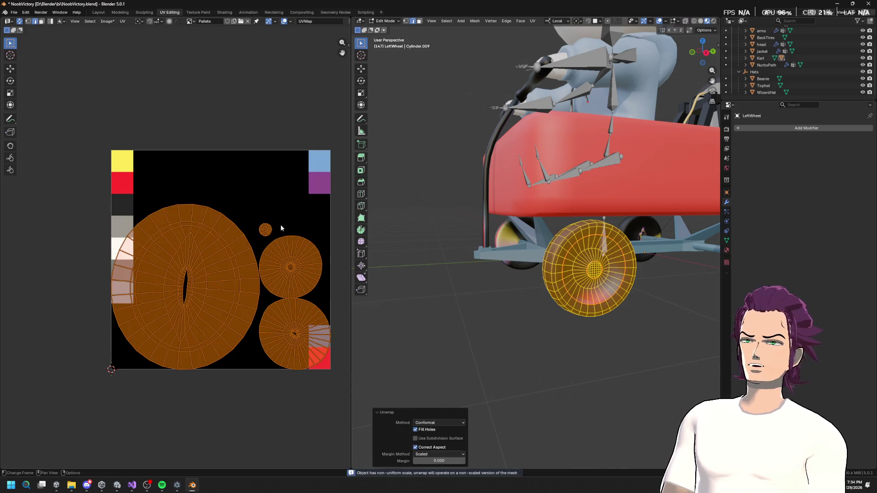
# Shrink the first wheel UV island and move it onto the palette.
pyautogui.click(180, 282)
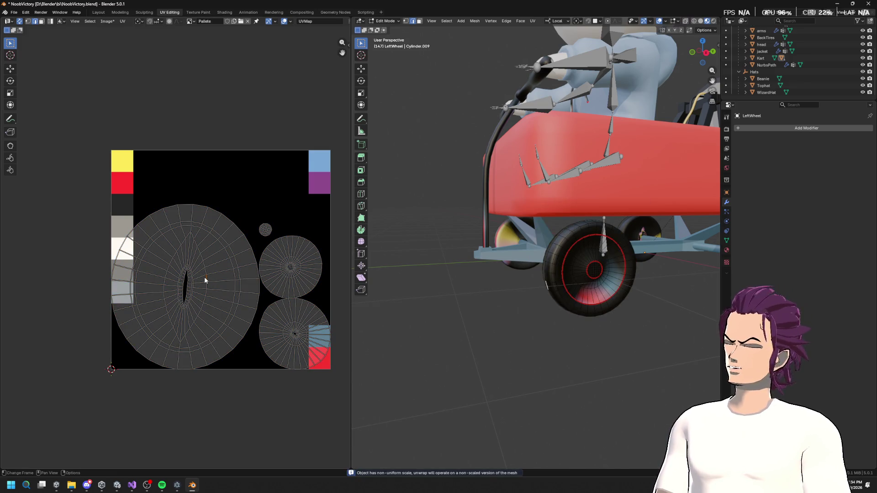
pyautogui.press('l')
pyautogui.press('s')
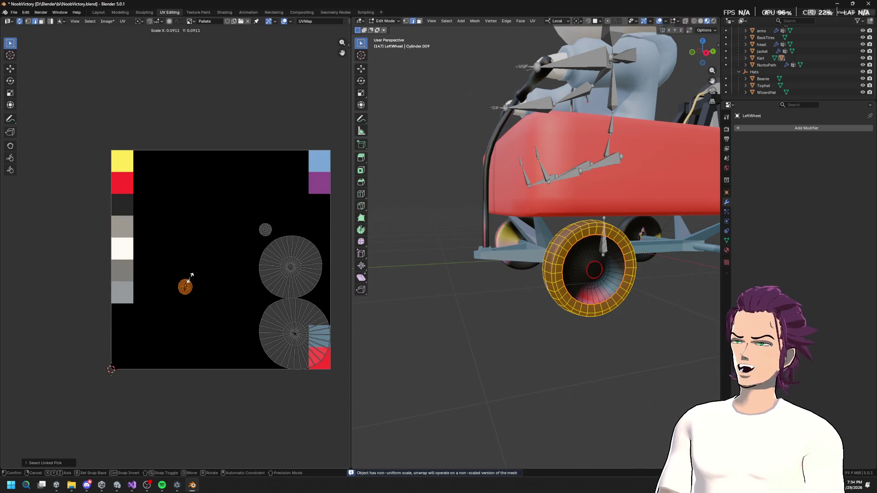
pyautogui.click(197, 279)
pyautogui.press('g')
pyautogui.click(156, 167)
# Shrink the next wheel UV island and settle it on the beige palette swatch.
pyautogui.click(283, 265)
pyautogui.press('l')
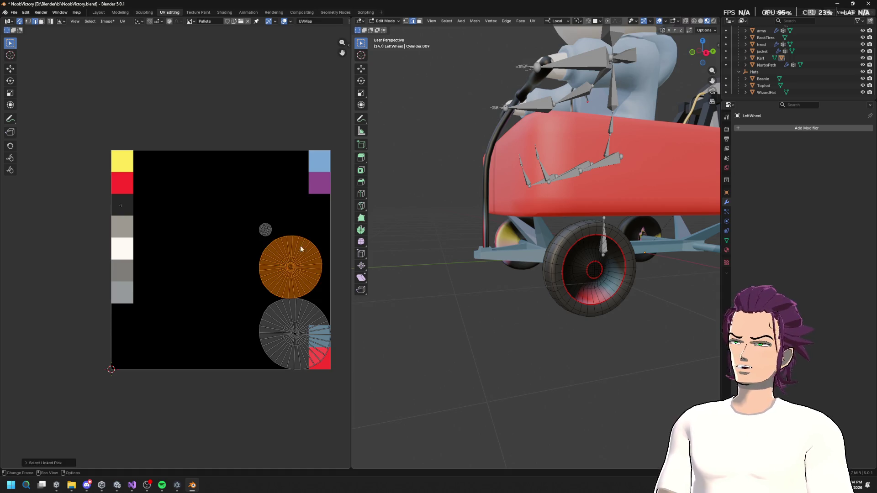
pyautogui.press('s')
pyautogui.click(296, 266)
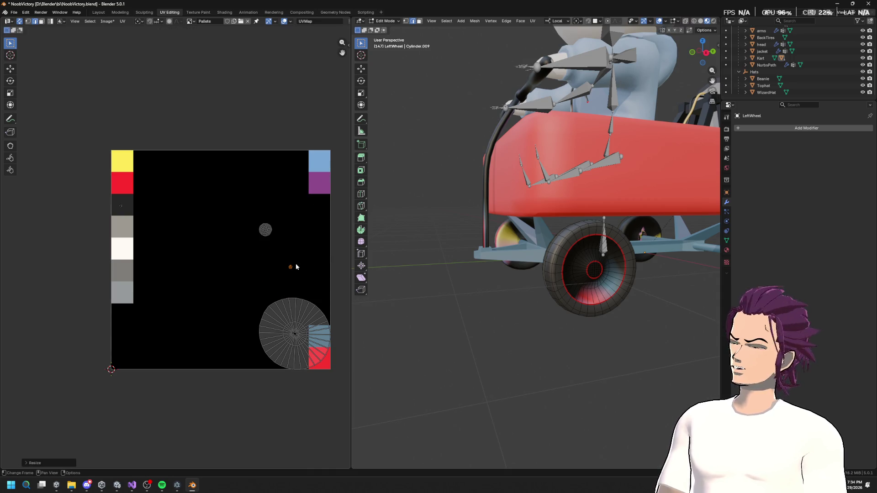
pyautogui.press('g')
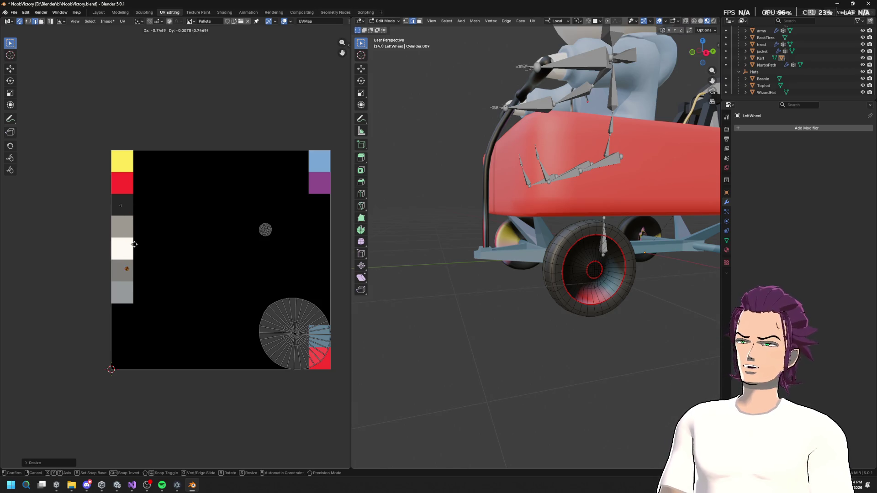
pyautogui.click(190, 233)
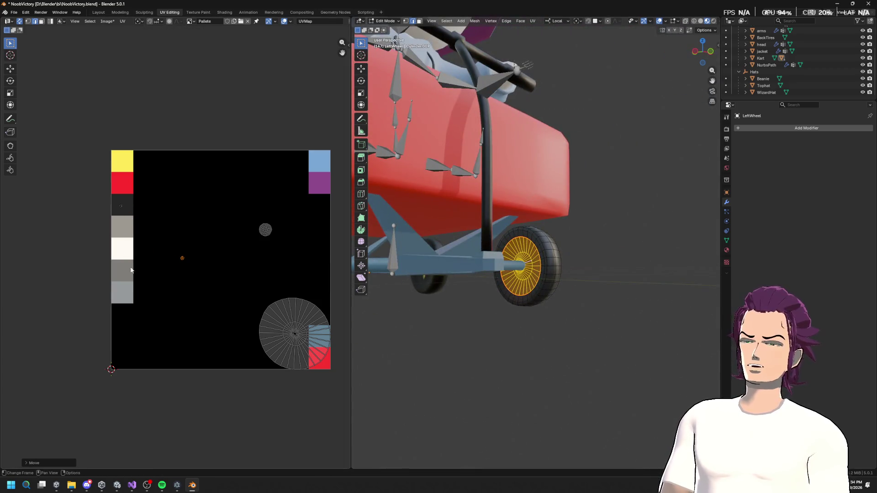
pyautogui.press('g')
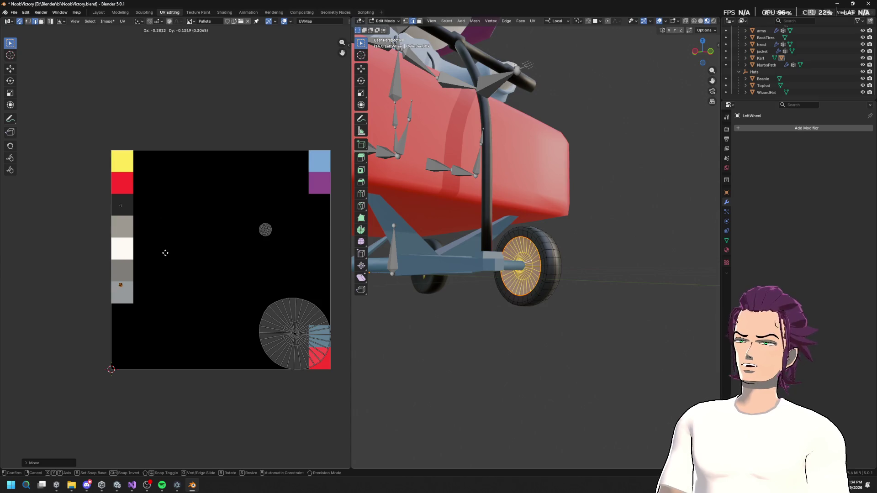
pyautogui.click(195, 226)
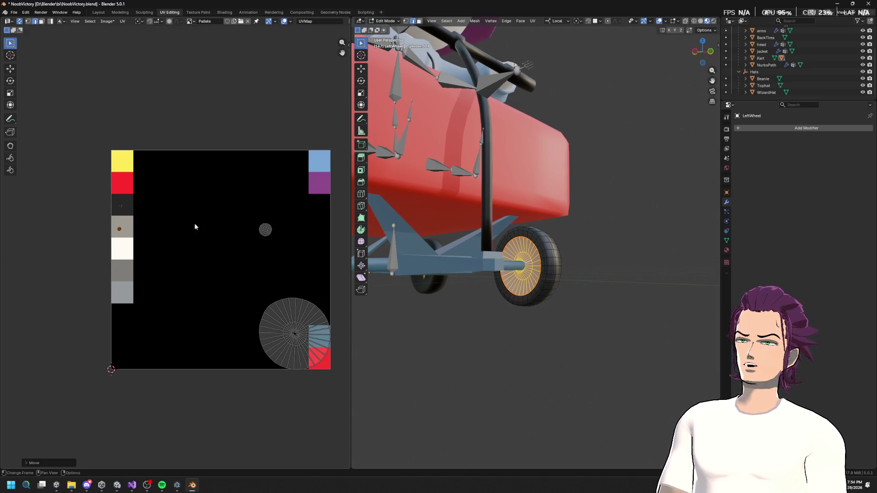
pyautogui.press('g')
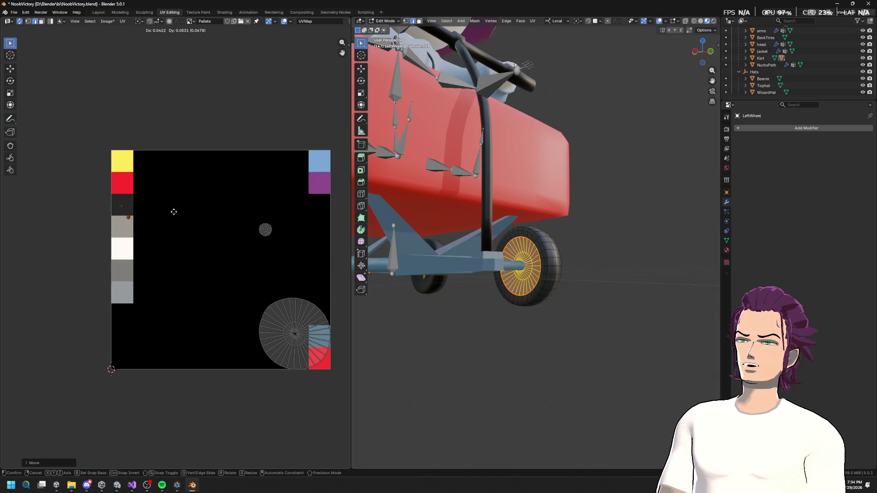
pyautogui.click(165, 232)
# Shrink the large tyre UV island to a tiny size.
pyautogui.click(268, 331)
pyautogui.press('l')
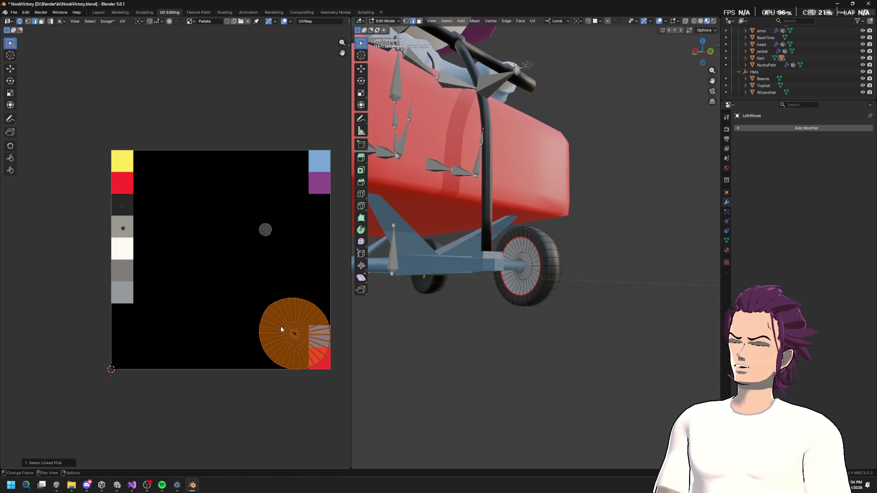
pyautogui.press('s')
pyautogui.click(300, 337)
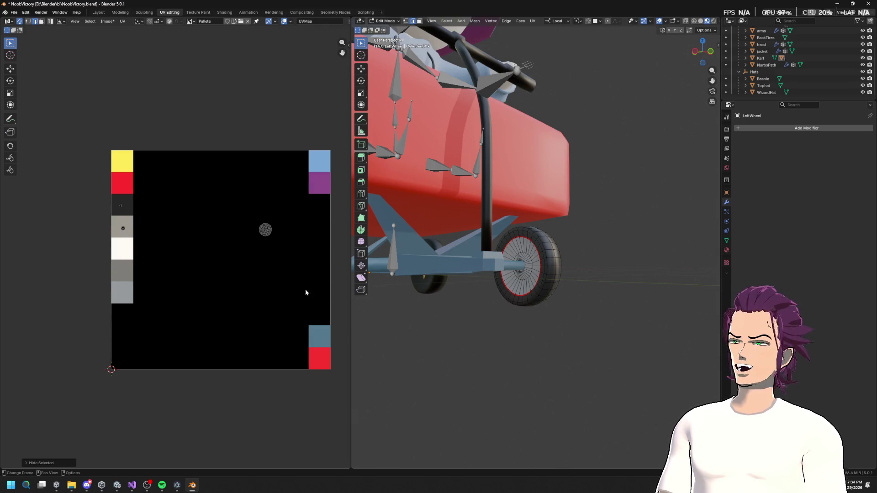
pyautogui.hscroll(2, 305, 293)
pyautogui.scroll(-2, 269, 295)
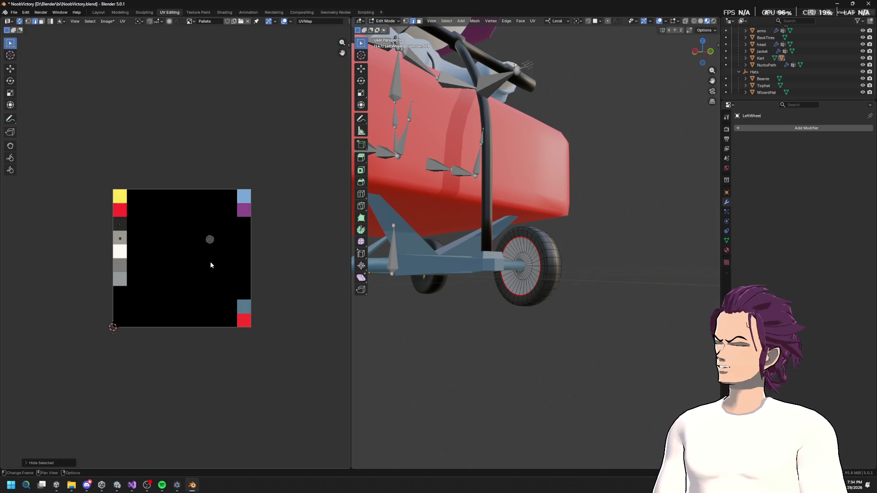
# Reveal the hidden wheel UV island and move it onto a palette swatch.
pyautogui.hotkey('alt', 'h')
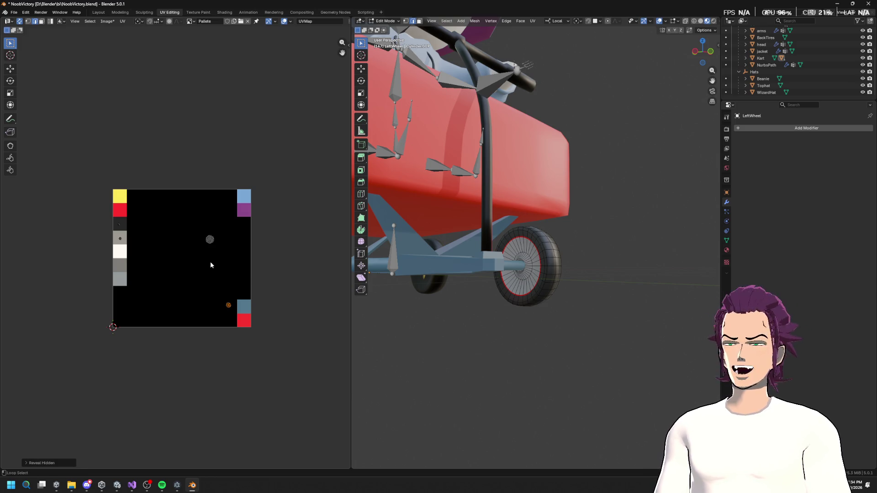
pyautogui.press('g')
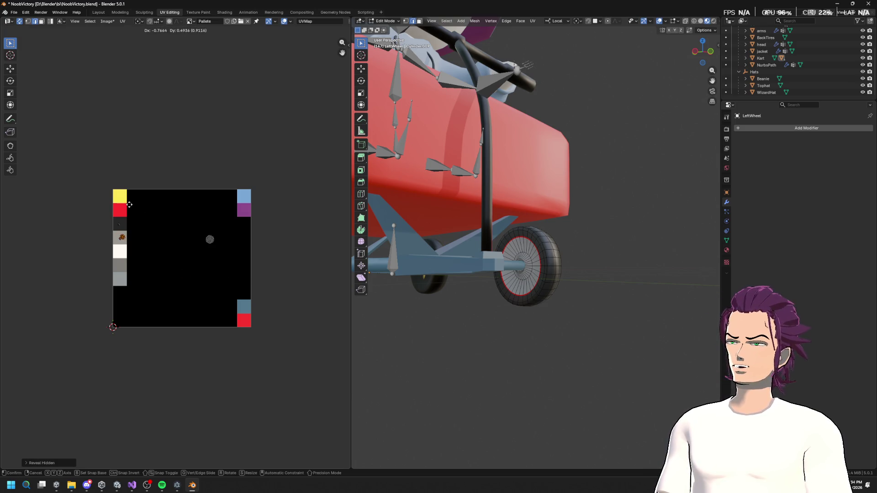
pyautogui.click(130, 204)
pyautogui.press('KP_Decimal')
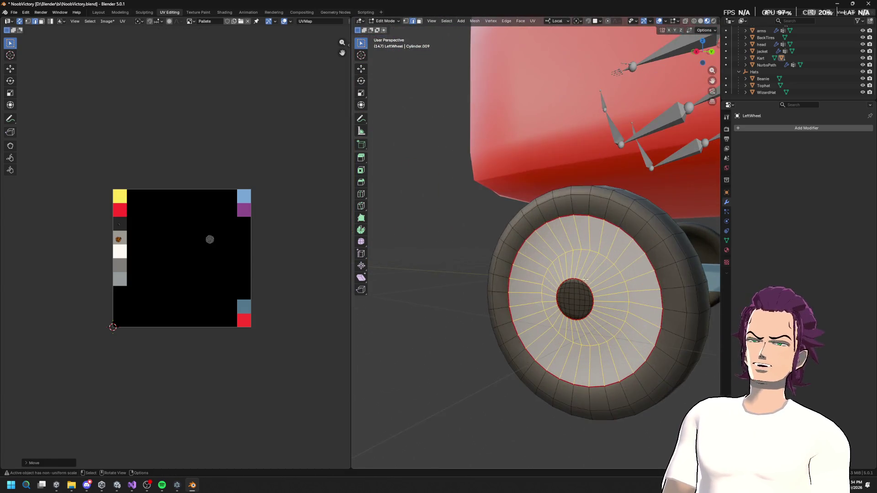
# Shrink the hub's UV island and place it on the dark palette square.
pyautogui.press('l')
pyautogui.press('s')
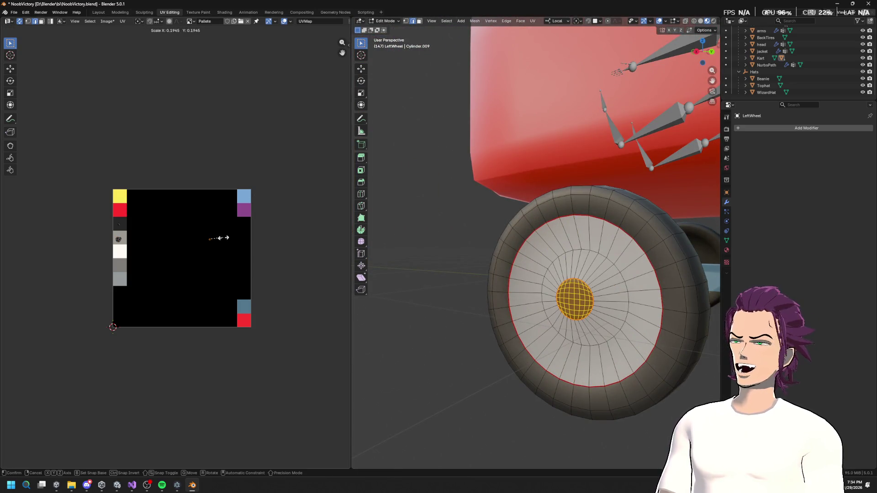
pyautogui.click(221, 239)
pyautogui.press('g')
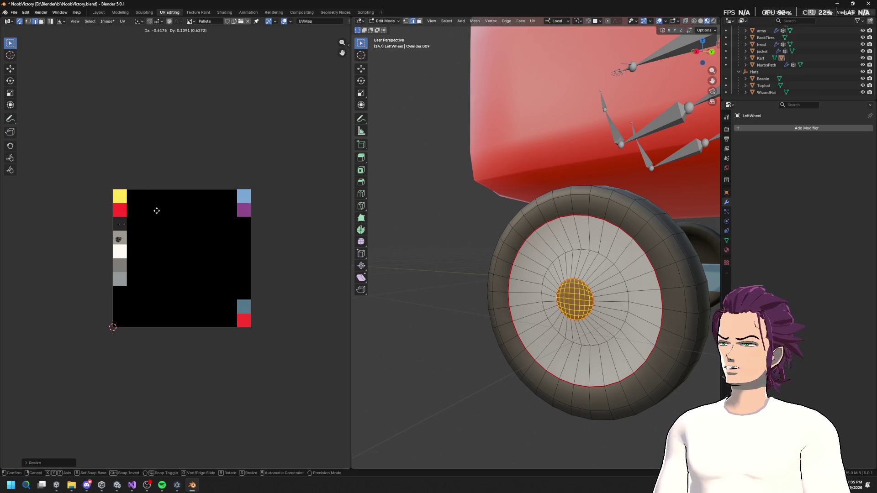
pyautogui.click(144, 215)
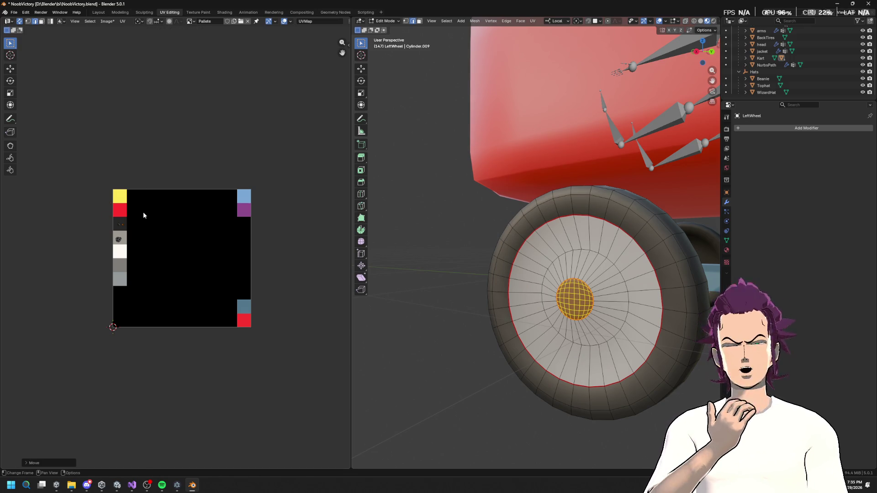
pyautogui.scroll(-3, 485, 251)
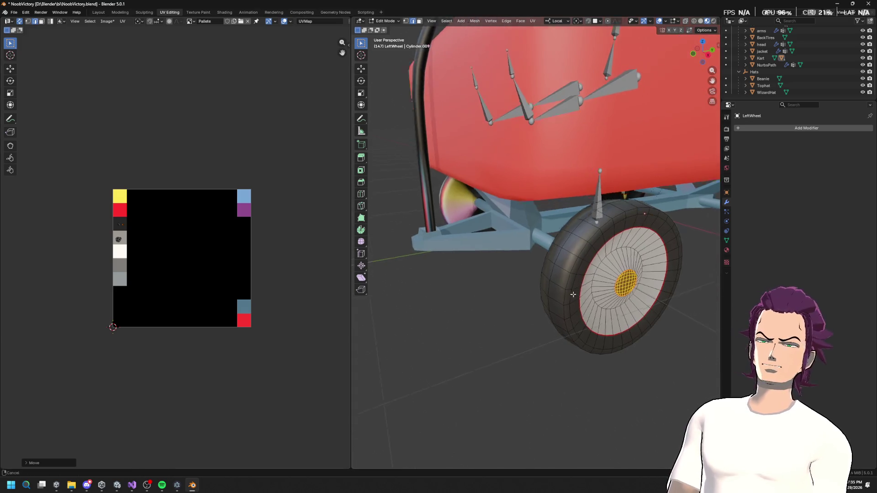
pyautogui.scroll(-3, 532, 221)
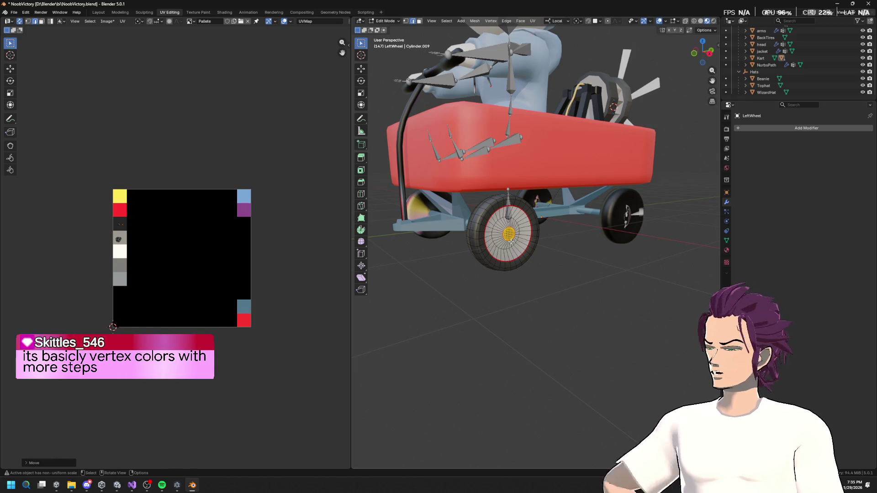
pyautogui.moveTo(455, 270)
pyautogui.mouseDown()
pyautogui.moveTo(583, 243)
pyautogui.moveTo(544, 256)
pyautogui.moveTo(449, 249)
pyautogui.moveTo(532, 278)
pyautogui.moveTo(541, 270)
pyautogui.mouseUp()
pyautogui.scroll(3, 539, 265)
# Select the right wheel in Edit Mode and mark its rim edge loops as seams.
pyautogui.press('Tab')
pyautogui.click(530, 260)
pyautogui.press('Tab')
pyautogui.scroll(3, 539, 261)
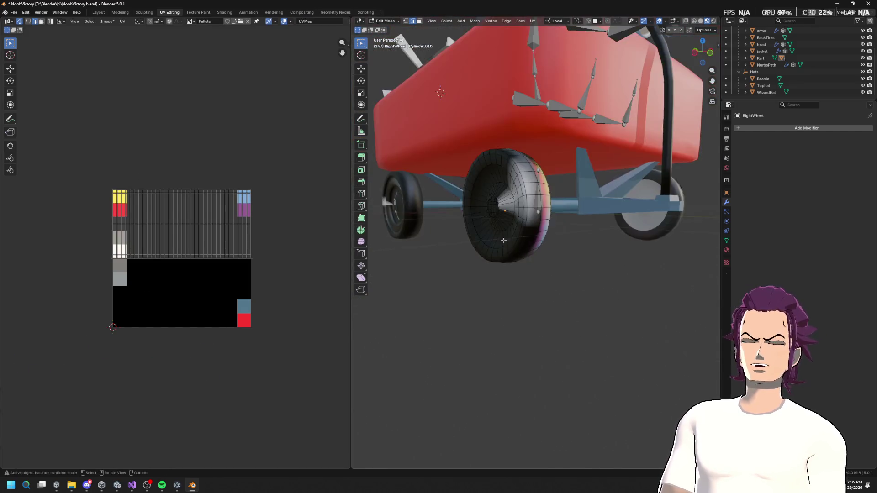
pyautogui.scroll(2, 535, 249)
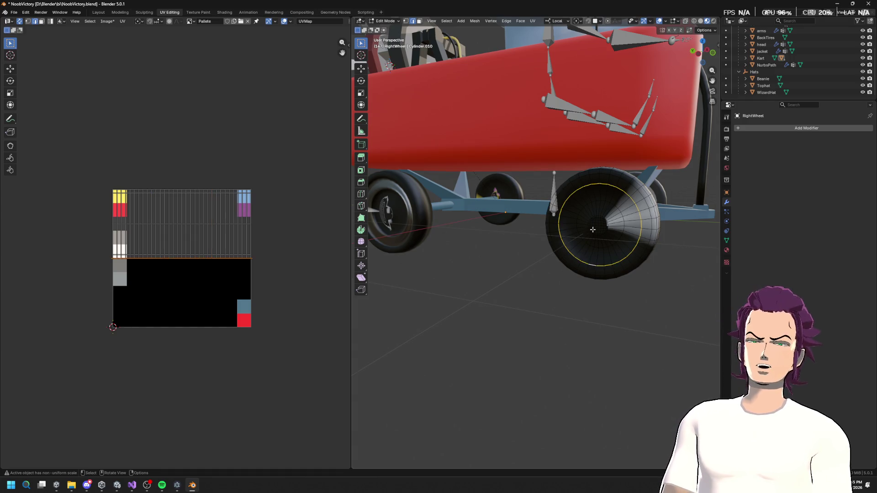
pyautogui.press('u')
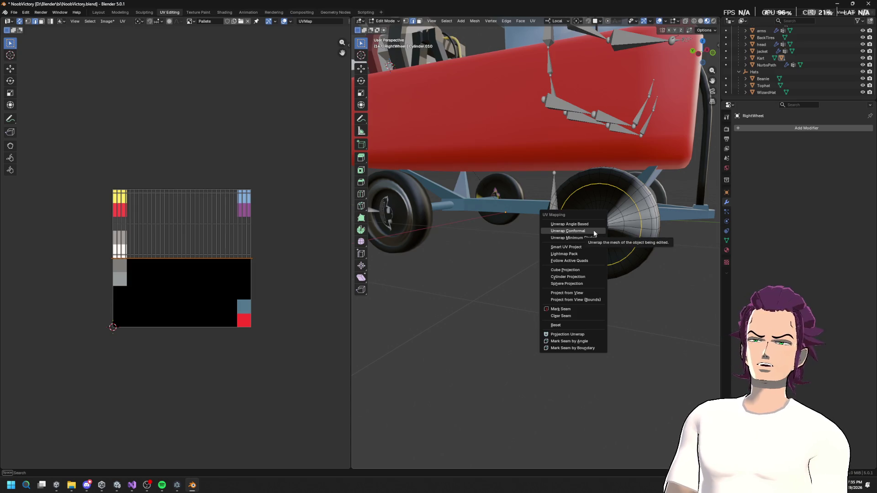
pyautogui.click(576, 311)
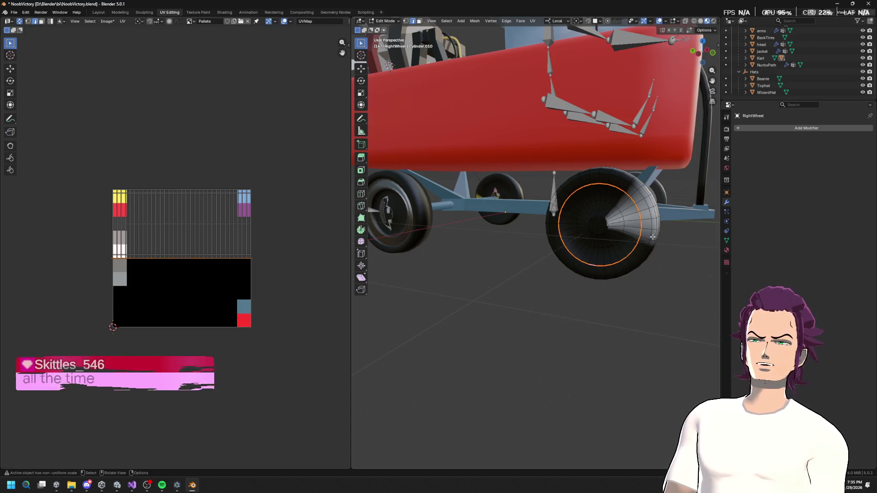
pyautogui.moveTo(657, 237); pyautogui.dragTo(387, 249)
pyautogui.keyDown('alt'); pyautogui.click(387, 249); pyautogui.keyUp('alt')
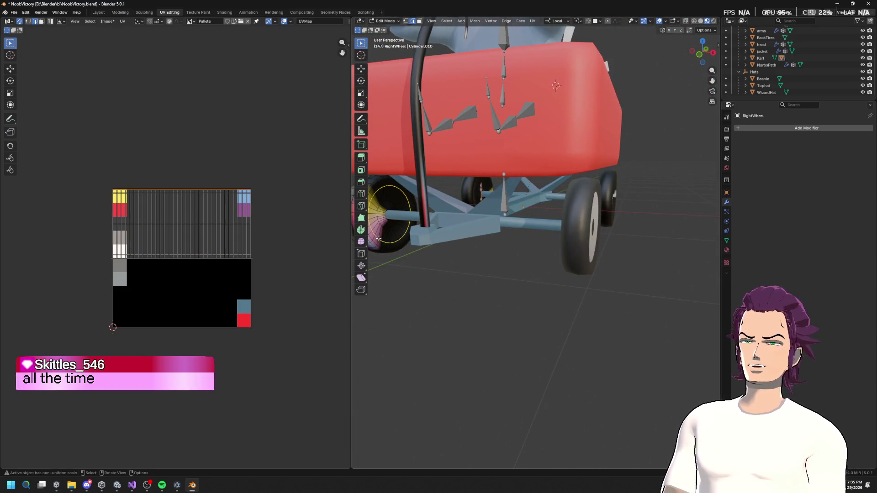
pyautogui.press('u')
pyautogui.click(378, 241)
# Mark the edge loop around the right wheel's hub as a seam.
pyautogui.moveTo(377, 241); pyautogui.dragTo(653, 248)
pyautogui.keyDown('alt'); pyautogui.click(654, 248); pyautogui.keyUp('alt')
pyautogui.scroll(6, 632, 258)
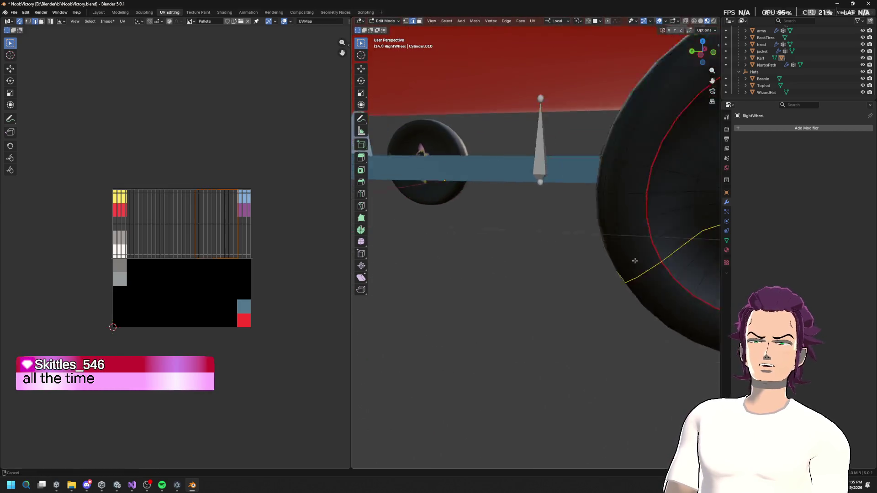
pyautogui.click(502, 167)
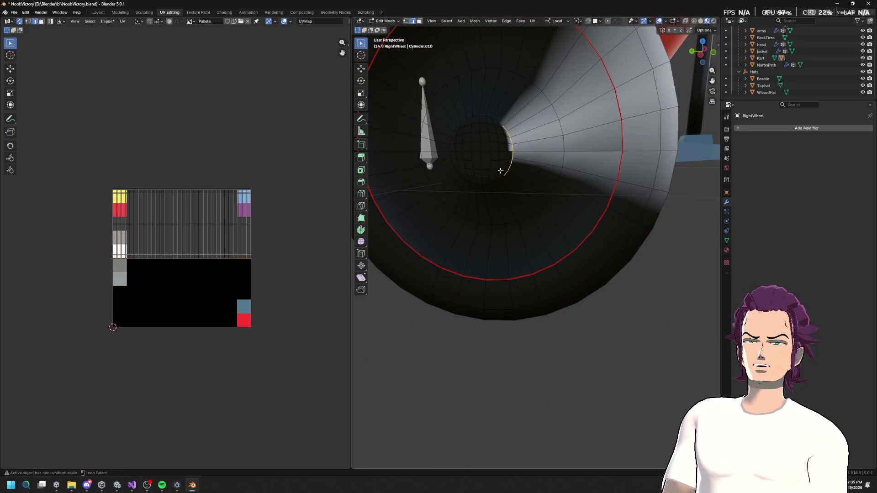
pyautogui.scroll(5, 494, 182)
pyautogui.scroll(-5, 494, 182)
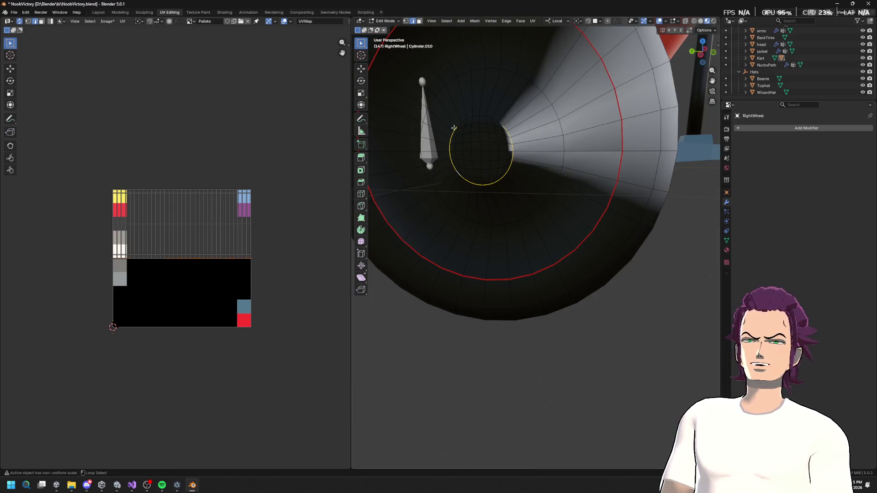
pyautogui.press('u')
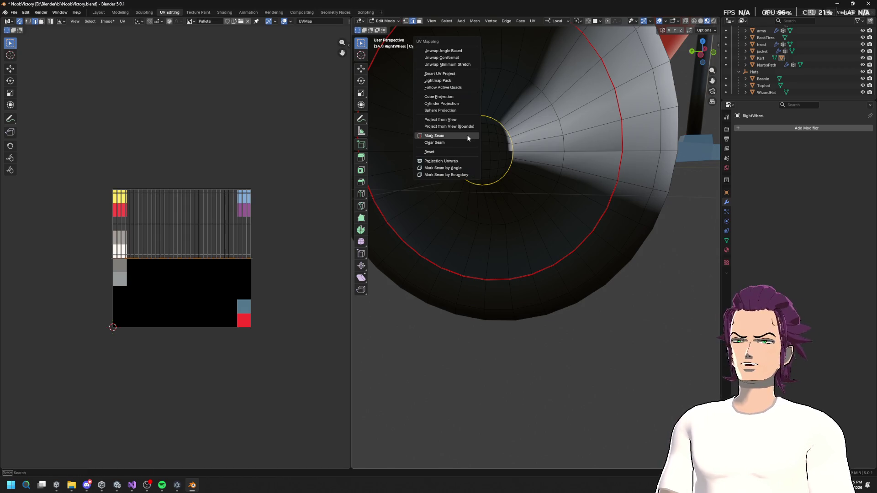
pyautogui.click(467, 138)
pyautogui.scroll(-8, 503, 165)
pyautogui.moveTo(526, 181)
pyautogui.mouseDown()
pyautogui.moveTo(464, 157)
pyautogui.moveTo(531, 202)
pyautogui.mouseUp()
pyautogui.hotkey('alt', 'q')
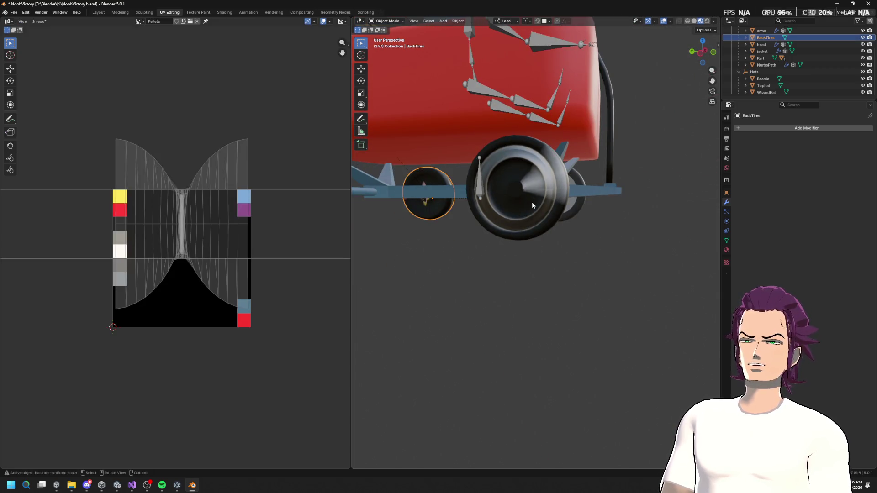
# Select all of the right wheel's faces and unwrap it along its seams.
pyautogui.hotkey('alt', 'q')
pyautogui.press('a')
pyautogui.press('s')
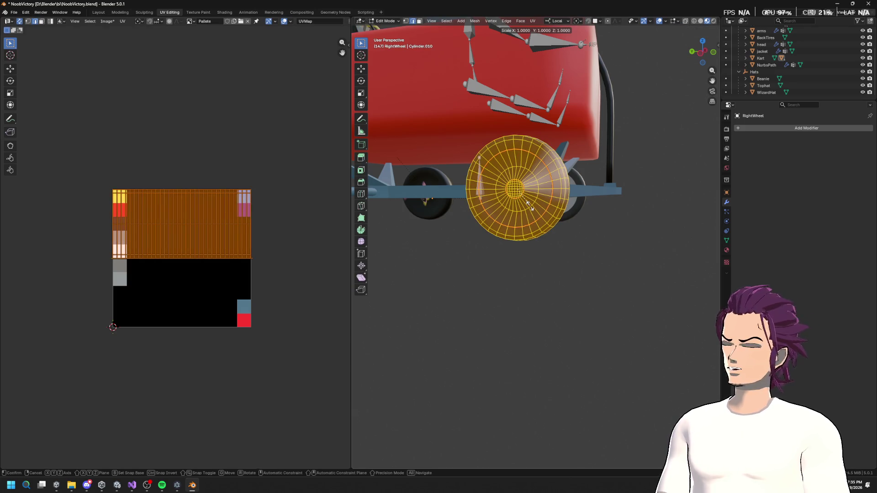
pyautogui.press('Escape')
pyautogui.press('u')
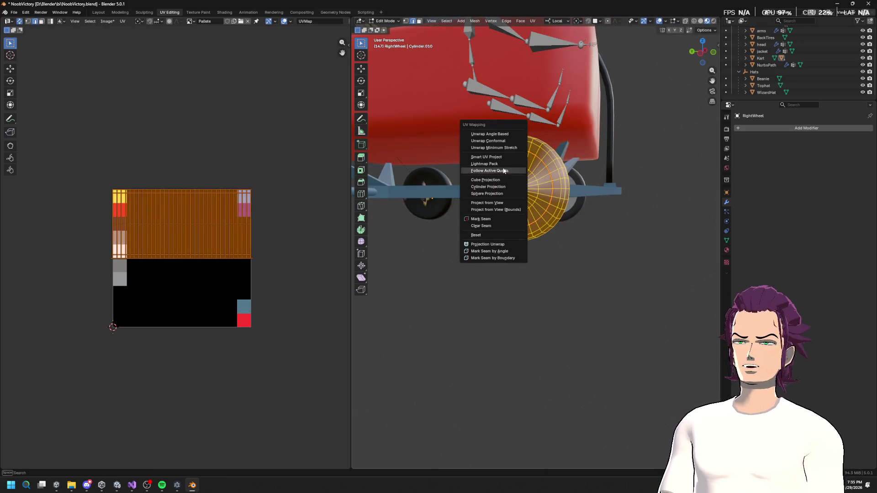
pyautogui.click(490, 134)
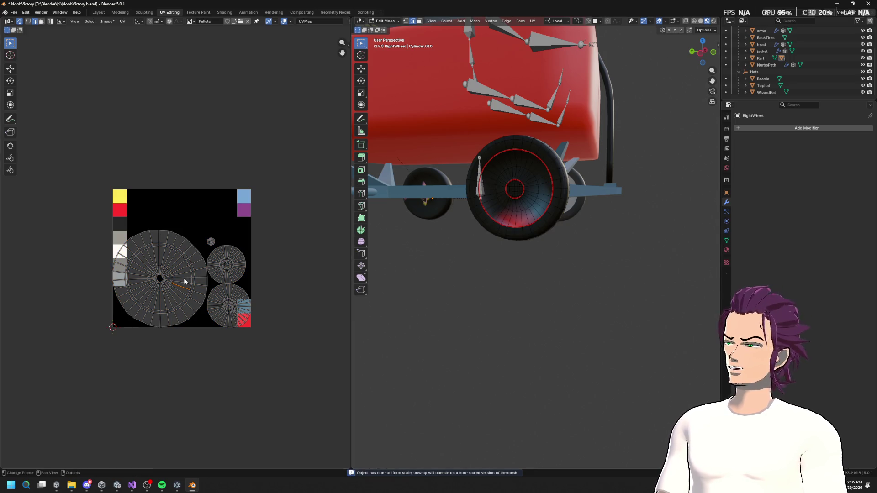
# Shrink the tyre UV island to a tiny size on a dark palette area.
pyautogui.press('l')
pyautogui.press('s')
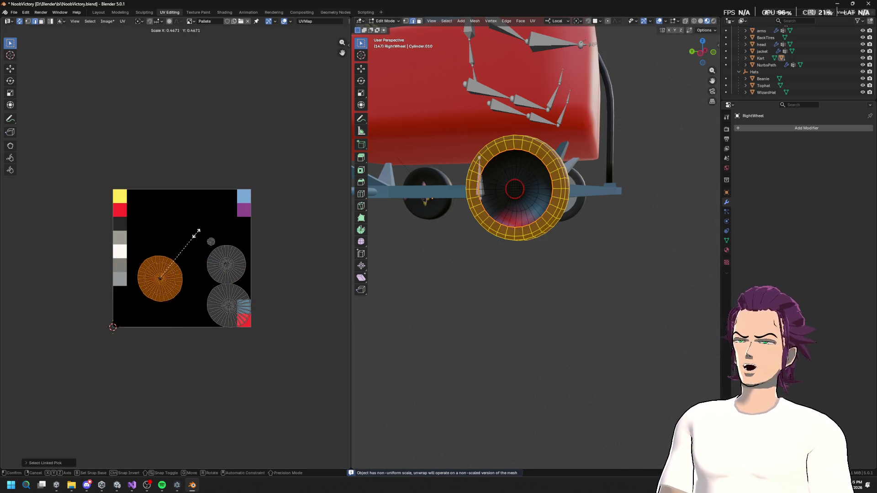
pyautogui.click(163, 274)
pyautogui.press('g')
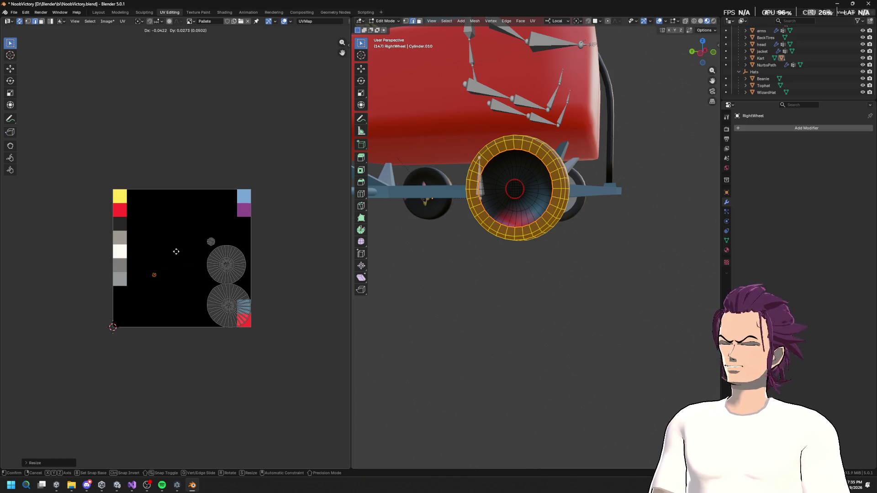
pyautogui.click(138, 198)
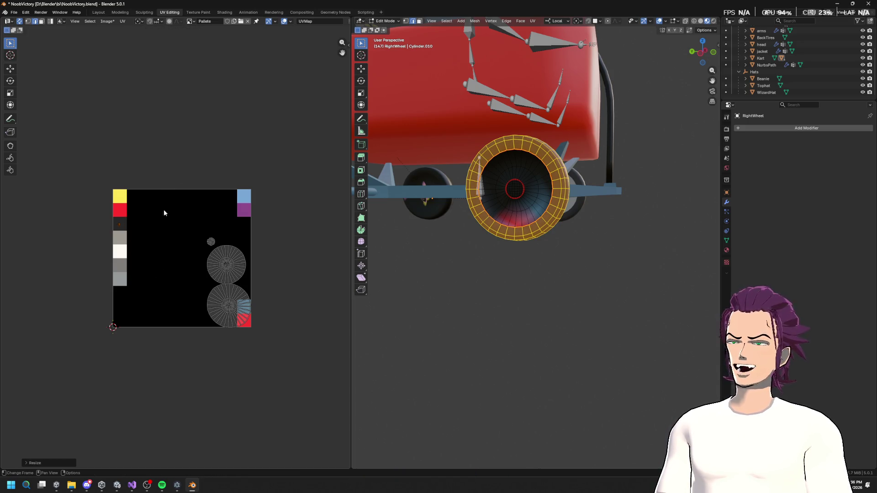
pyautogui.click(225, 307)
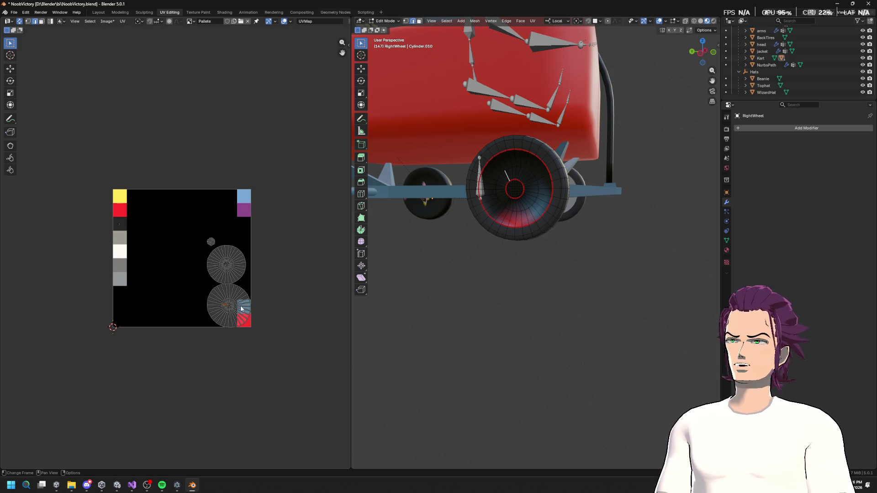
pyautogui.scroll(-8, 523, 191)
pyautogui.scroll(5, 521, 231)
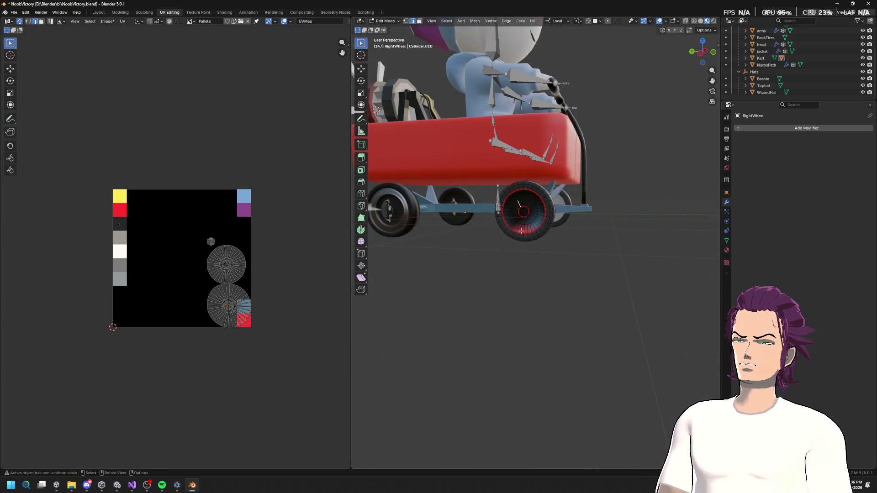
# Shrink the lower wheel UV island to a dot on the grey swatch.
pyautogui.scroll(4, 286, 322)
pyautogui.scroll(-2, 287, 303)
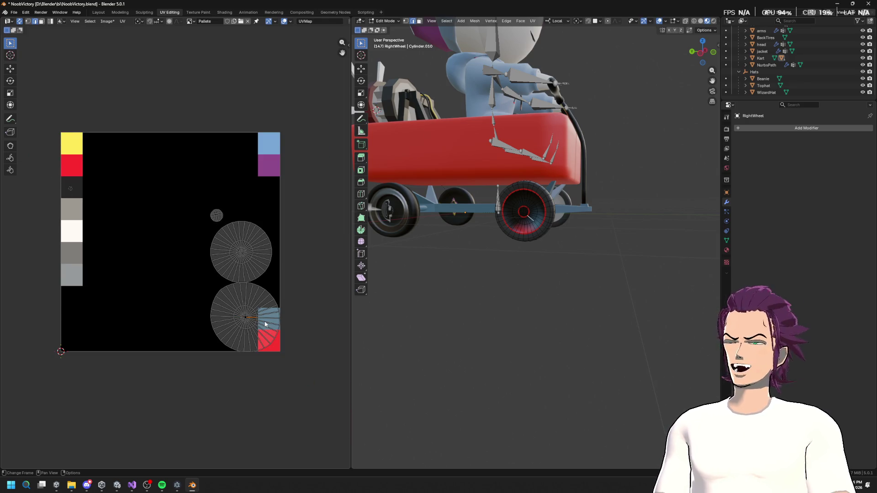
pyautogui.press('l')
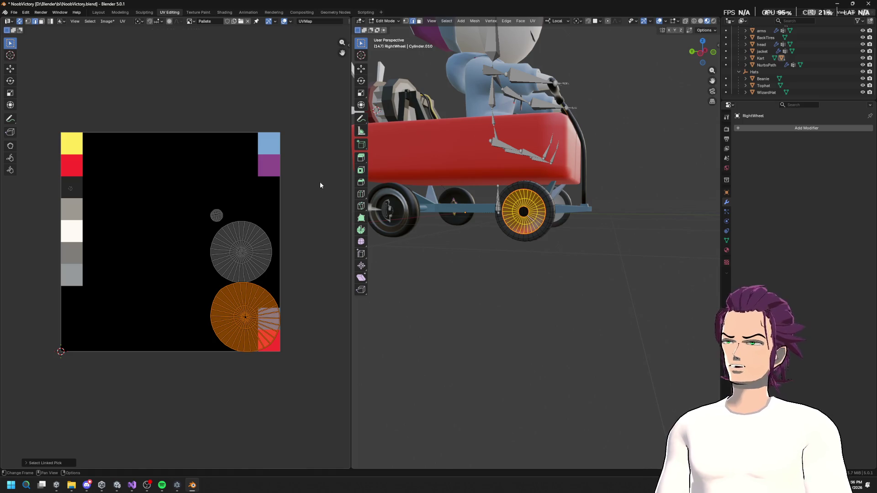
pyautogui.press('s')
pyautogui.click(261, 306)
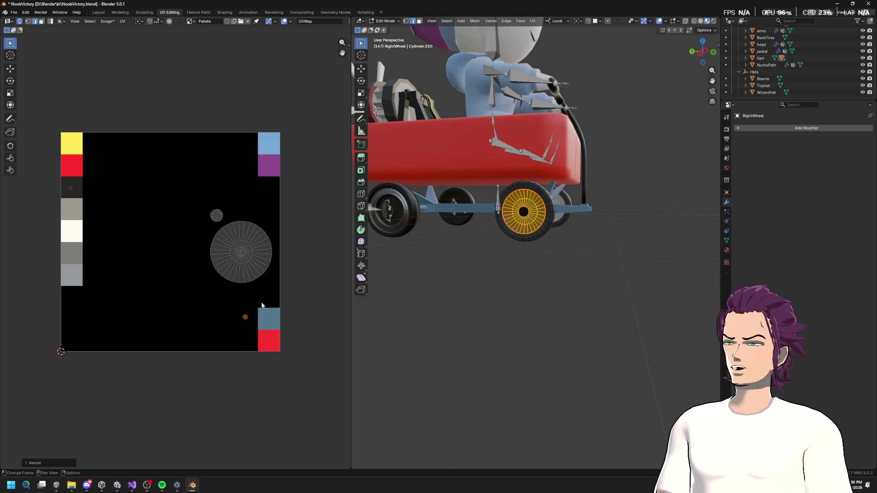
pyautogui.press('g')
pyautogui.click(99, 172)
pyautogui.press('s')
pyautogui.click(183, 201)
# Shrink the large wheel-face UV circle and drop it on the grey swatch.
pyautogui.press('l')
pyautogui.press('s')
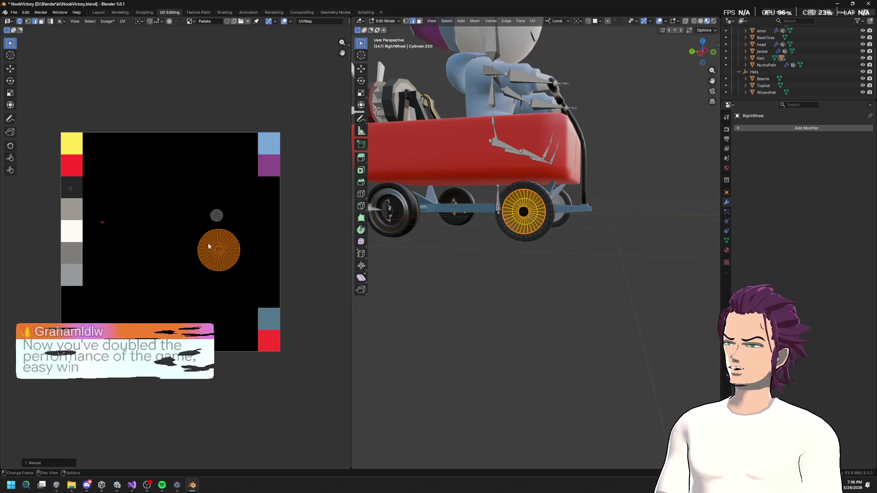
pyautogui.press('Escape')
pyautogui.hotkey('alt', 'a')
pyautogui.press('l')
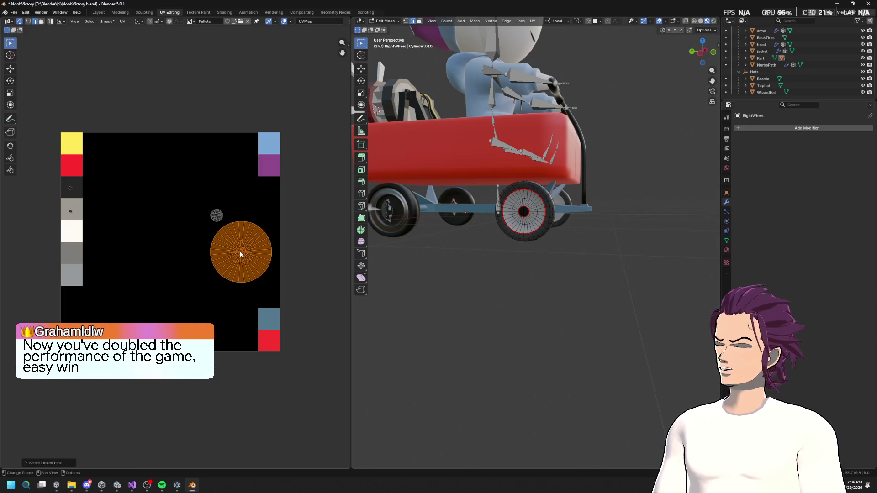
pyautogui.press('s')
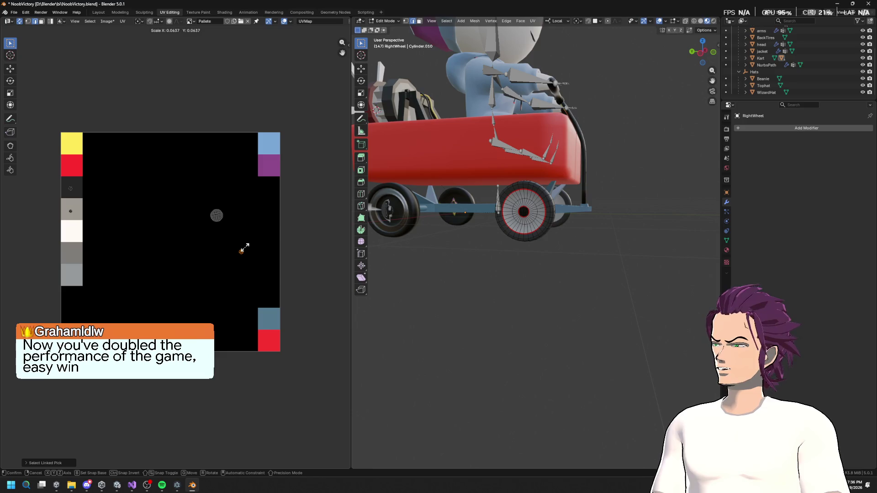
pyautogui.click(243, 250)
pyautogui.press('g')
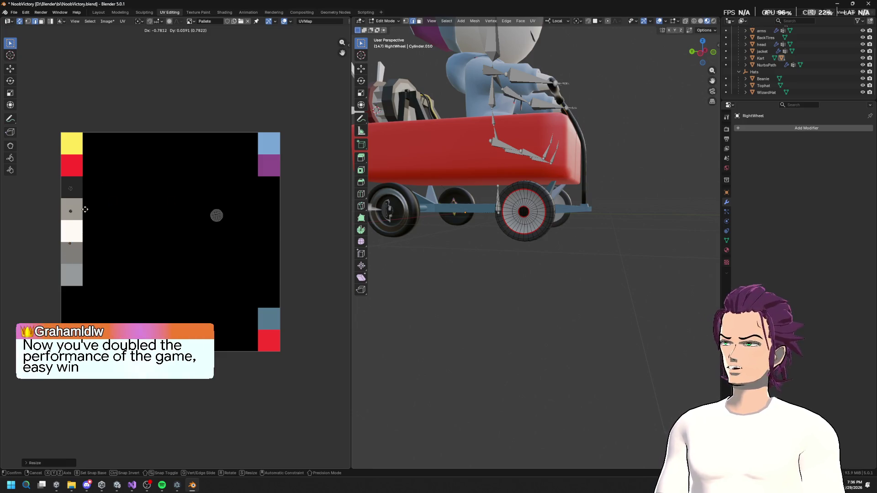
pyautogui.click(86, 188)
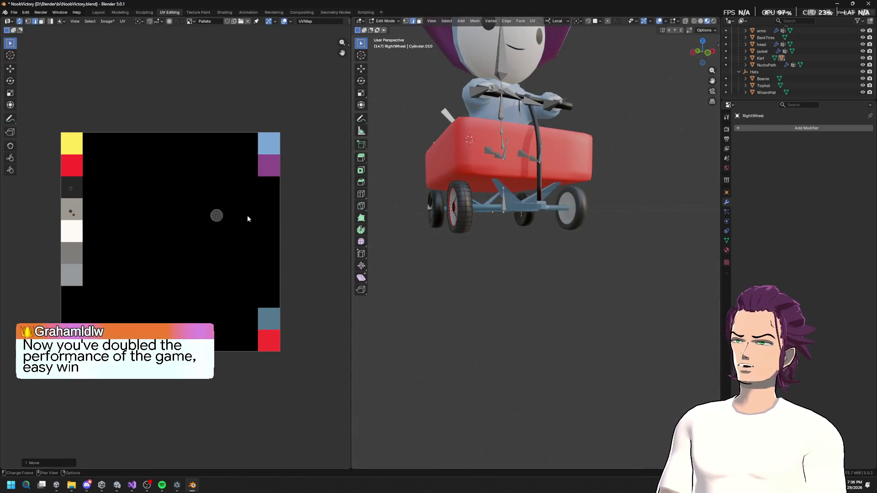
# Move the remaining circle island onto the dark swatch and shrink it further.
pyautogui.press('l')
pyautogui.press('g')
pyautogui.click(105, 196)
pyautogui.press('s')
pyautogui.click(87, 187)
pyautogui.press('Tab')
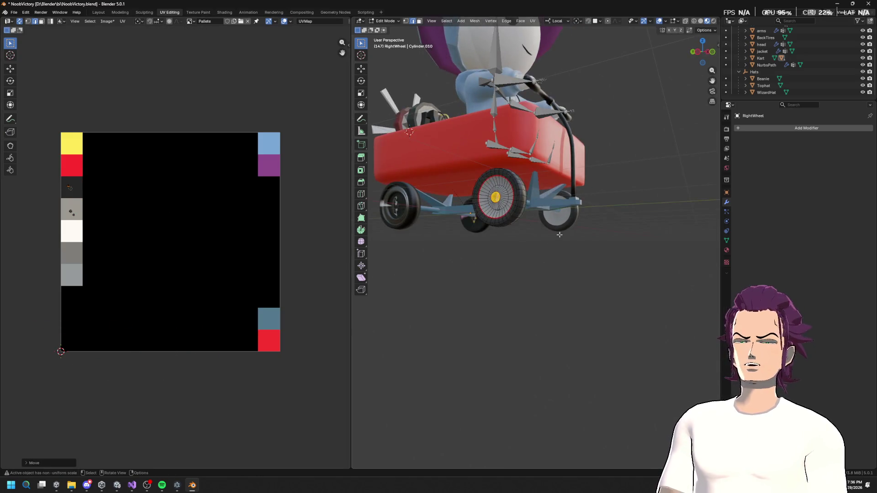
# Move the right wheel hub's UVs onto a dark palette swatch.
pyautogui.scroll(10, 550, 236)
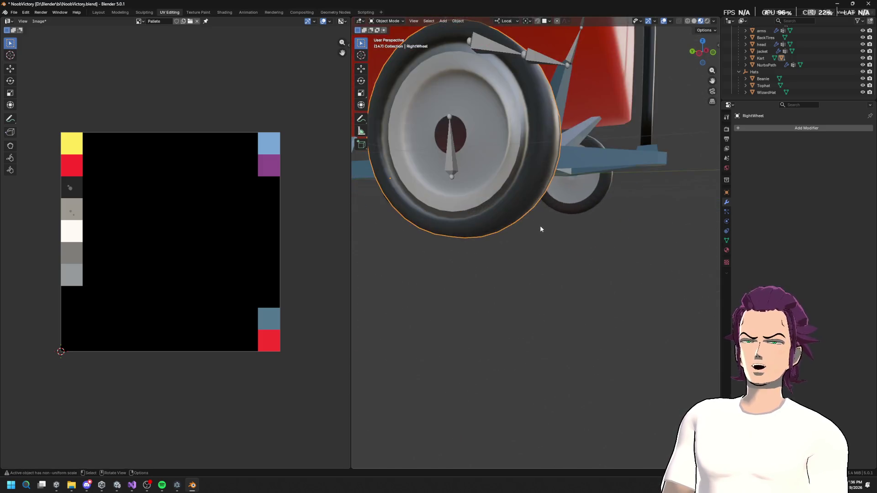
pyautogui.scroll(-3, 550, 232)
pyautogui.press('Tab')
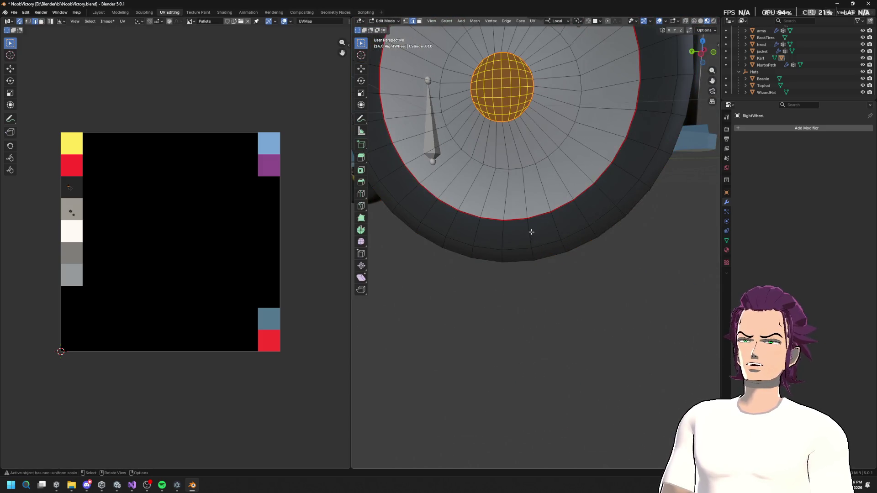
pyautogui.press('g')
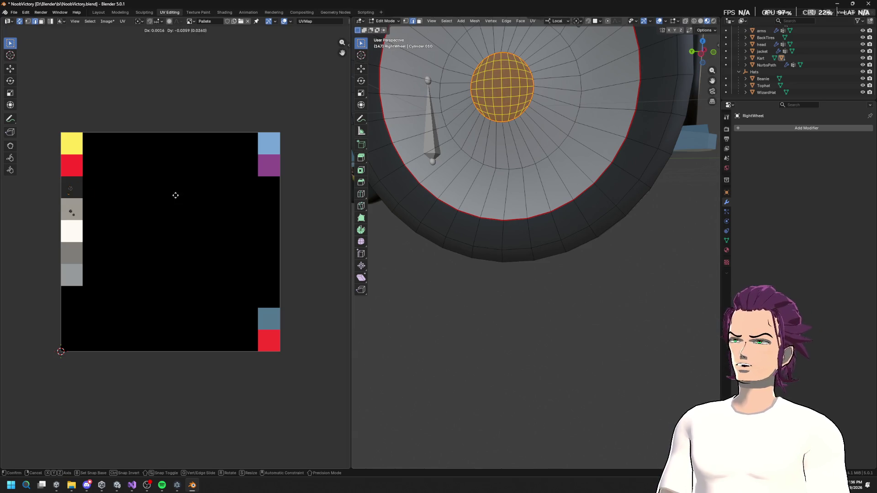
pyautogui.click(176, 191)
pyautogui.press('Tab')
# Select the back tyres object and begin editing its mesh.
pyautogui.scroll(-6, 561, 246)
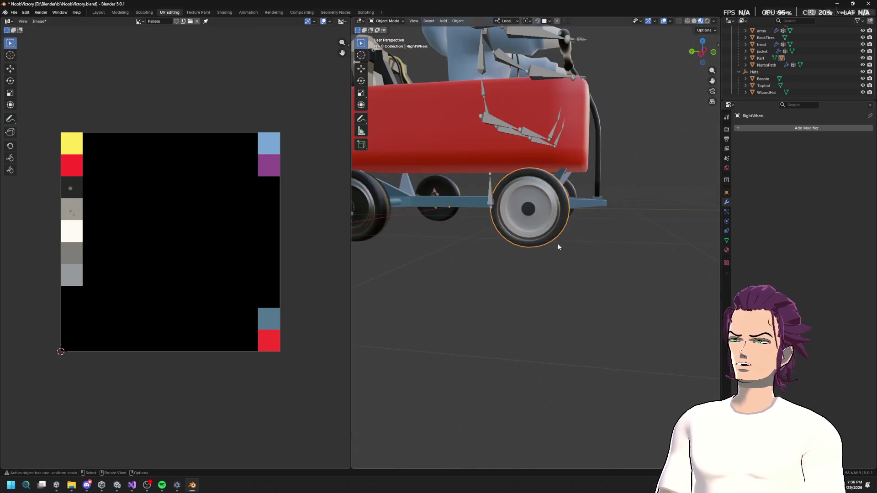
pyautogui.scroll(3, 553, 244)
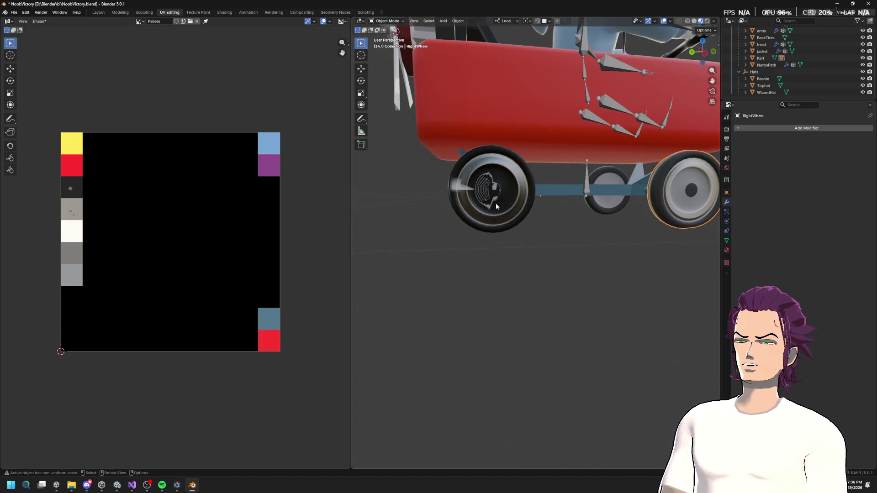
pyautogui.click(496, 206)
pyautogui.press('Tab')
pyautogui.scroll(-5, 539, 219)
pyautogui.scroll(5, 581, 235)
# Mark a seam on the circular loop around the back tyre's face.
pyautogui.keyDown('alt'); pyautogui.click(564, 227); pyautogui.keyUp('alt')
pyautogui.scroll(5, 585, 228)
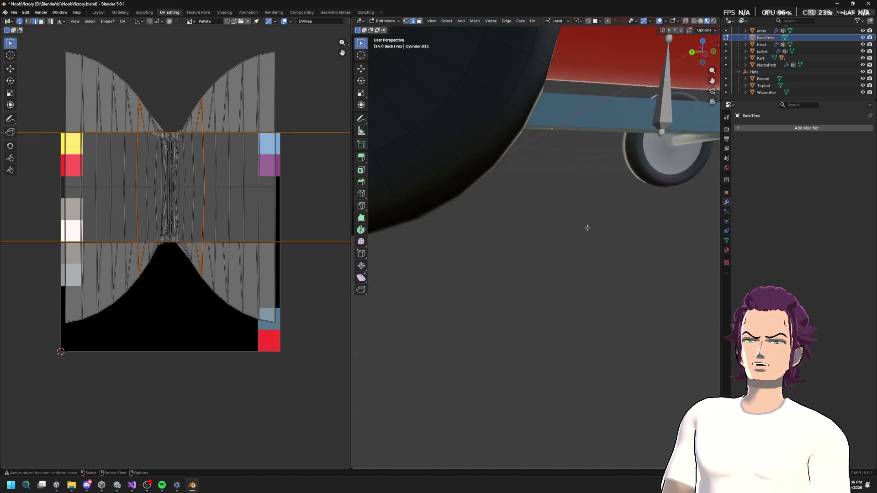
pyautogui.scroll(-5, 587, 227)
pyautogui.keyDown('alt'); pyautogui.click(502, 207); pyautogui.keyUp('alt')
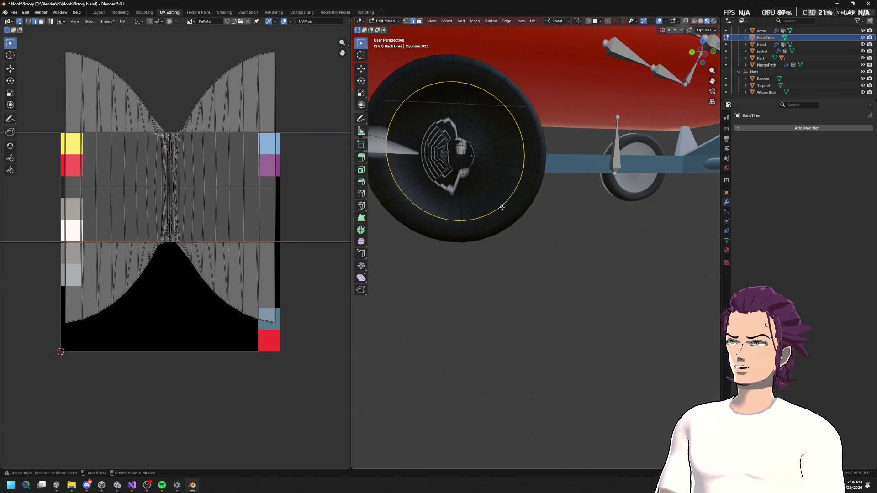
pyautogui.rightClick(503, 207)
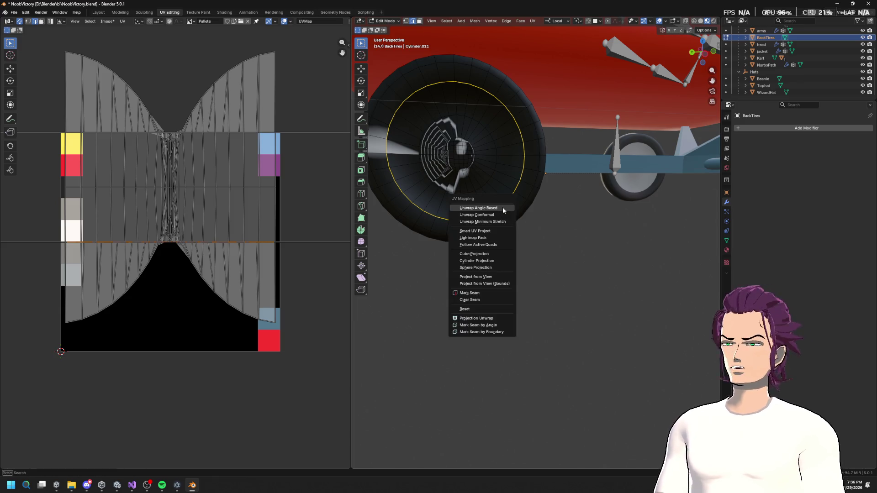
pyautogui.click(475, 296)
# Select the ring at the hub sphere's base and mark it as a seam.
pyautogui.keyDown('alt'); pyautogui.click(465, 169); pyautogui.keyUp('alt')
pyautogui.scroll(3, 471, 167)
pyautogui.press('`')
pyautogui.click(537, 207)
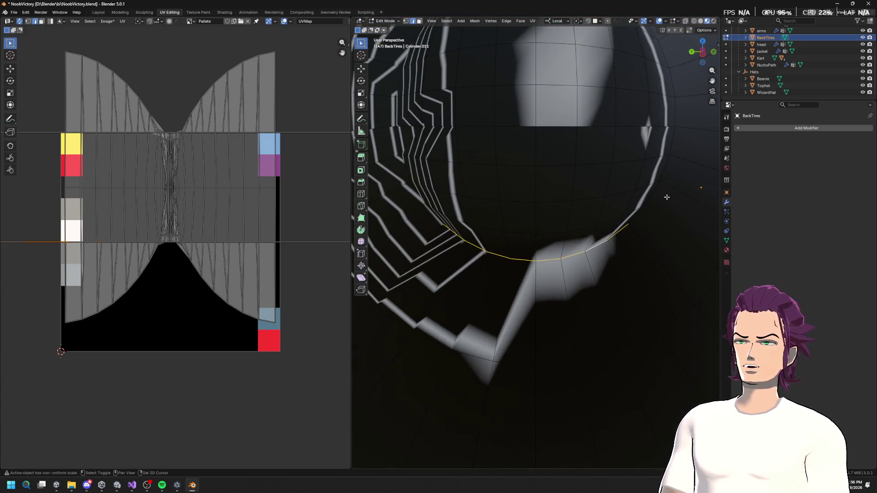
pyautogui.keyDown('alt'); pyautogui.click(653, 187); pyautogui.keyUp('alt')
pyautogui.keyDown('alt'); pyautogui.click(617, 234); pyautogui.keyUp('alt')
pyautogui.press('KP_Decimal')
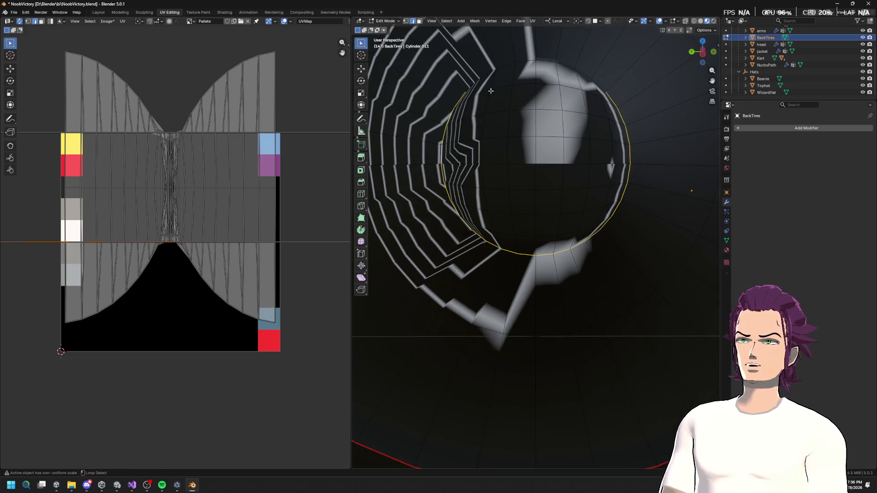
pyautogui.keyDown('alt'); pyautogui.keyDown('shift'); pyautogui.click(507, 66); pyautogui.keyUp('shift'); pyautogui.keyUp('alt')
pyautogui.rightClick(530, 121)
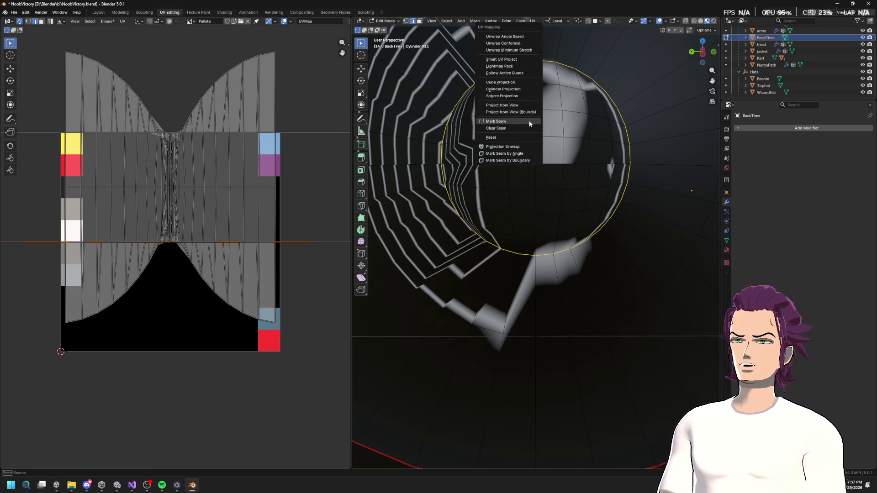
pyautogui.click(528, 120)
pyautogui.scroll(-5, 528, 120)
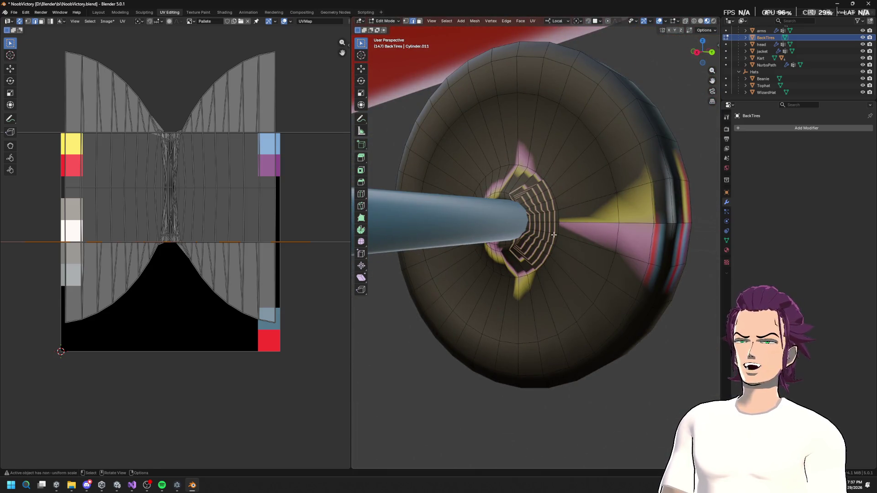
# Mark seams on another tyre-face loop and on a loop along the tyre's side.
pyautogui.keyDown('alt'); pyautogui.click(601, 287); pyautogui.keyUp('alt')
pyautogui.rightClick(592, 280)
pyautogui.click(592, 280)
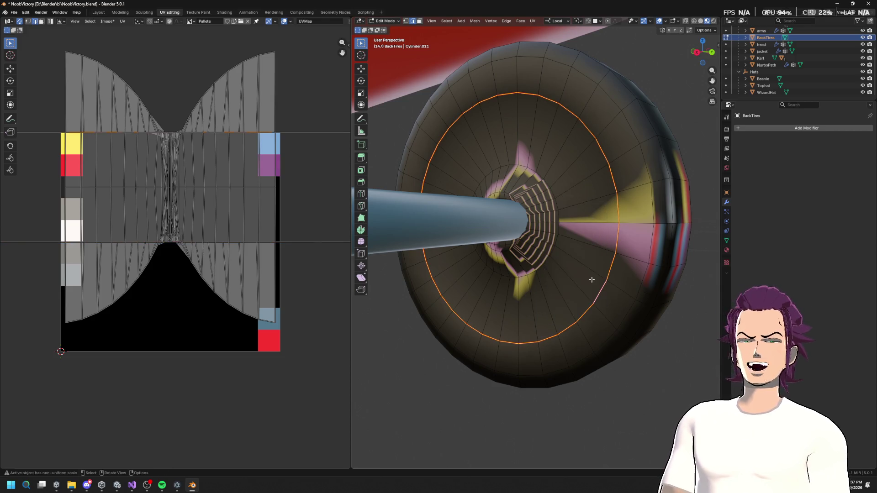
pyautogui.scroll(-5, 592, 280)
pyautogui.scroll(-3, 510, 287)
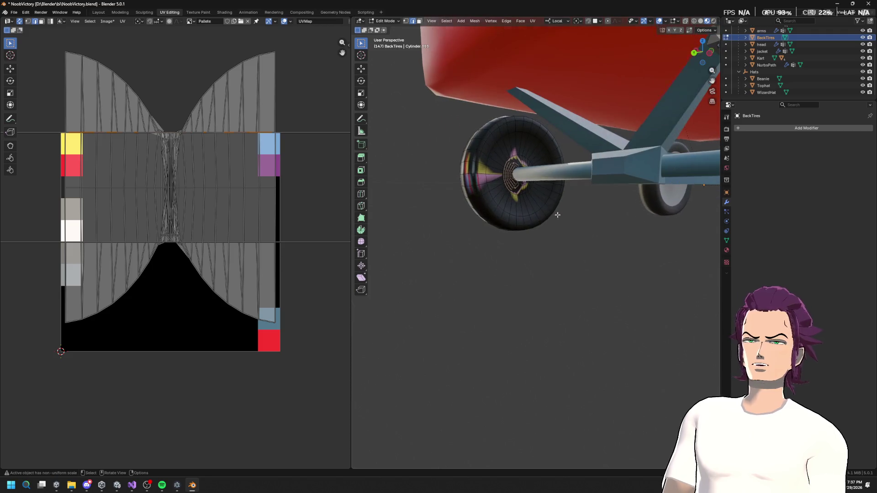
pyautogui.keyDown('alt'); pyautogui.click(512, 214); pyautogui.keyUp('alt')
pyautogui.rightClick(516, 216)
pyautogui.click(516, 216)
# From a side view, mark a seam on a further loop around the tyre face.
pyautogui.moveTo(517, 216)
pyautogui.mouseDown()
pyautogui.moveTo(617, 206)
pyautogui.moveTo(580, 208)
pyautogui.mouseUp()
pyautogui.press('`')
pyautogui.click(624, 245)
pyautogui.keyDown('alt'); pyautogui.click(569, 273); pyautogui.keyUp('alt')
pyautogui.rightClick(565, 265)
pyautogui.click(565, 265)
# Select a tyre loop and mark it as a seam from the UV menu.
pyautogui.scroll(6, 557, 265)
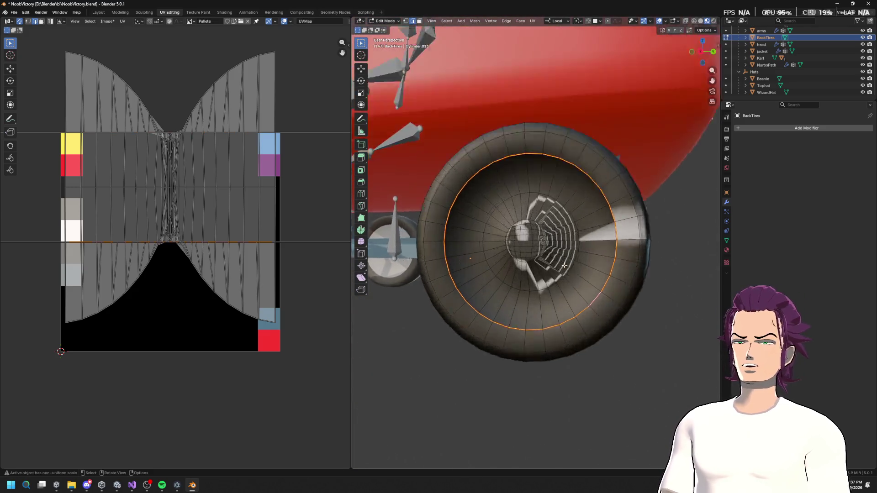
pyautogui.keyDown('alt'); pyautogui.click(453, 311); pyautogui.keyUp('alt')
pyautogui.hotkey('alt', 'a')
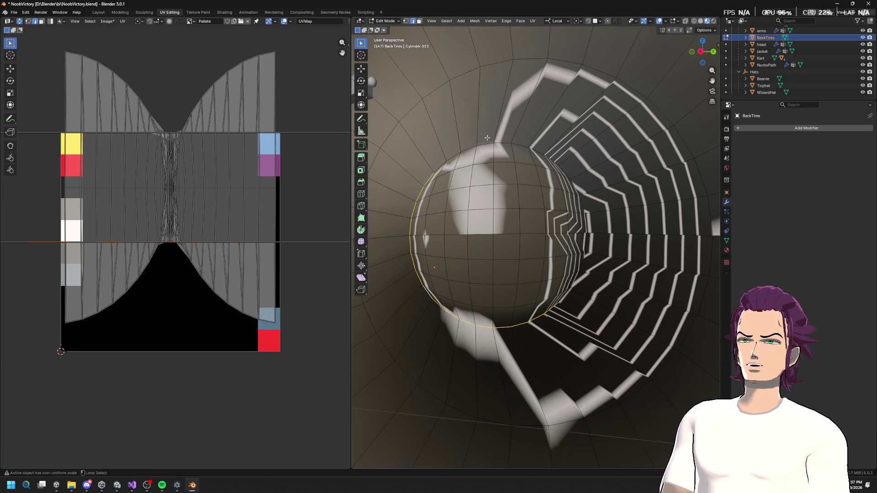
pyautogui.keyDown('alt'); pyautogui.keyDown('shift'); pyautogui.click(580, 208); pyautogui.keyUp('shift'); pyautogui.keyUp('alt')
pyautogui.press('KP_Decimal')
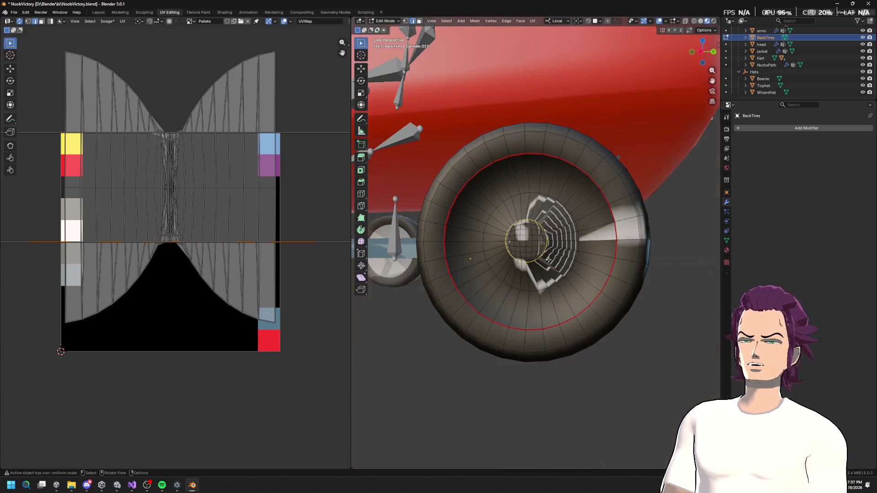
pyautogui.press('u')
pyautogui.click(547, 257)
# Unwrap the whole back tyre mesh into circular UV islands.
pyautogui.press('a')
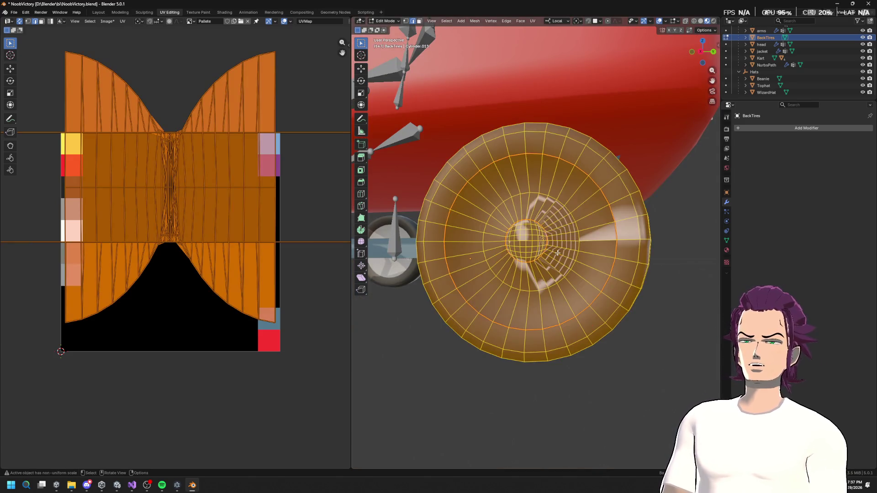
pyautogui.press('u')
pyautogui.click(193, 212)
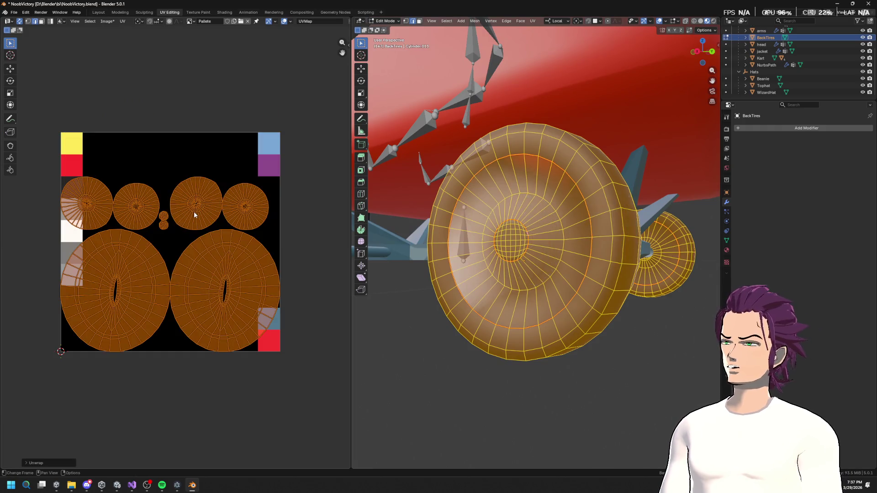
# Shrink the circular UV islands into a tiny cluster on the grey swatch.
pyautogui.hotkey('alt', 'a')
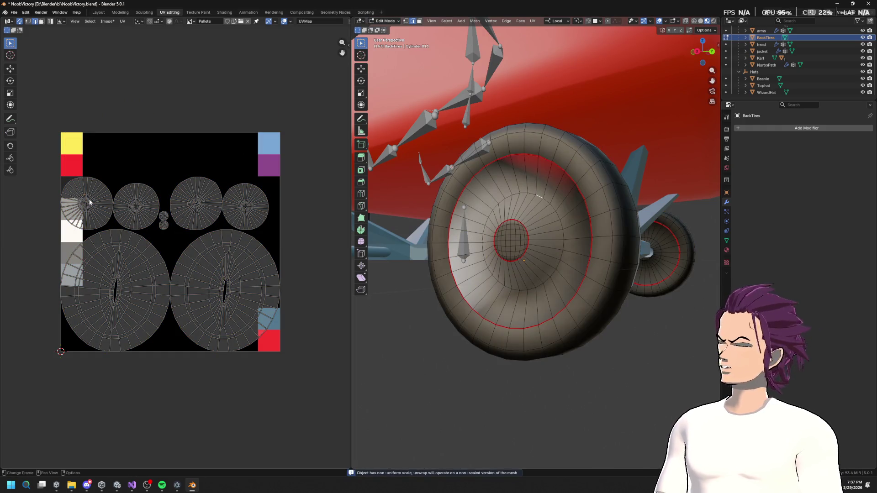
pyautogui.press('l')
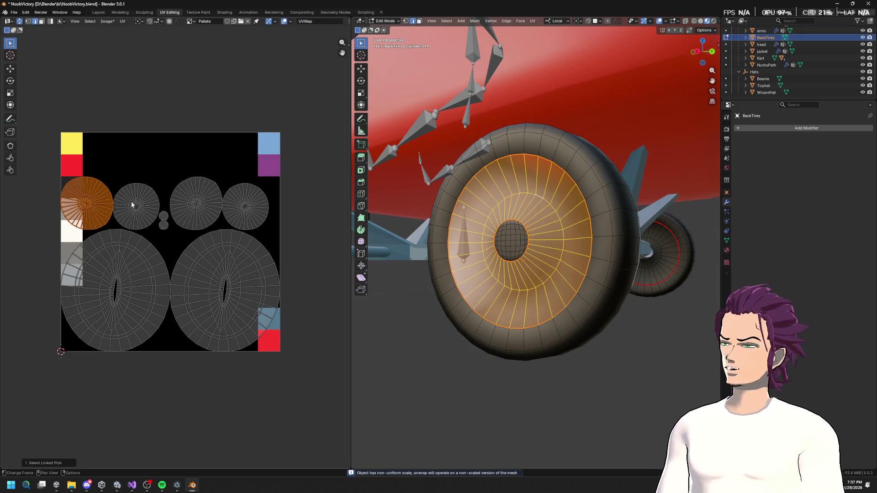
pyautogui.press('l')
pyautogui.press('l')
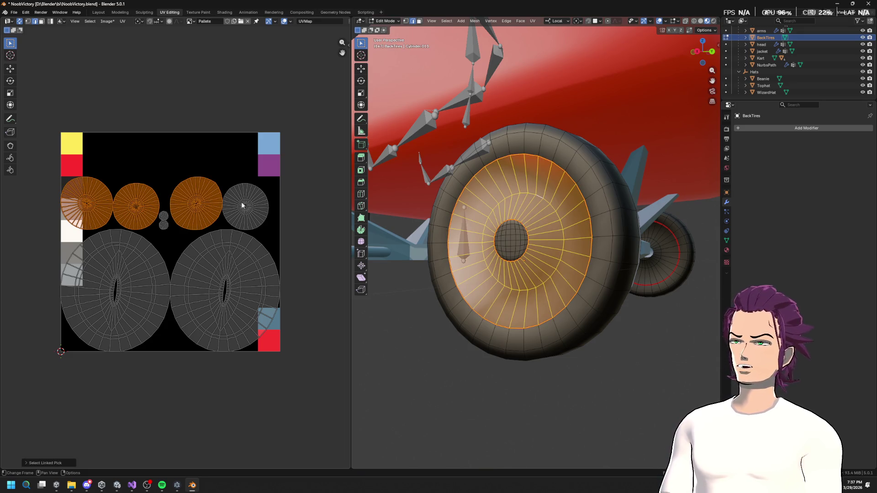
pyautogui.press('l')
pyautogui.press('s')
pyautogui.click(168, 194)
pyautogui.press('s')
pyautogui.click(206, 186)
pyautogui.press('g')
pyautogui.click(115, 181)
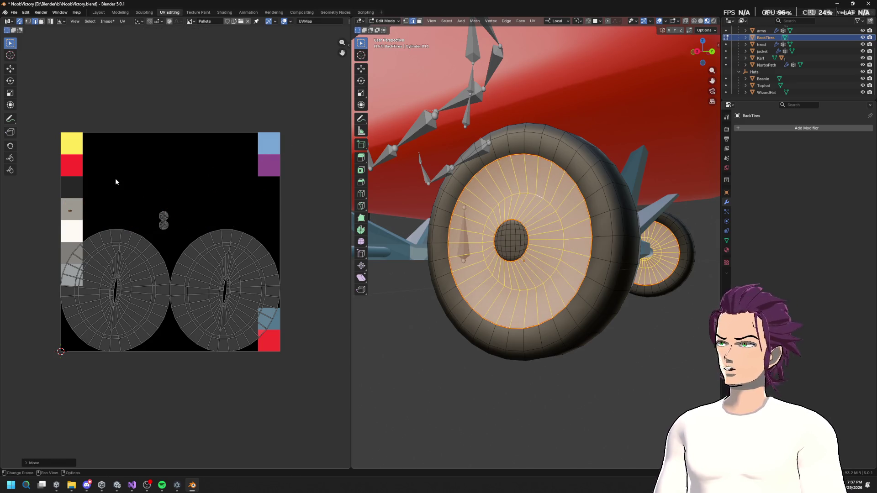
# Shrink the left and right tyre UV islands.
pyautogui.hotkey('alt', 'a')
pyautogui.press('l')
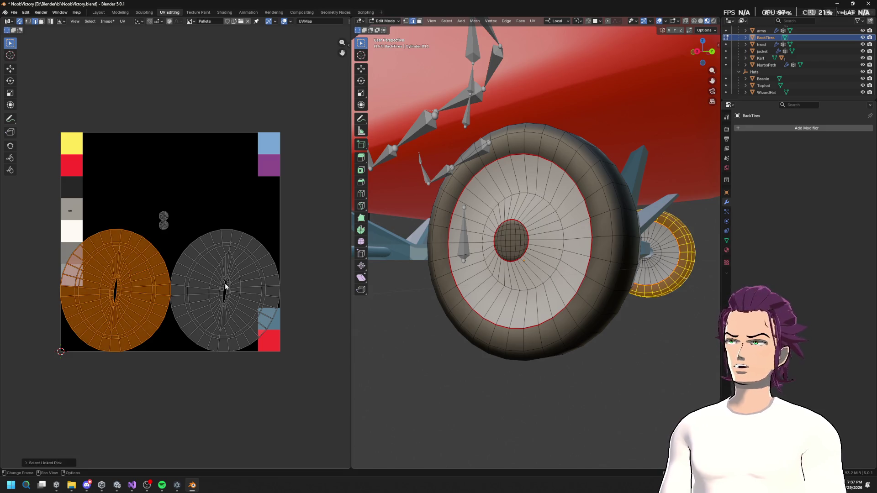
pyautogui.press('l')
pyautogui.press('s')
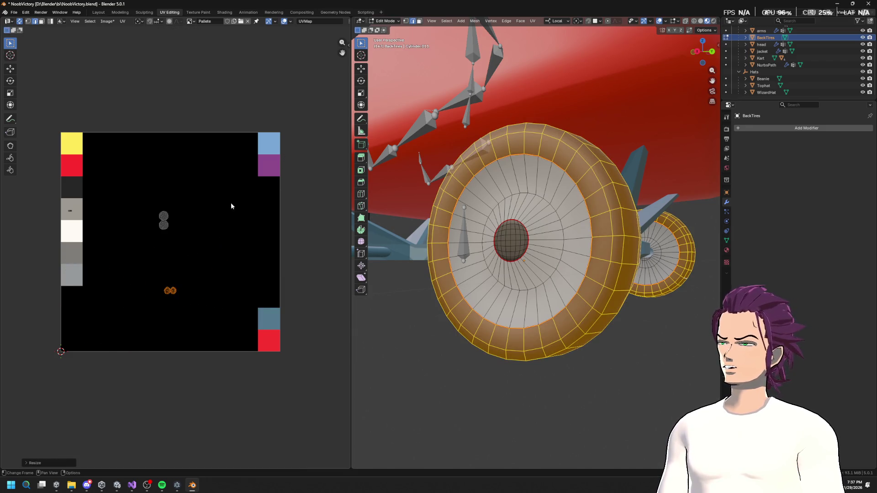
pyautogui.click(207, 259)
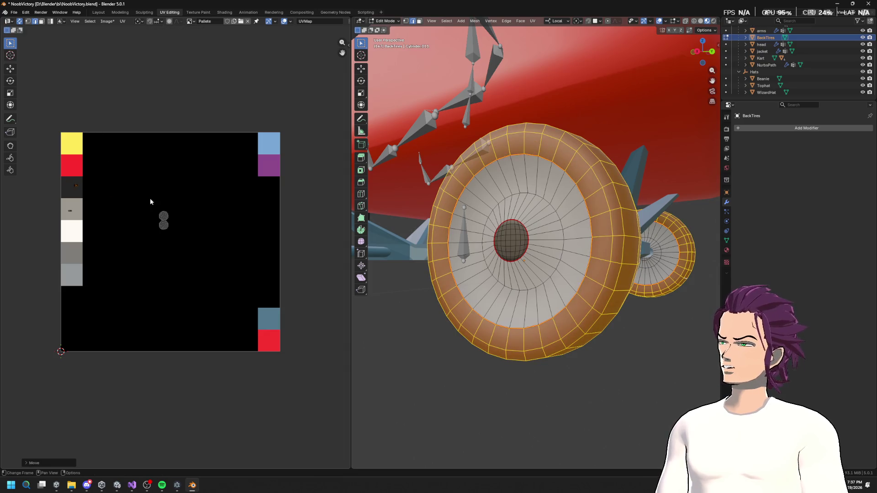
# Shrink the hub's UV island, move it onto the dark-grey swatch, and exit Edit Mode.
pyautogui.moveTo(145, 199); pyautogui.dragTo(207, 277)
pyautogui.press('s')
pyautogui.click(172, 222)
pyautogui.press('g')
pyautogui.click(105, 167)
pyautogui.scroll(-8, 645, 261)
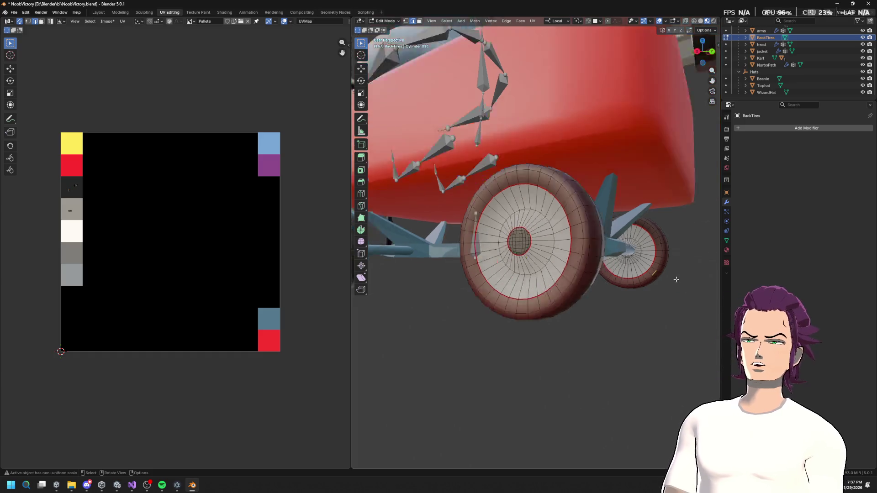
pyautogui.press('Tab')
pyautogui.moveTo(618, 283); pyautogui.dragTo(590, 239)
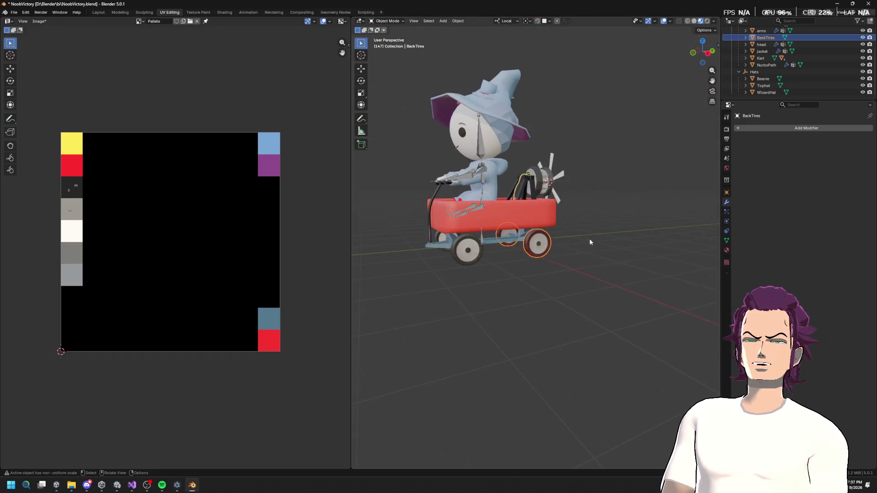
# Scale the back tyre UV islands down into the dark swatch, then return to Object Mode.
pyautogui.scroll(6, 594, 228)
pyautogui.click(603, 219)
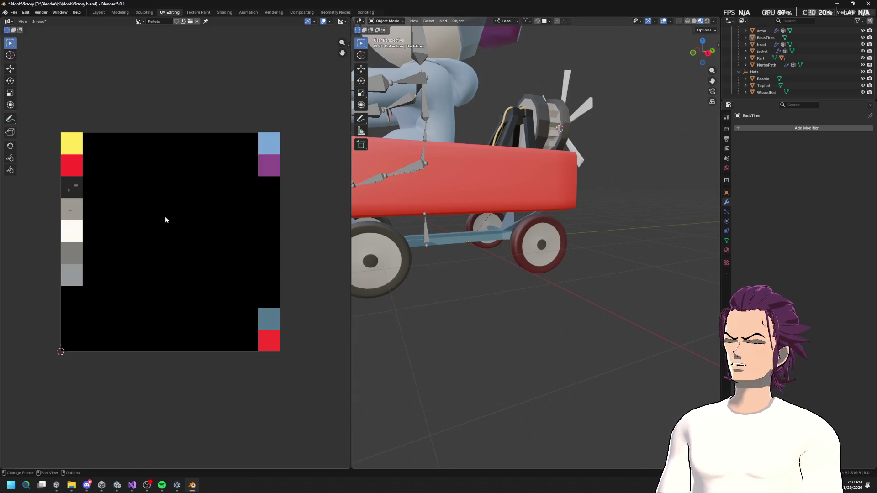
pyautogui.press('Tab')
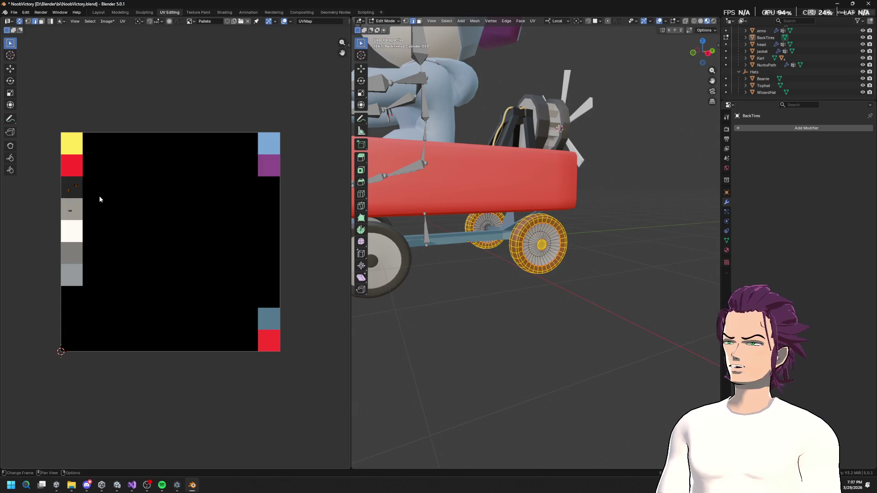
pyautogui.moveTo(54, 175); pyautogui.dragTo(92, 204)
pyautogui.press('s')
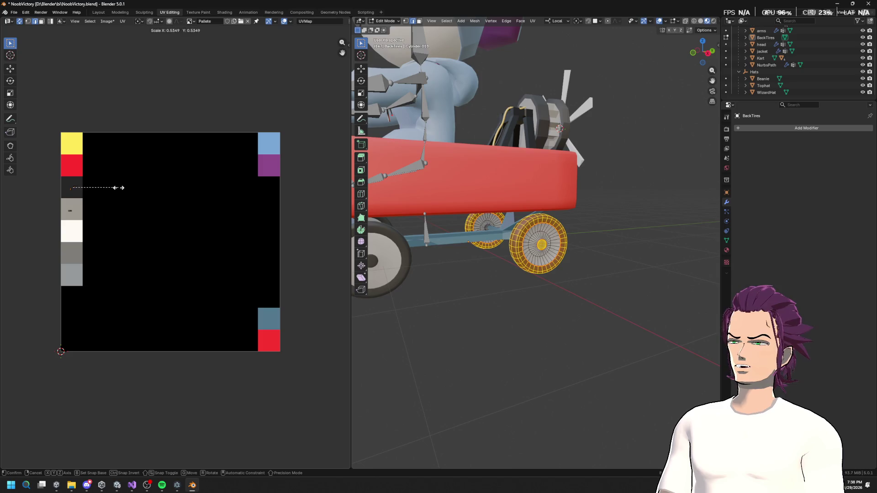
pyautogui.click(83, 195)
pyautogui.press('g')
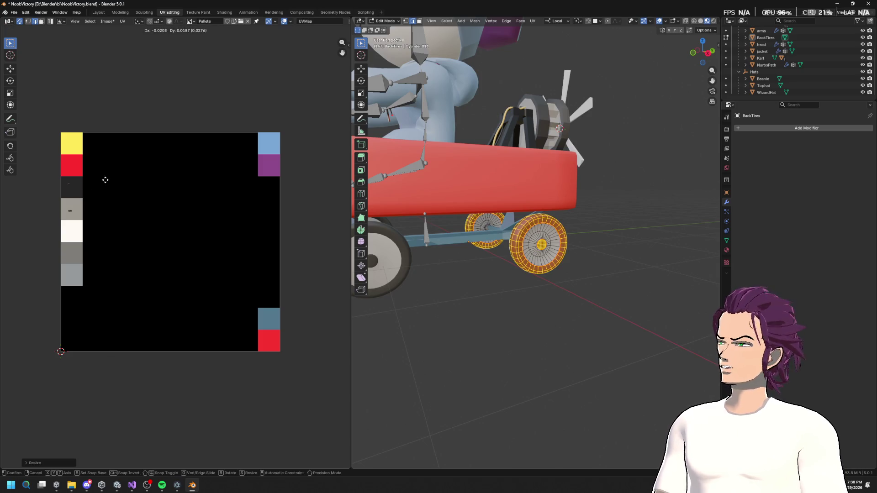
pyautogui.click(110, 185)
pyautogui.click(609, 315)
pyautogui.moveTo(600, 308)
pyautogui.mouseDown()
pyautogui.moveTo(494, 304)
pyautogui.moveTo(460, 280)
pyautogui.moveTo(520, 288)
pyautogui.moveTo(425, 300)
pyautogui.mouseUp()
pyautogui.press('Tab')
pyautogui.moveTo(536, 270)
pyautogui.mouseDown()
pyautogui.moveTo(594, 250)
pyautogui.moveTo(583, 284)
pyautogui.moveTo(635, 268)
pyautogui.moveTo(618, 263)
pyautogui.mouseUp()
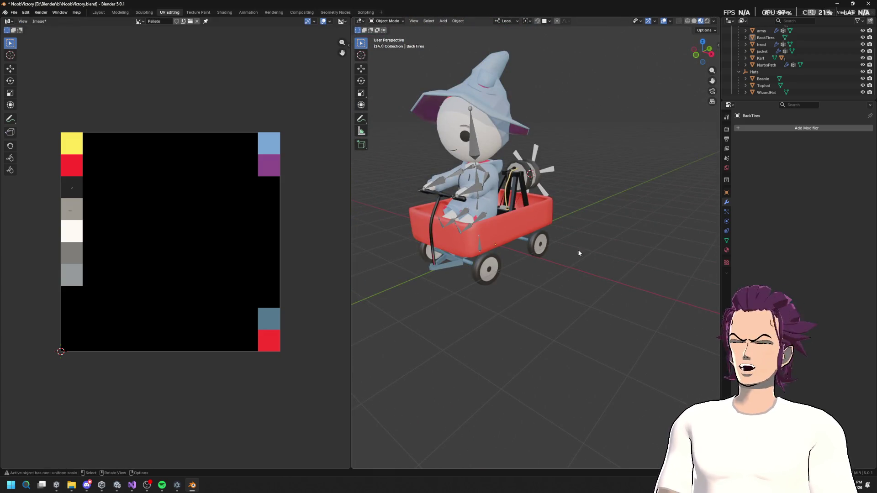
pyautogui.scroll(15, 560, 185)
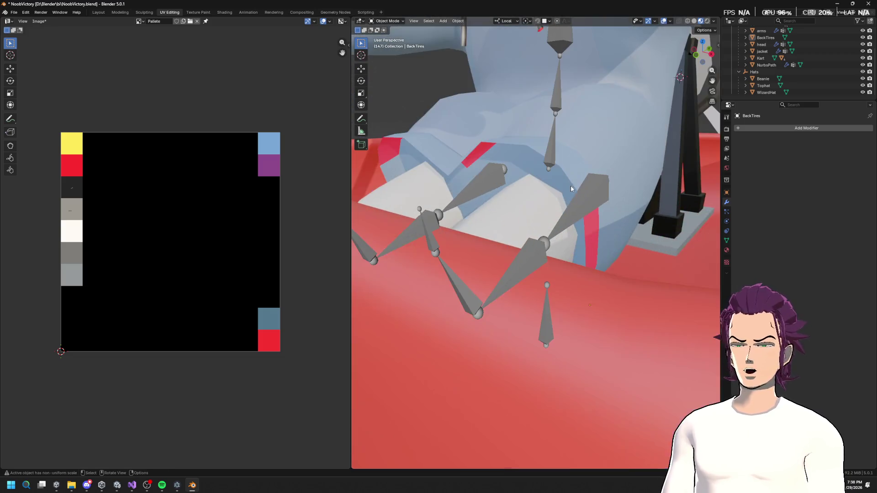
# Save NoobVictory.blend.
pyautogui.click(521, 155)
pyautogui.scroll(-8, 522, 154)
pyautogui.moveTo(522, 154)
pyautogui.mouseDown()
pyautogui.moveTo(499, 140)
pyautogui.moveTo(507, 137)
pyautogui.mouseUp()
pyautogui.scroll(-5, 507, 137)
pyautogui.moveTo(594, 128)
pyautogui.mouseDown()
pyautogui.moveTo(633, 133)
pyautogui.moveTo(582, 115)
pyautogui.moveTo(513, 151)
pyautogui.moveTo(594, 141)
pyautogui.mouseUp()
pyautogui.scroll(3, 611, 144)
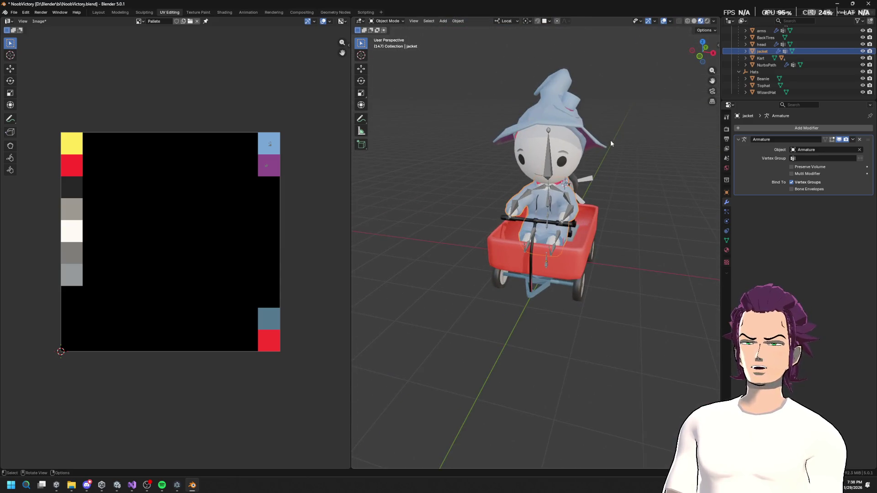
pyautogui.hotkey('ctrl', 's')
# Select the Armature together with all its child objects.
pyautogui.scroll(3, 764, 50)
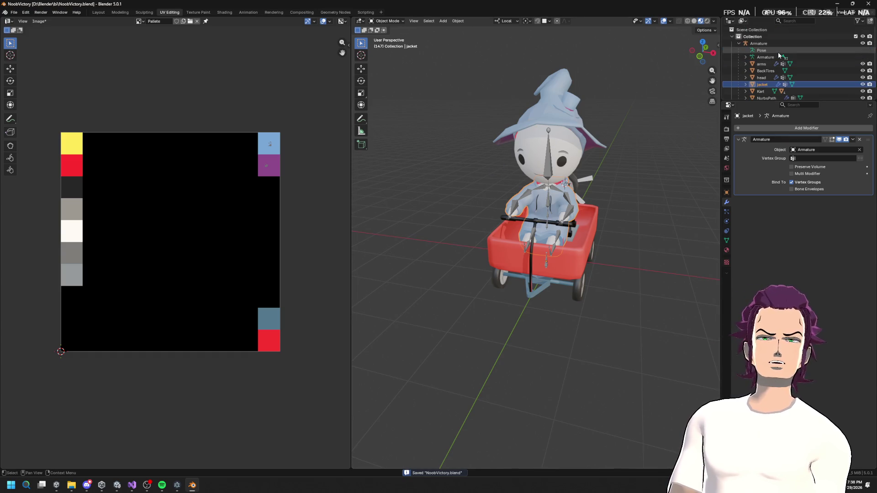
pyautogui.click(768, 45)
pyautogui.rightClick(766, 44)
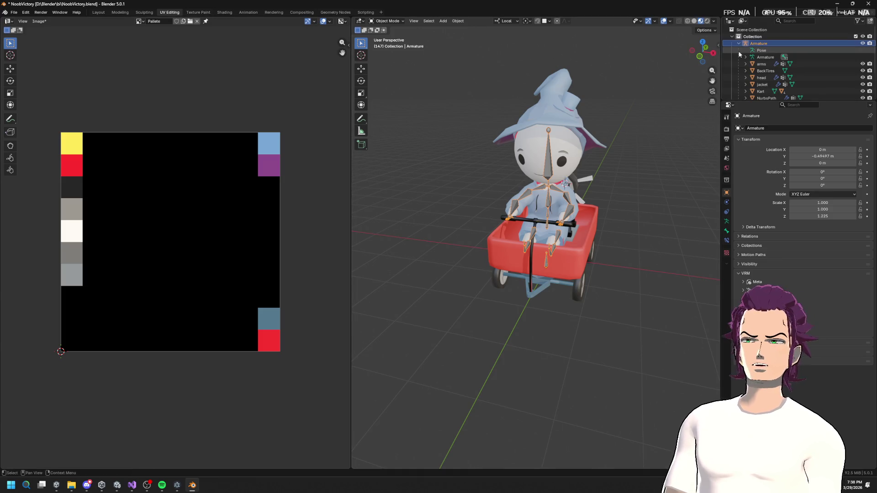
pyautogui.rightClick(764, 44)
pyautogui.click(754, 65)
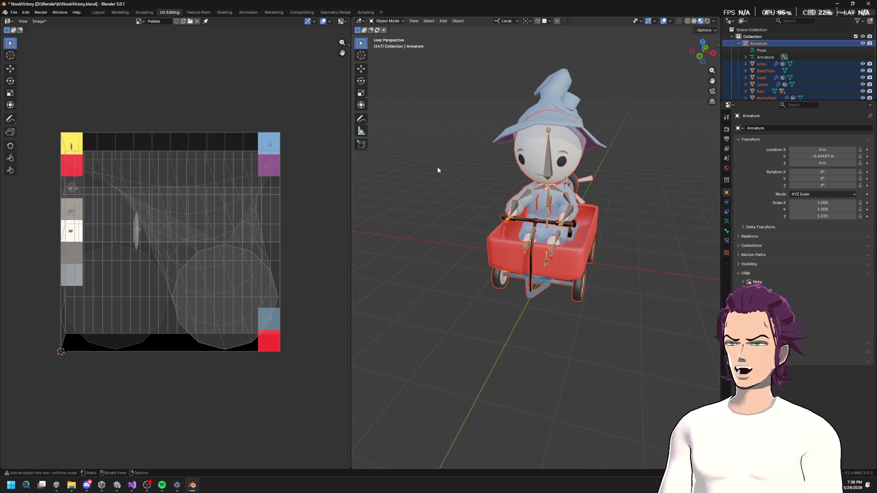
# Select the Beanie and WizardHat, then the Kart body.
pyautogui.moveTo(437, 167); pyautogui.dragTo(514, 184)
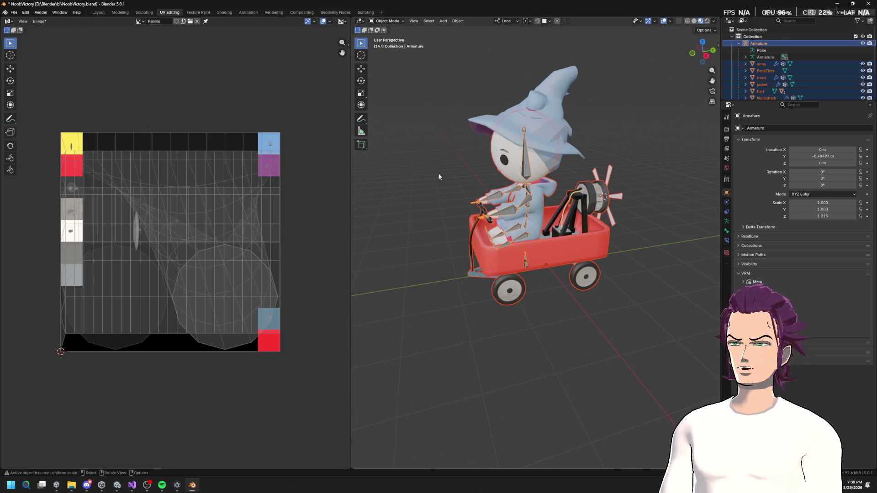
pyautogui.click(536, 103)
pyautogui.click(569, 92)
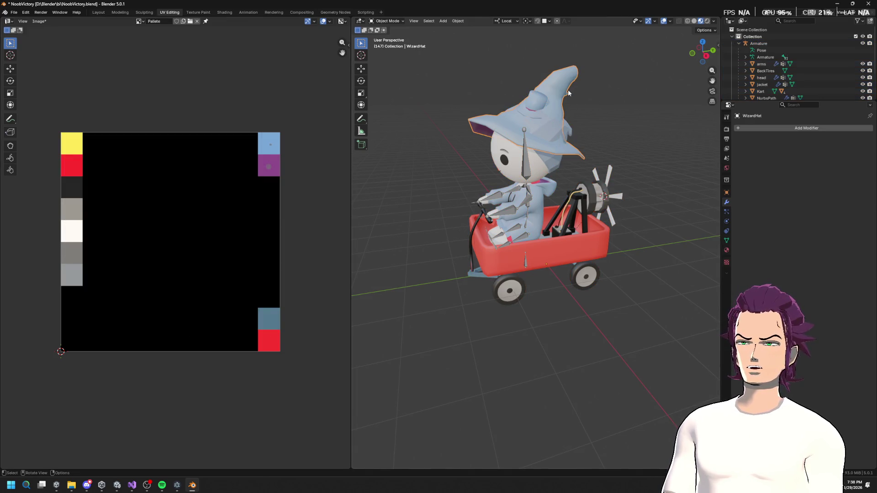
pyautogui.moveTo(570, 93); pyautogui.dragTo(559, 130)
pyautogui.click(555, 132)
pyautogui.click(560, 215)
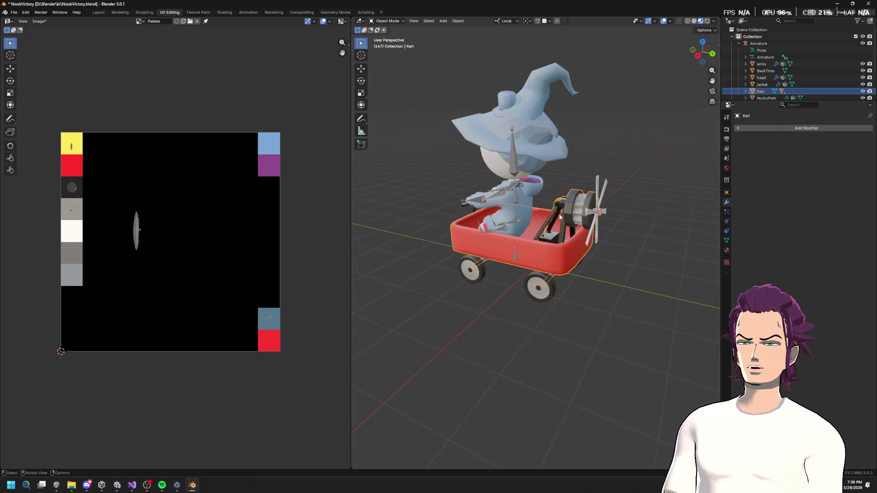
# Enter Edit Mode on the kart and box-select the engine frame's UV island.
pyautogui.scroll(4, 137, 235)
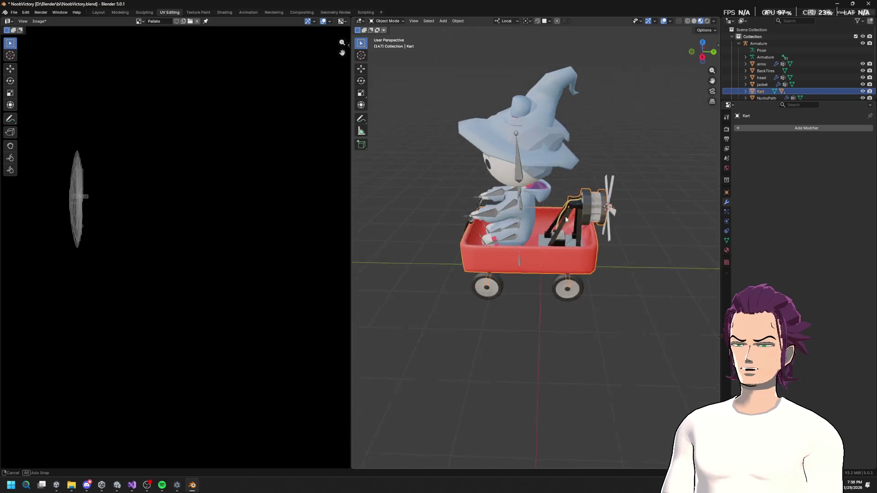
pyautogui.scroll(6, 576, 242)
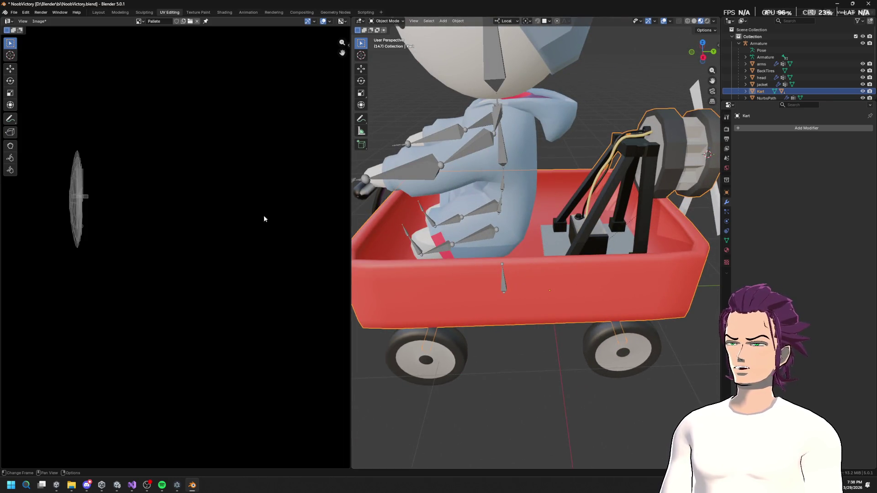
pyautogui.scroll(-6, 387, 219)
pyautogui.press('Tab')
pyautogui.moveTo(48, 151); pyautogui.dragTo(168, 270)
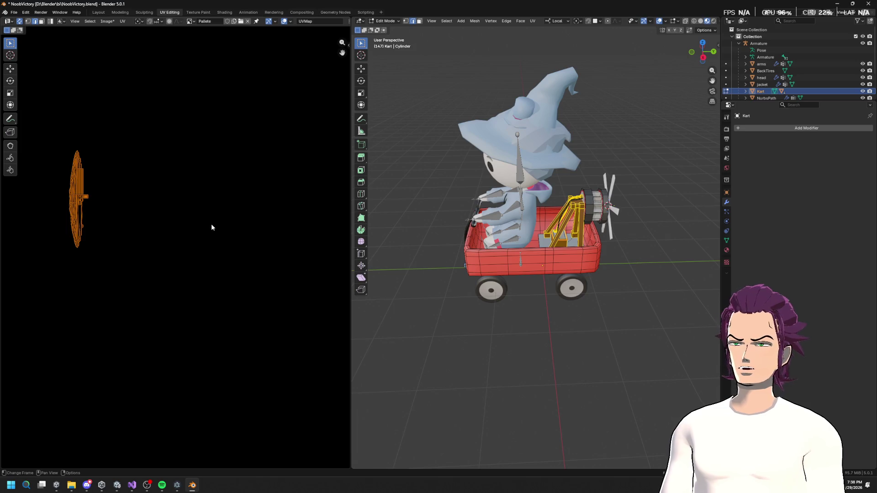
# Shrink the engine frame's UV island onto the grey swatch and exit Edit Mode.
pyautogui.scroll(-5, 251, 166)
pyautogui.press('s')
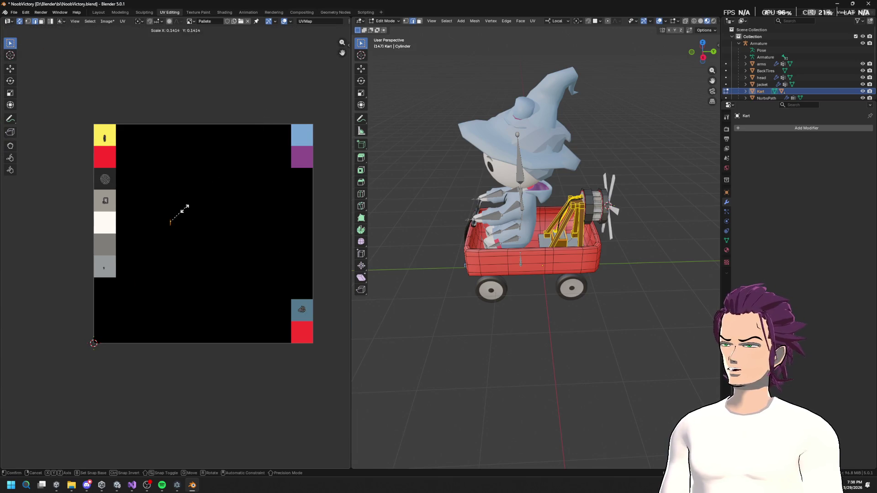
pyautogui.click(185, 210)
pyautogui.press('g')
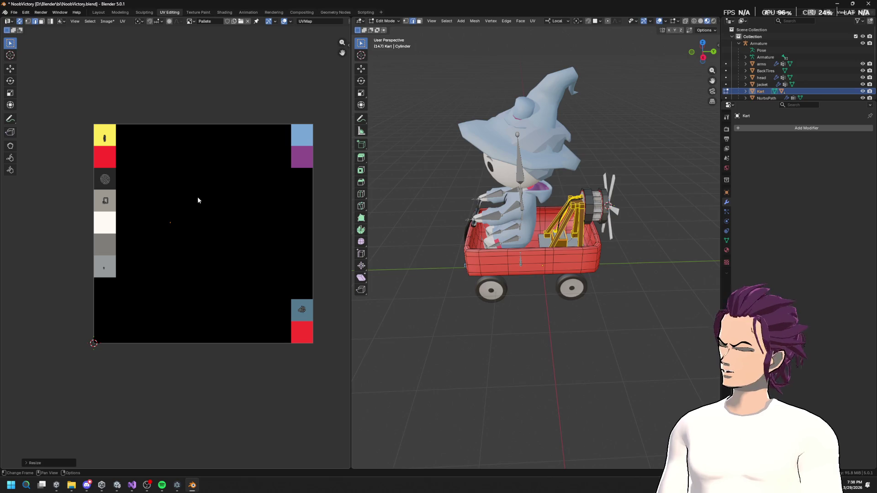
pyautogui.click(144, 227)
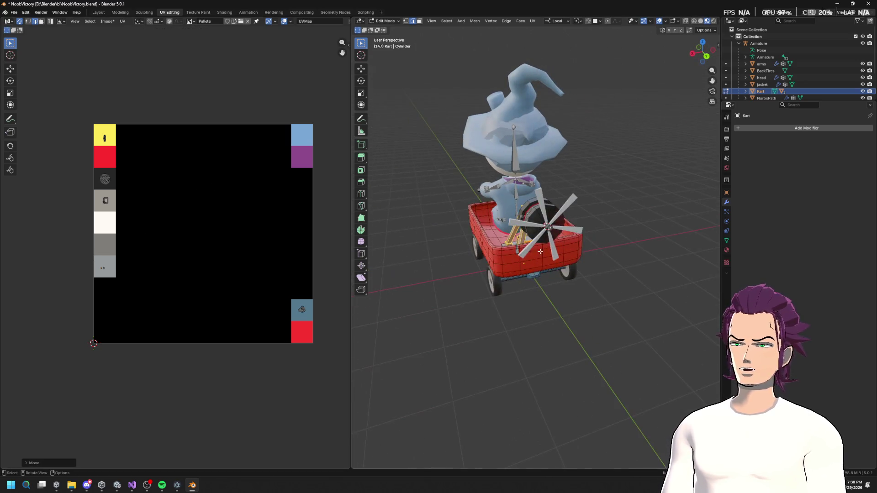
pyautogui.press('Tab')
# Unwrap the EngineFan mesh with Smart UV Project.
pyautogui.click(567, 211)
pyautogui.press('Tab')
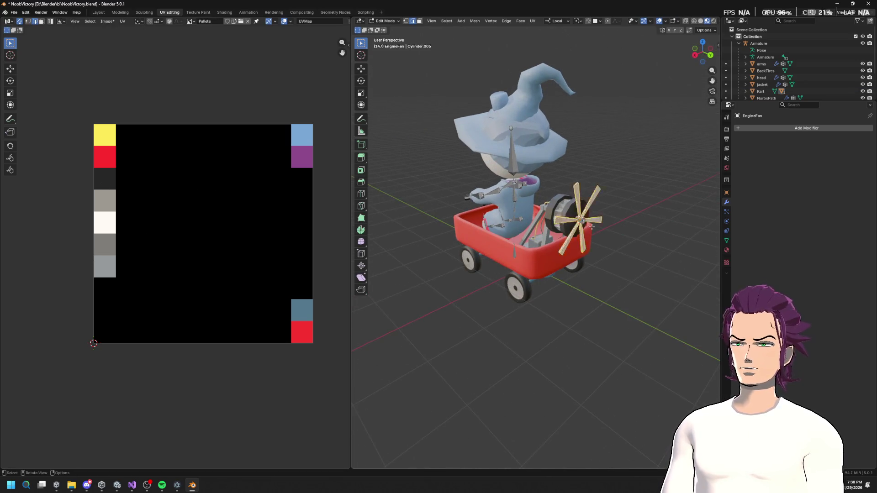
pyautogui.press('u')
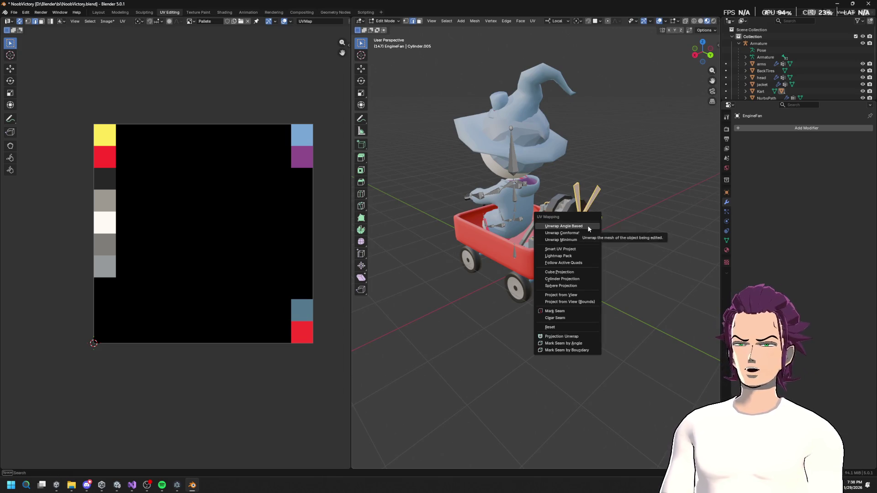
pyautogui.click(584, 234)
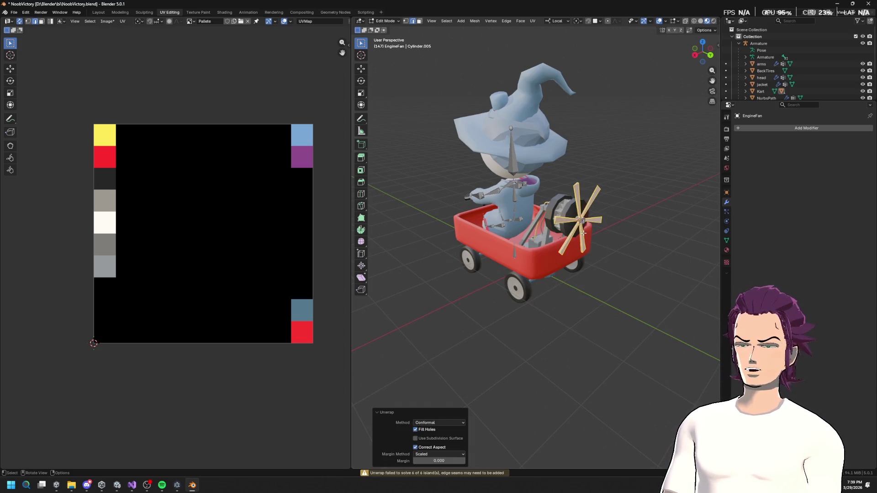
pyautogui.press('u')
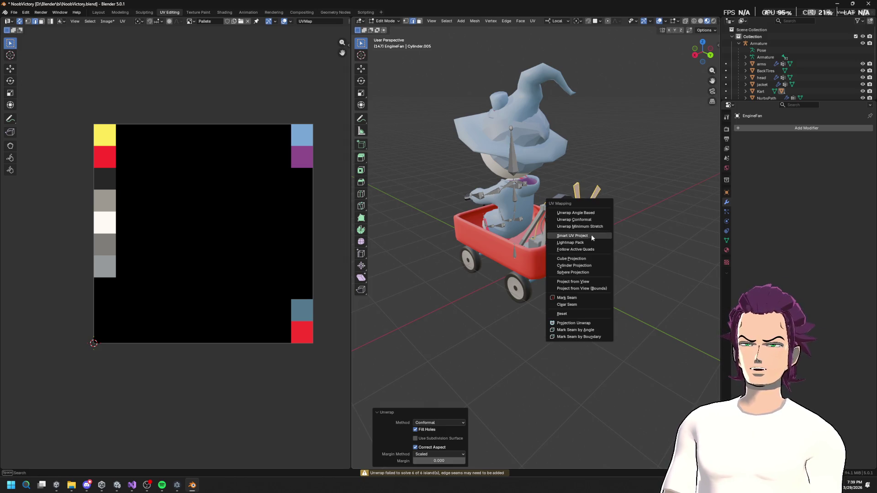
pyautogui.click(591, 234)
pyautogui.click(584, 298)
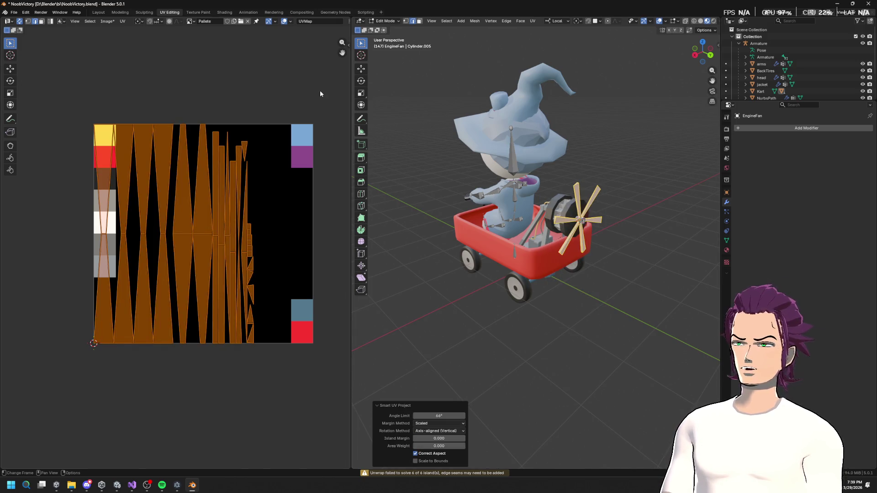
# Shrink the fan's UVs to a tiny cluster and place it on a palette swatch.
pyautogui.press('s')
pyautogui.click(206, 190)
pyautogui.press('s')
pyautogui.click(182, 230)
pyautogui.press('g')
pyautogui.click(201, 189)
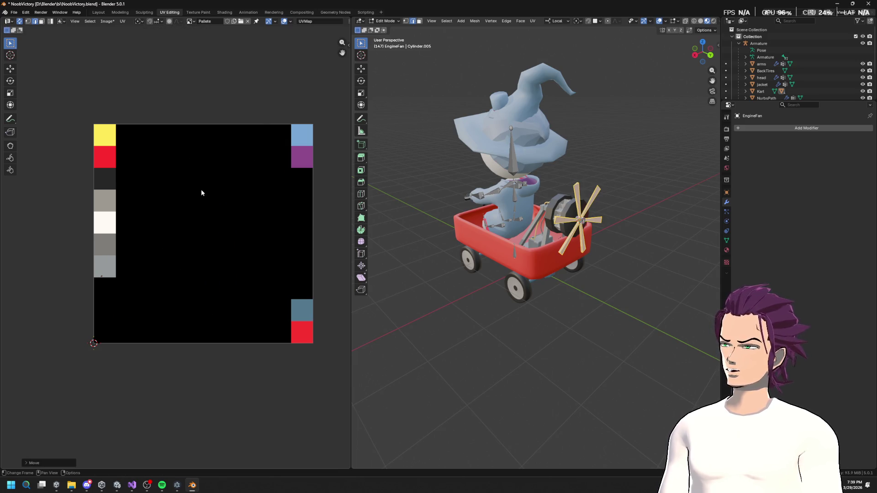
pyautogui.scroll(4, 573, 232)
pyautogui.moveTo(573, 232); pyautogui.dragTo(611, 245)
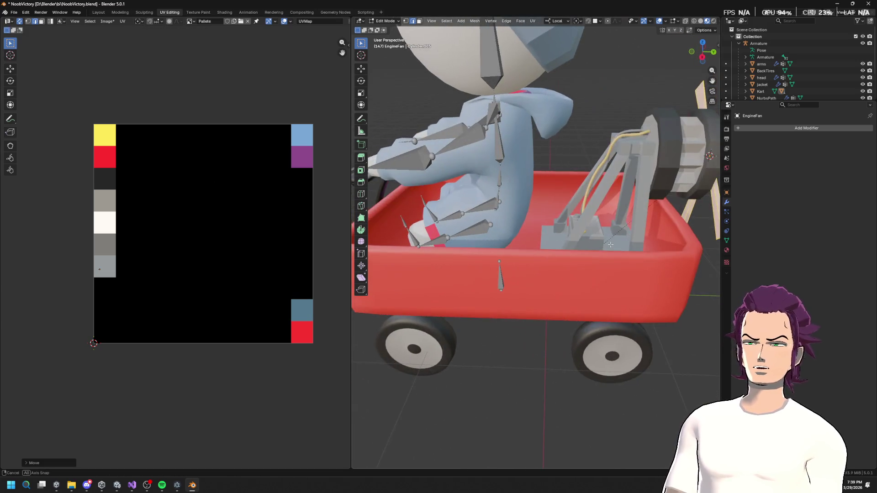
# Step through the objects in the Outliner to the NurbsPath and frame its tubes.
pyautogui.click(734, 43)
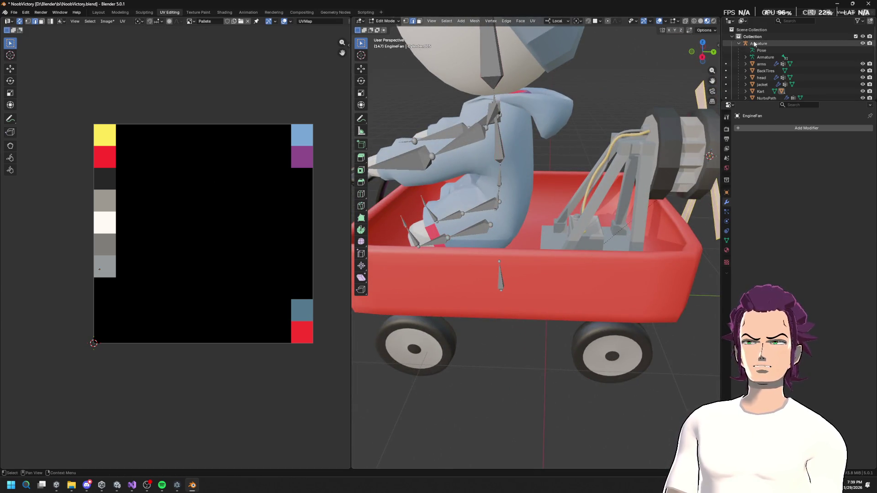
pyautogui.rightClick(734, 43)
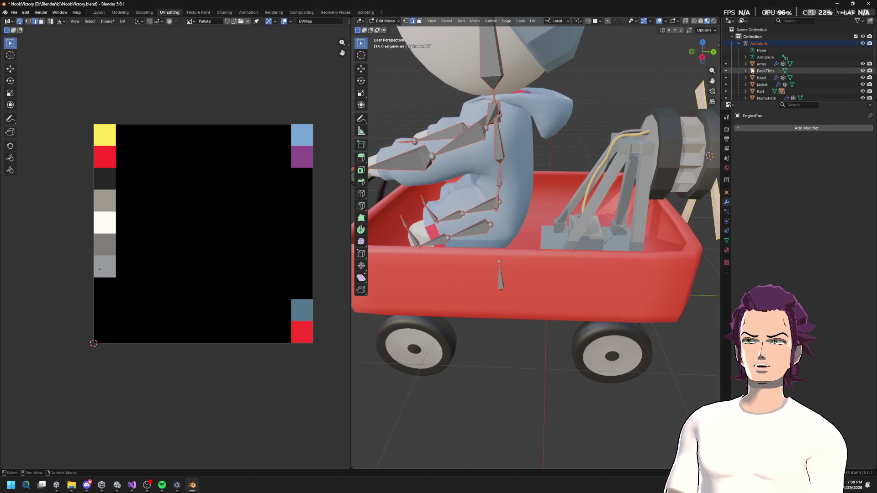
pyautogui.rightClick(752, 41)
pyautogui.click(741, 65)
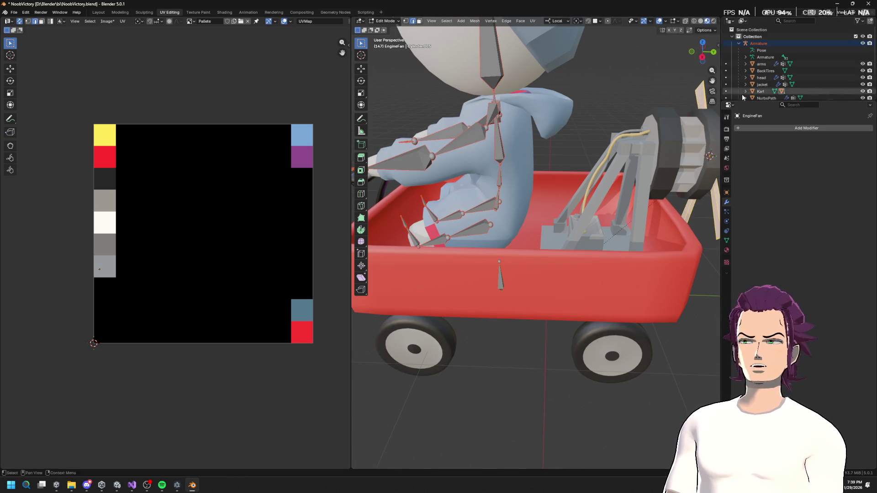
pyautogui.click(762, 72)
pyautogui.click(762, 78)
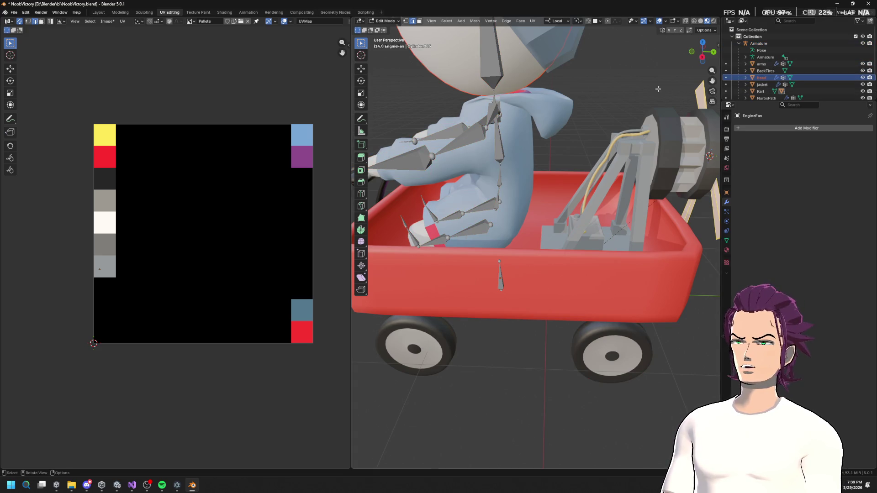
pyautogui.click(762, 86)
pyautogui.click(761, 91)
pyautogui.click(764, 97)
pyautogui.scroll(-2, 774, 79)
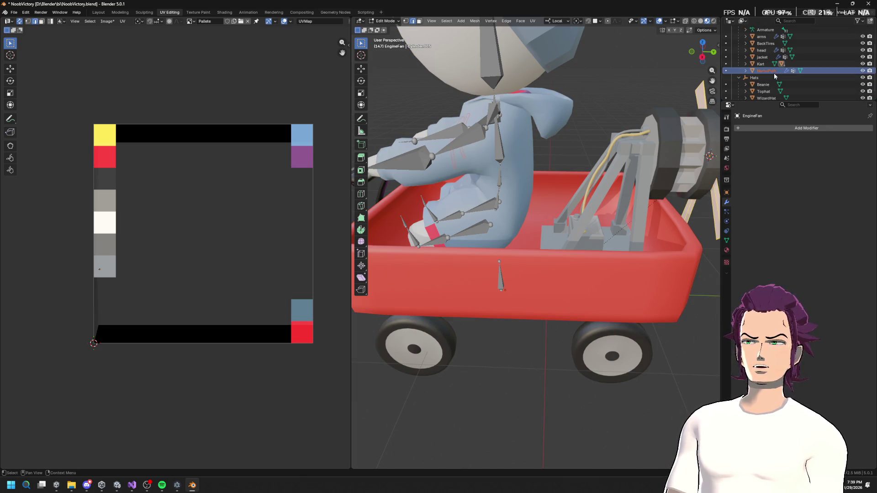
pyautogui.press('KP_Decimal')
# Nudge a UV point to a new spot on the palette and return to Object Mode.
pyautogui.scroll(3, 594, 112)
pyautogui.moveTo(594, 112); pyautogui.dragTo(537, 101)
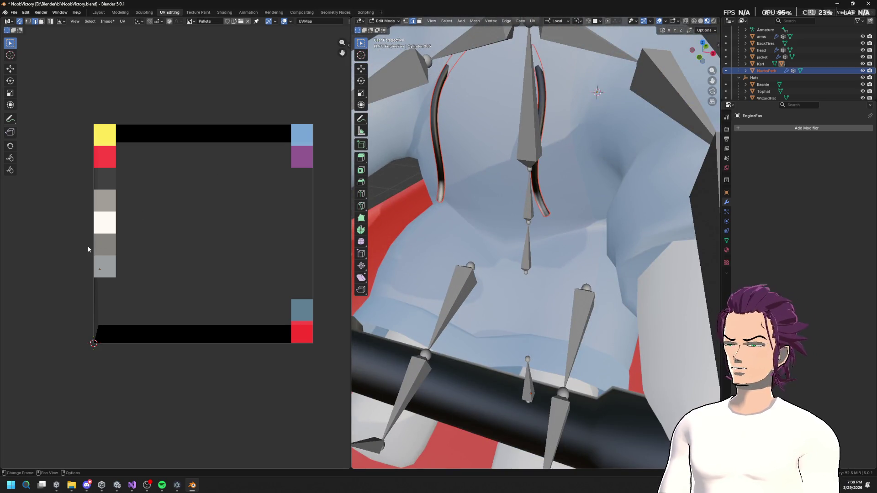
pyautogui.press('g')
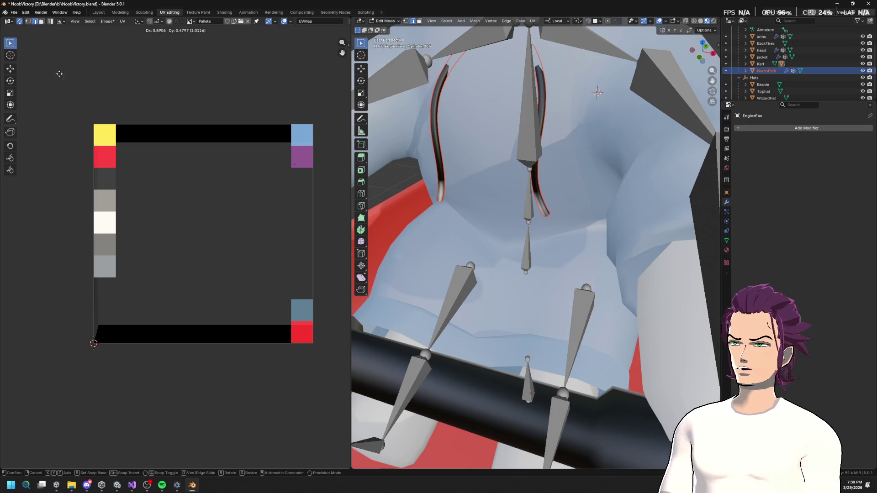
pyautogui.click(123, 101)
pyautogui.press('Tab')
pyautogui.press('Tab')
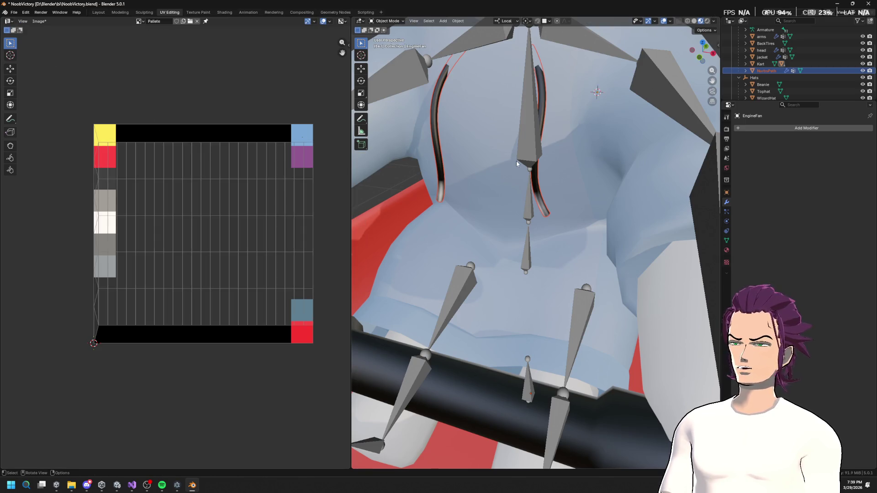
pyautogui.press('Tab')
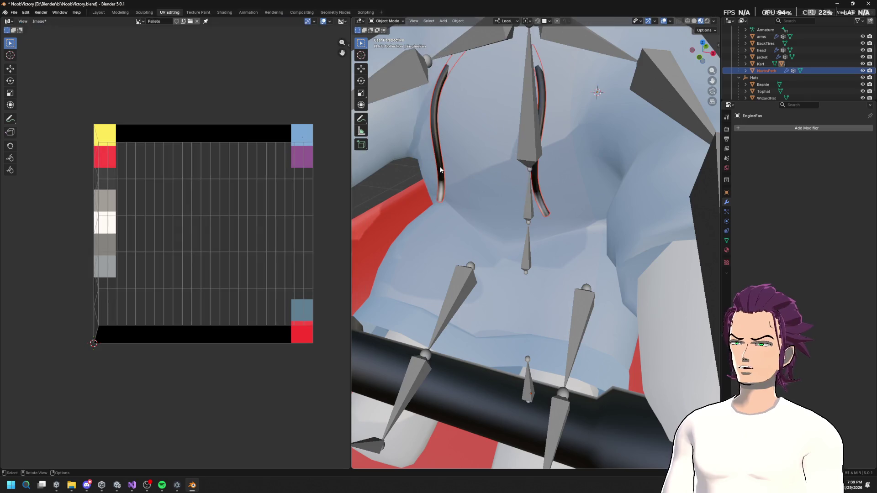
# In Edit Mode, select all of EngineFan's UVs and shrink them to a tiny point.
pyautogui.scroll(-5, 435, 172)
pyautogui.press('Tab')
pyautogui.press('Tab')
pyautogui.press('Tab')
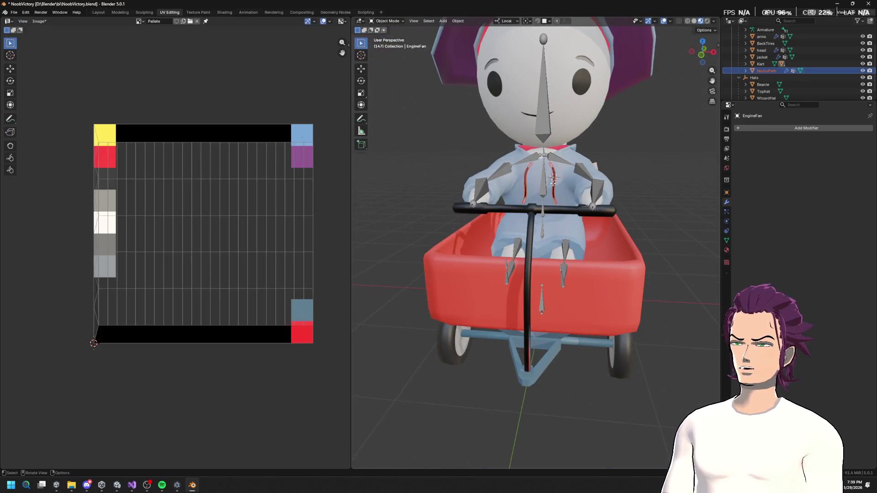
pyautogui.press('a')
pyautogui.press('s')
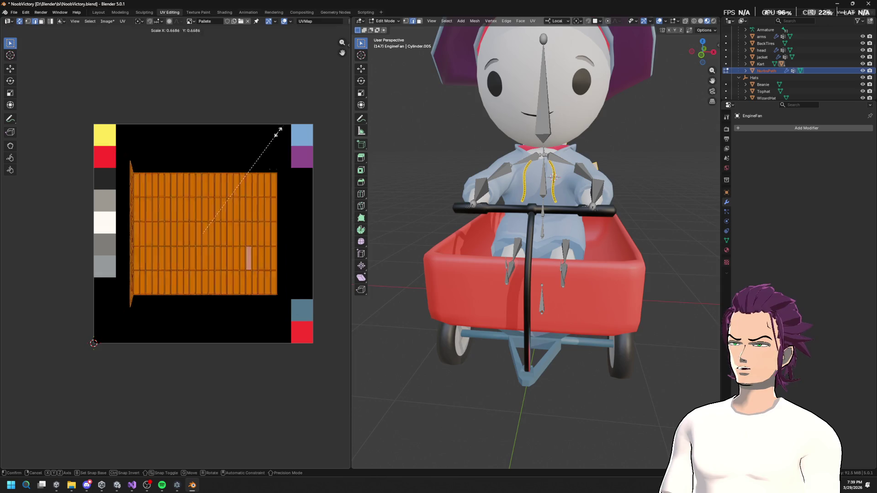
pyautogui.click(233, 194)
pyautogui.press('s')
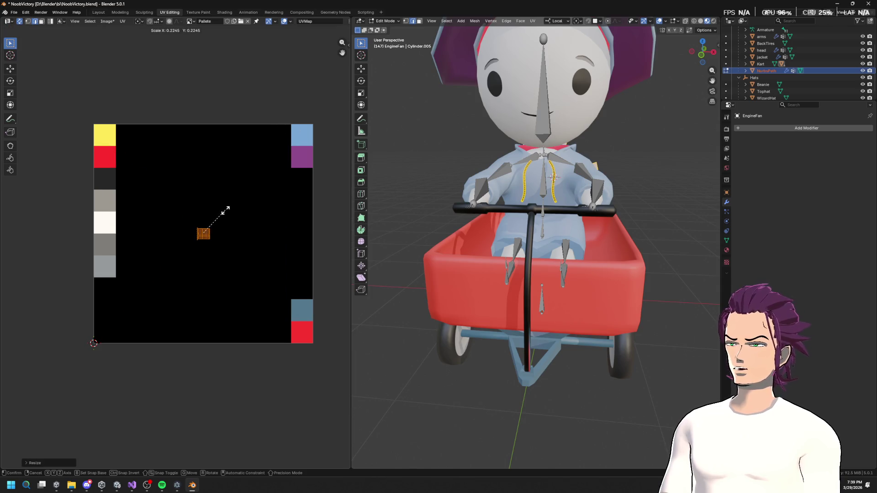
pyautogui.click(227, 212)
pyautogui.scroll(3, 241, 217)
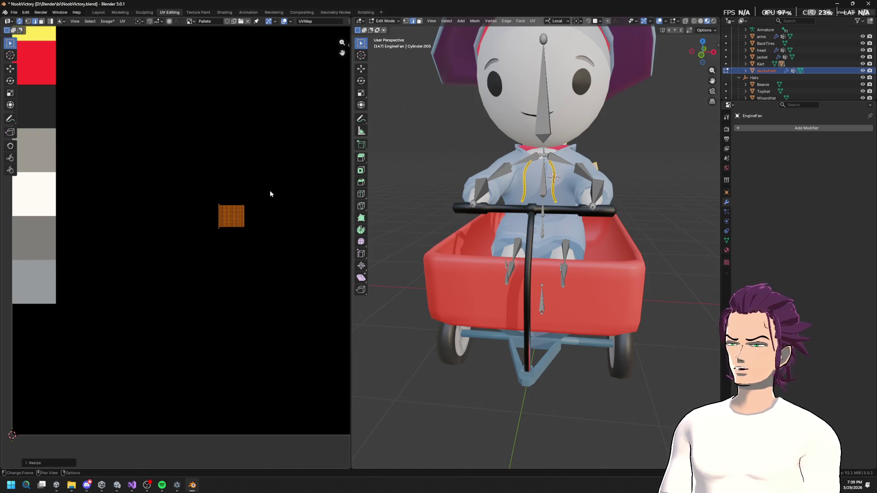
pyautogui.press('s')
pyautogui.click(233, 220)
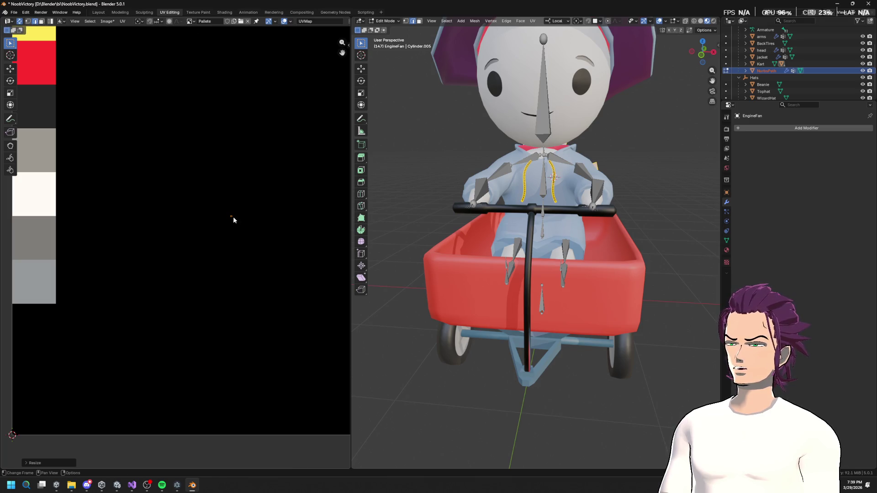
# Move the fan's UV point onto a palette swatch and return to Object Mode.
pyautogui.press('Home')
pyautogui.press('g')
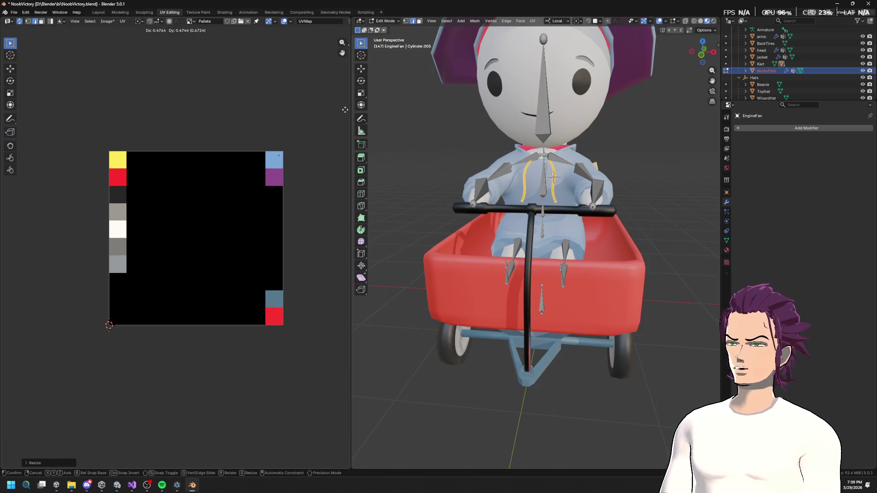
pyautogui.click(344, 129)
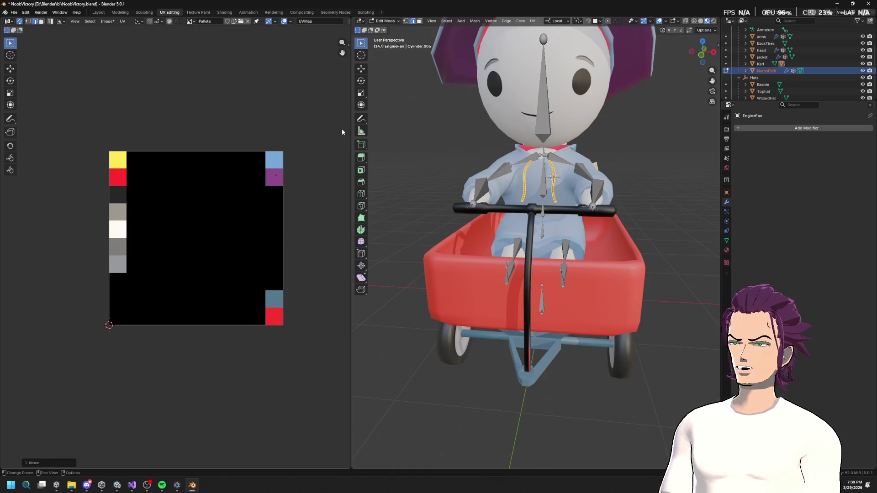
pyautogui.scroll(5, 628, 143)
pyautogui.scroll(-4, 628, 143)
pyautogui.scroll(2, 628, 143)
pyautogui.press('Tab')
pyautogui.click(642, 127)
# Orbit around the kart, then select the Tophat and all scene objects.
pyautogui.moveTo(642, 128)
pyautogui.mouseDown()
pyautogui.moveTo(588, 168)
pyautogui.moveTo(528, 182)
pyautogui.moveTo(544, 178)
pyautogui.moveTo(527, 143)
pyautogui.moveTo(412, 130)
pyautogui.moveTo(625, 212)
pyautogui.moveTo(583, 175)
pyautogui.moveTo(562, 183)
pyautogui.moveTo(607, 199)
pyautogui.mouseUp()
pyautogui.scroll(3, 625, 212)
pyautogui.scroll(-8, 593, 206)
pyautogui.scroll(5, 607, 200)
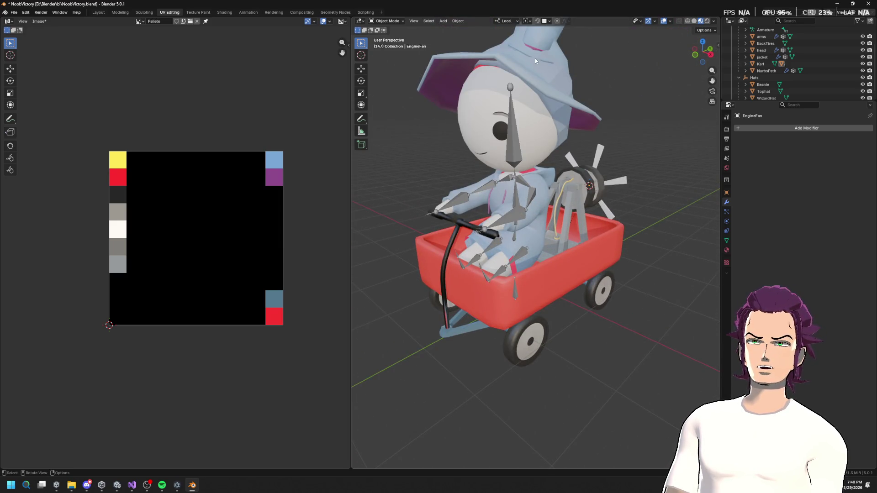
pyautogui.click(533, 44)
pyautogui.press('a')
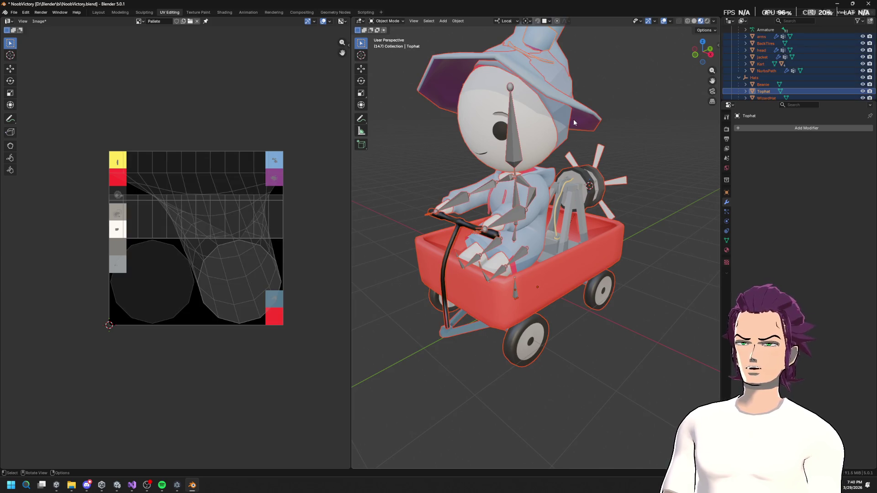
# Expand Kart in the Outliner, select HandleBar and frame it in the viewport.
pyautogui.scroll(-1, 777, 85)
pyautogui.click(763, 79)
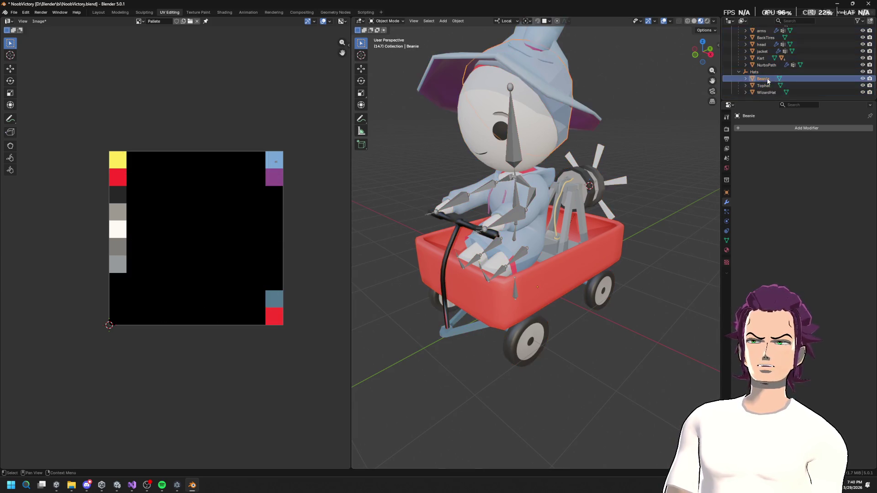
pyautogui.click(755, 71)
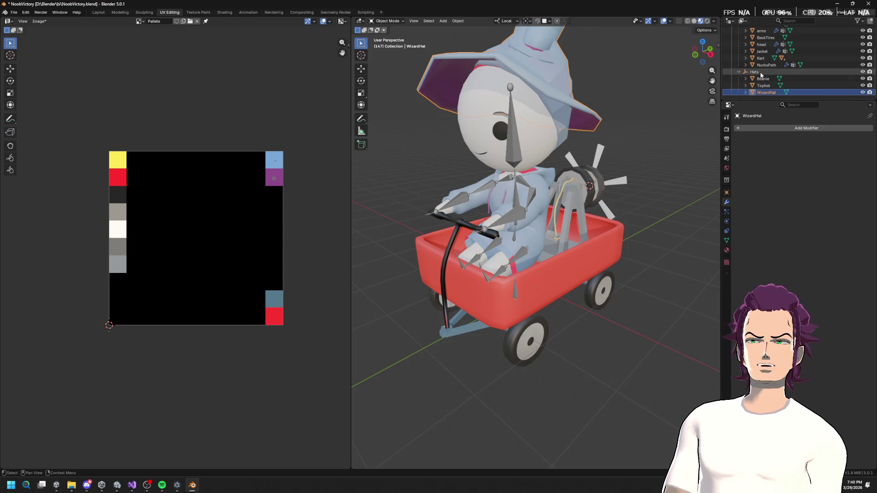
pyautogui.click(763, 65)
pyautogui.click(762, 58)
pyautogui.click(746, 58)
pyautogui.click(774, 72)
pyautogui.click(774, 78)
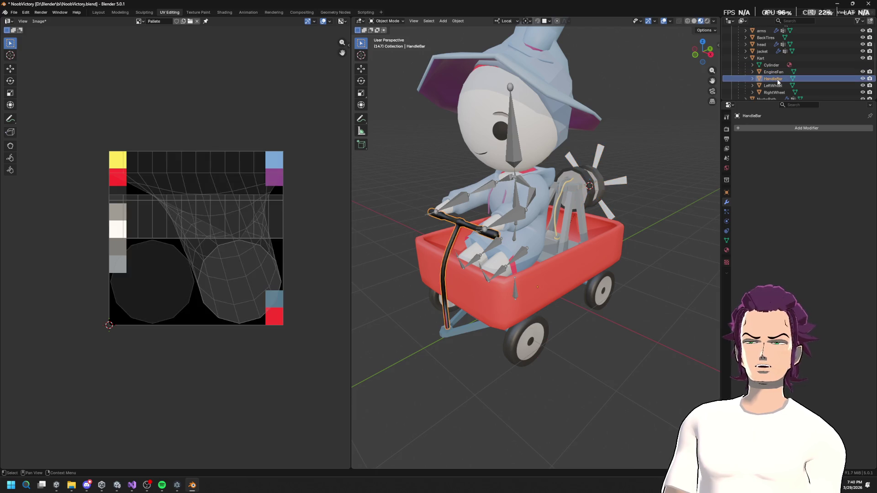
pyautogui.press('KP_Decimal')
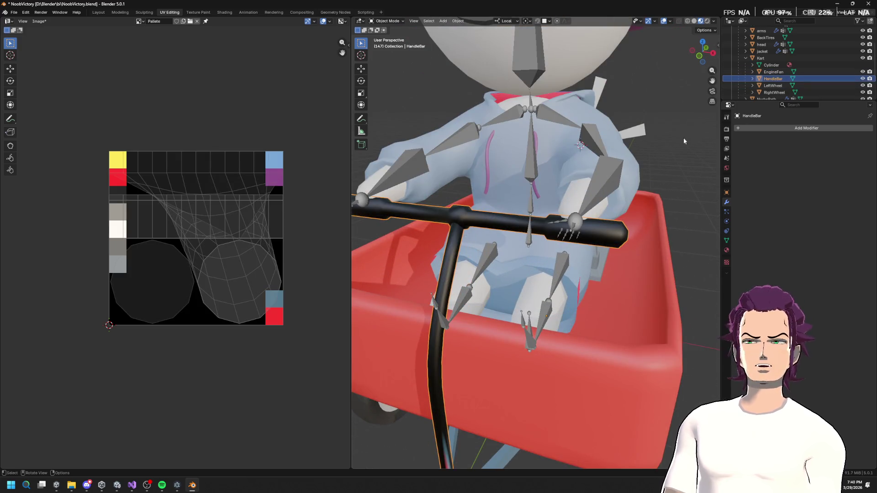
# Shrink the connected handlebar UVs to a point on the grey swatch.
pyautogui.press('Tab')
pyautogui.scroll(-5, 601, 244)
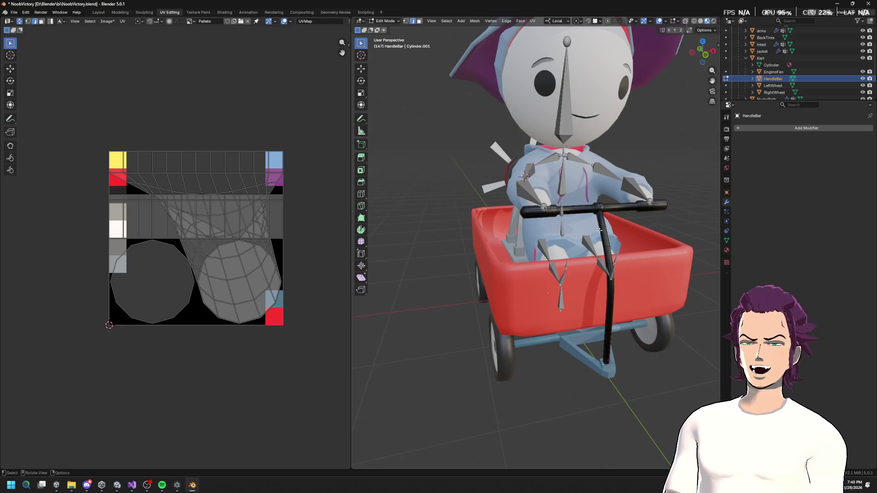
pyautogui.press('l')
pyautogui.press('l')
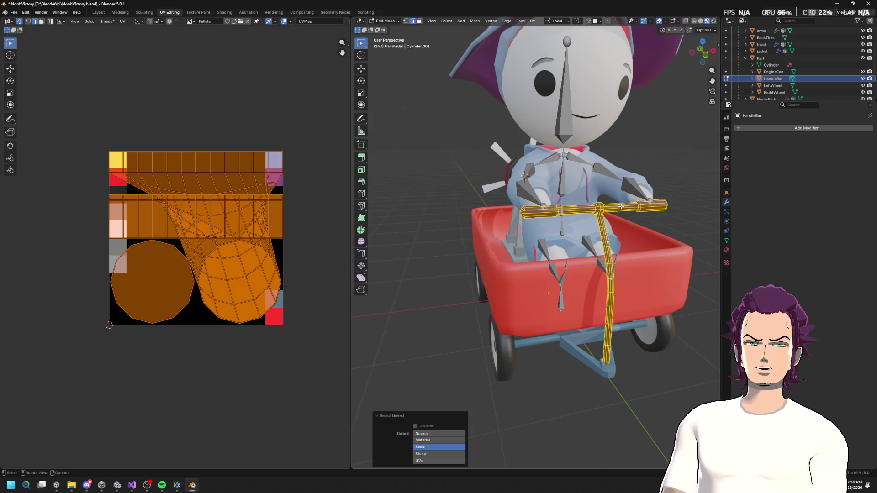
pyautogui.press('s')
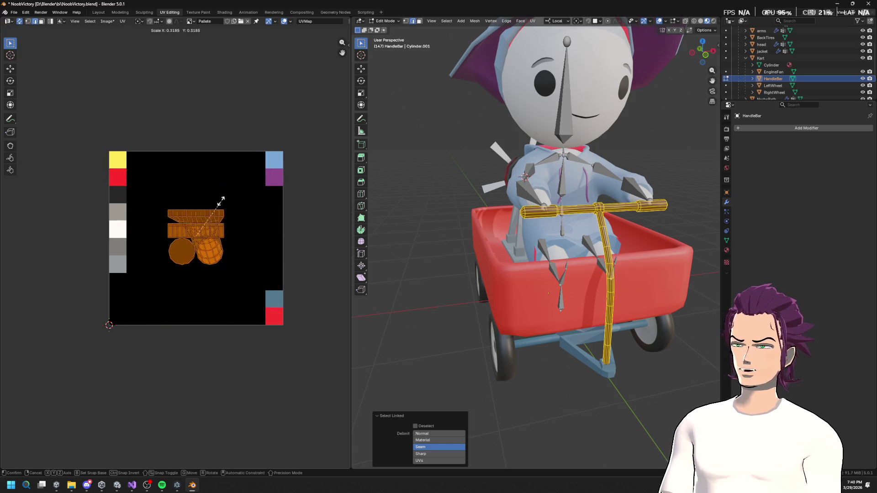
pyautogui.click(201, 230)
pyautogui.press('g')
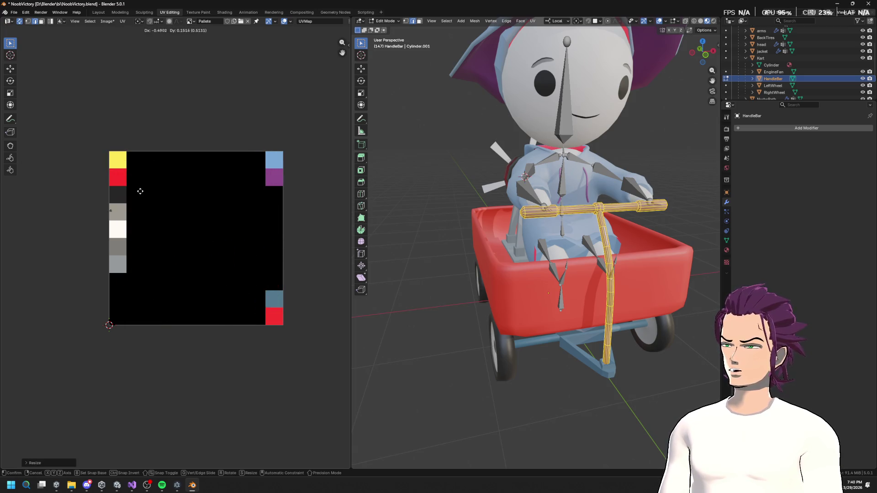
pyautogui.click(147, 247)
pyautogui.scroll(8, 443, 180)
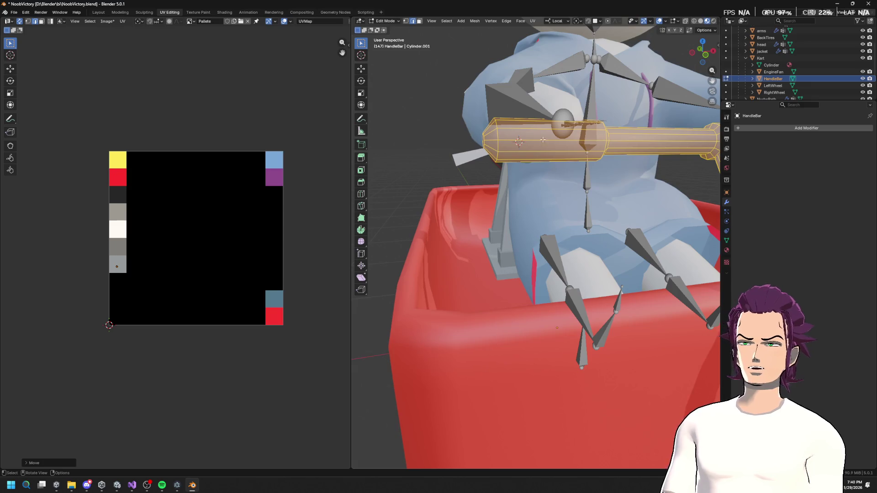
# Mark two edge loops near the handlebar grips as seams.
pyautogui.keyDown('alt'); pyautogui.click(433, 180); pyautogui.keyUp('alt')
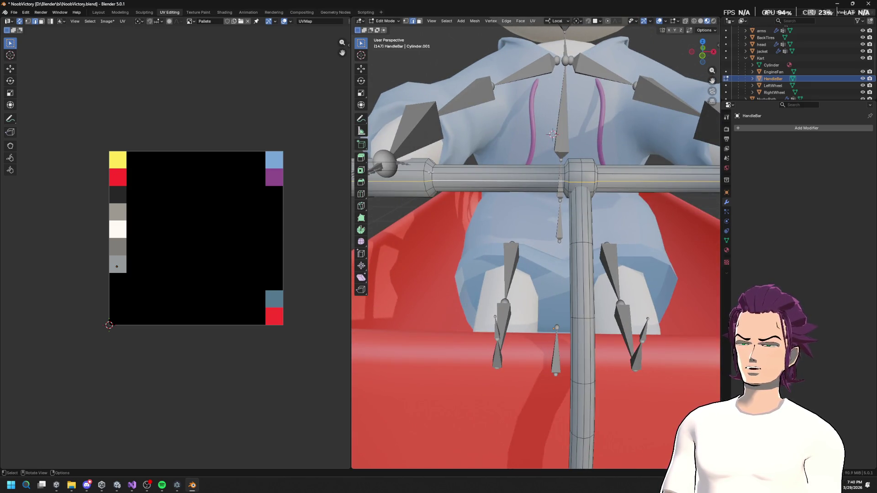
pyautogui.rightClick(433, 179)
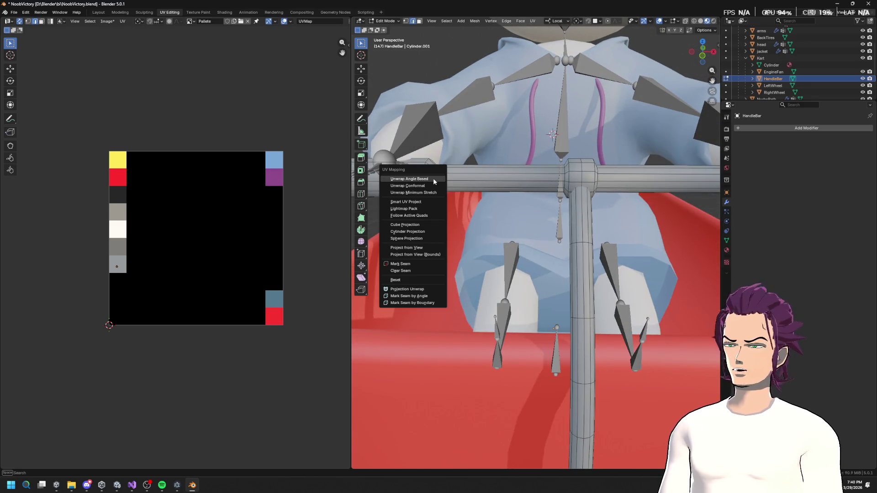
pyautogui.click(410, 262)
pyautogui.moveTo(410, 262); pyautogui.dragTo(472, 168)
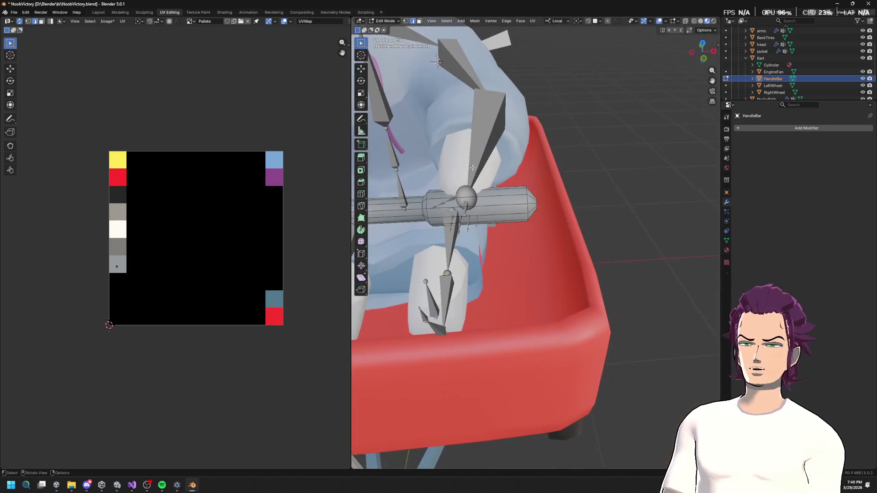
pyautogui.rightClick(426, 212)
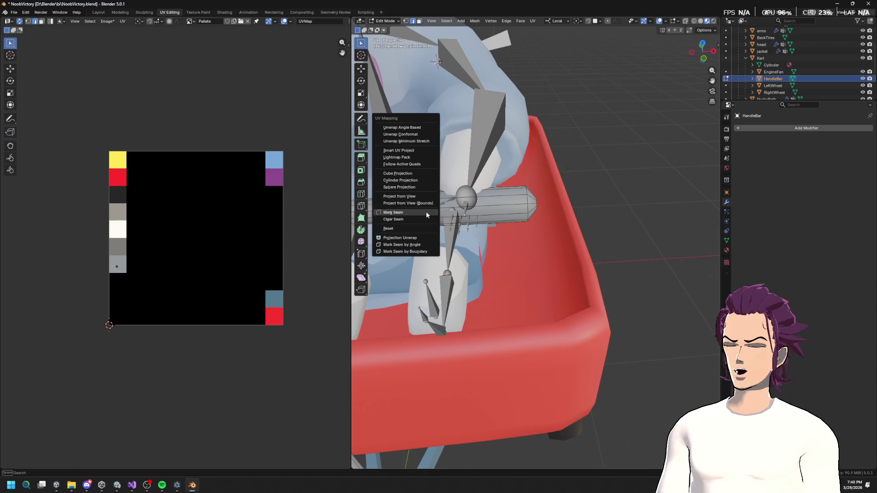
pyautogui.click(430, 213)
pyautogui.moveTo(430, 214); pyautogui.dragTo(489, 201)
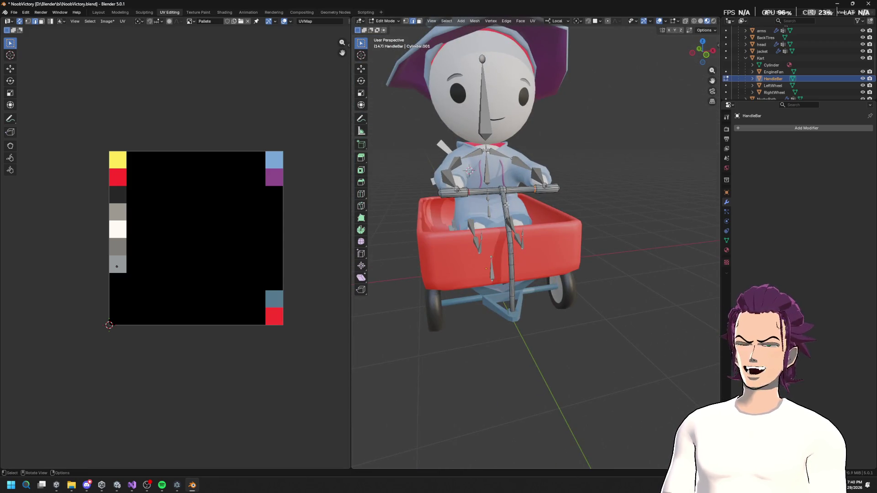
pyautogui.scroll(3, 507, 205)
pyautogui.scroll(2, 580, 205)
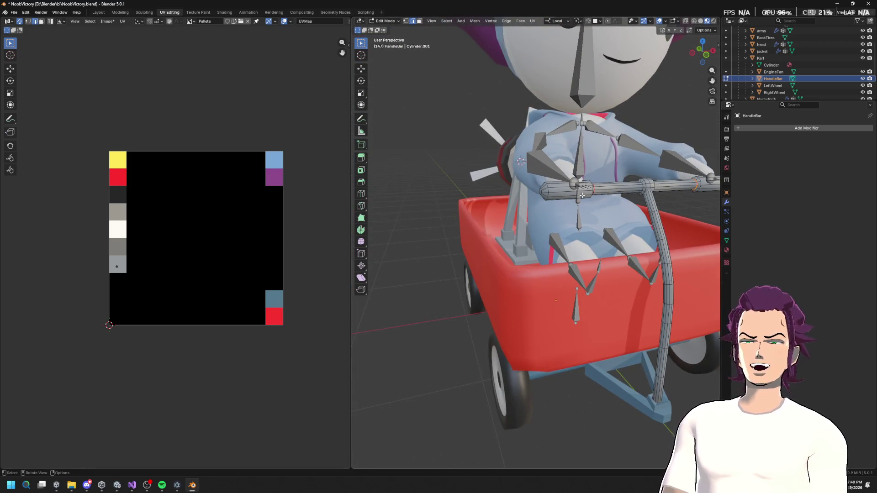
# Unwrap the left grip conformally and place its shrunken UV strip over the grey swatches.
pyautogui.press('l')
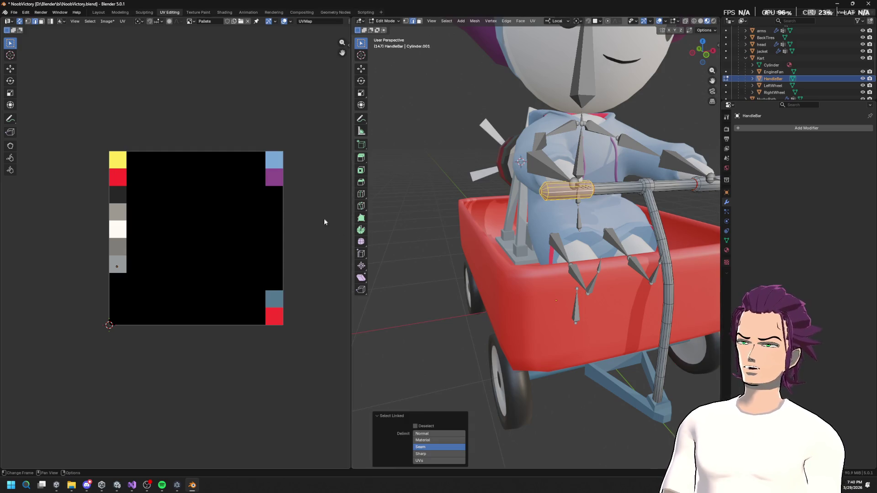
pyautogui.moveTo(218, 250); pyautogui.dragTo(227, 247)
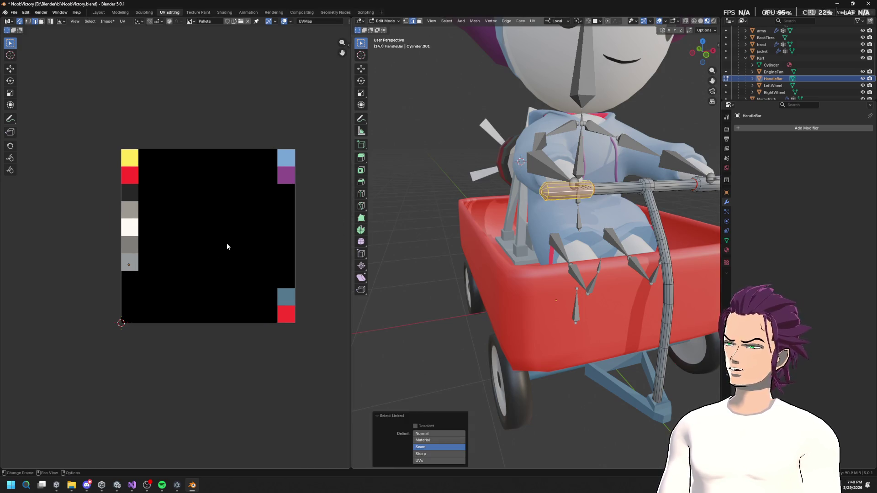
pyautogui.hotkey('ctrl', 'z')
pyautogui.press('l')
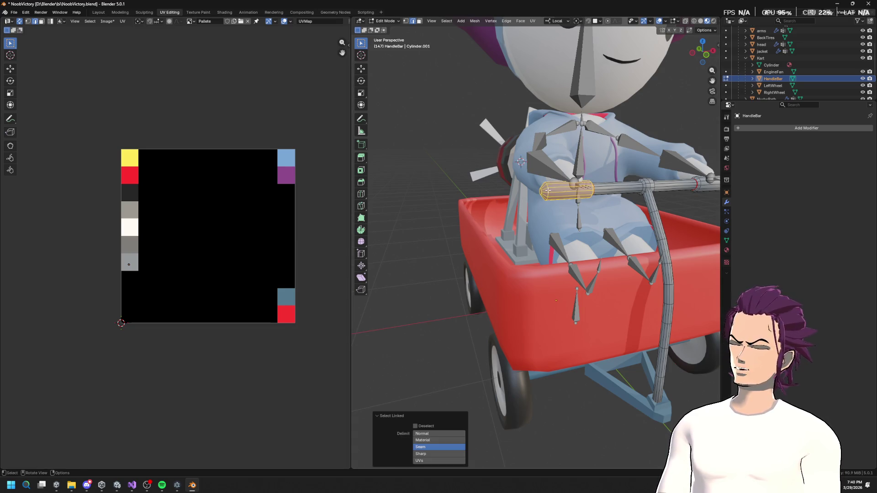
pyautogui.press('u')
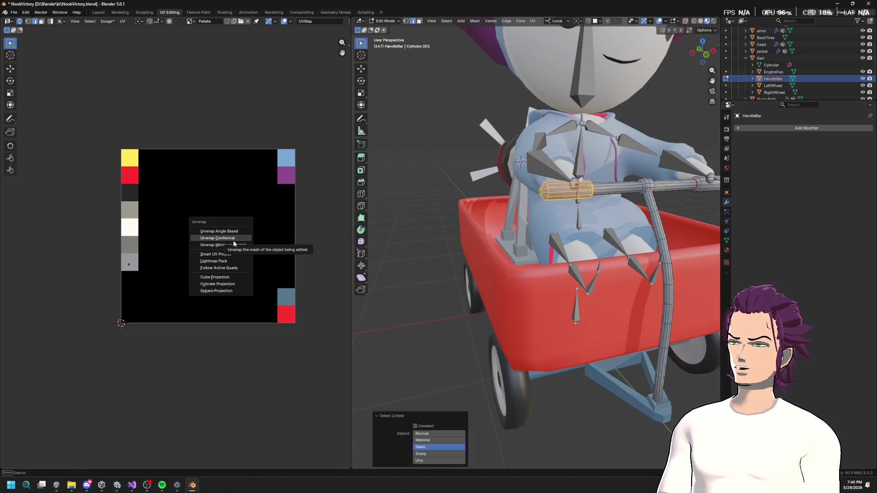
pyautogui.click(220, 238)
pyautogui.press('s')
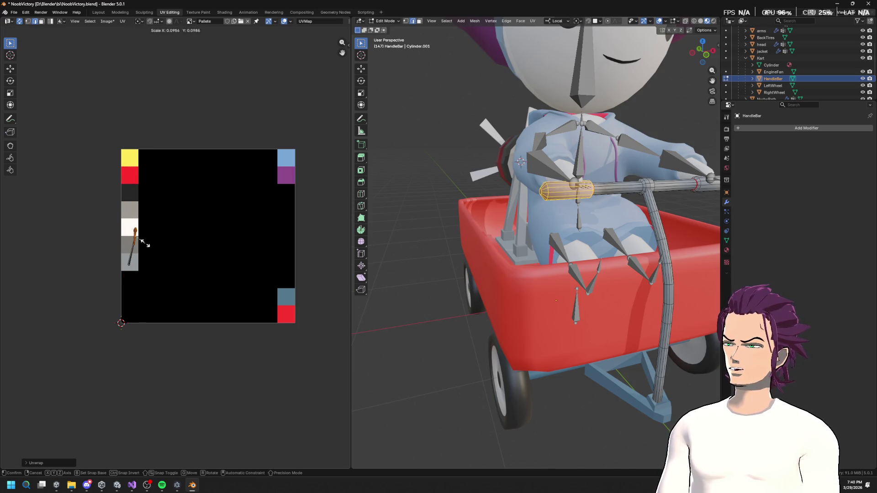
pyautogui.click(139, 241)
pyautogui.press('g')
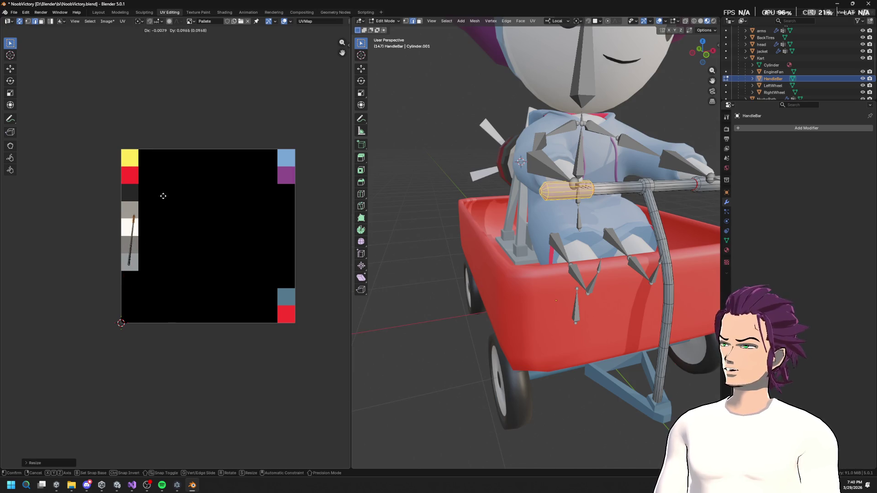
pyautogui.click(162, 169)
# Select the right grip, vertical pole and middle bar pieces together.
pyautogui.moveTo(525, 238)
pyautogui.mouseDown()
pyautogui.moveTo(530, 220)
pyautogui.moveTo(532, 247)
pyautogui.moveTo(534, 230)
pyautogui.mouseUp()
pyautogui.click(666, 155)
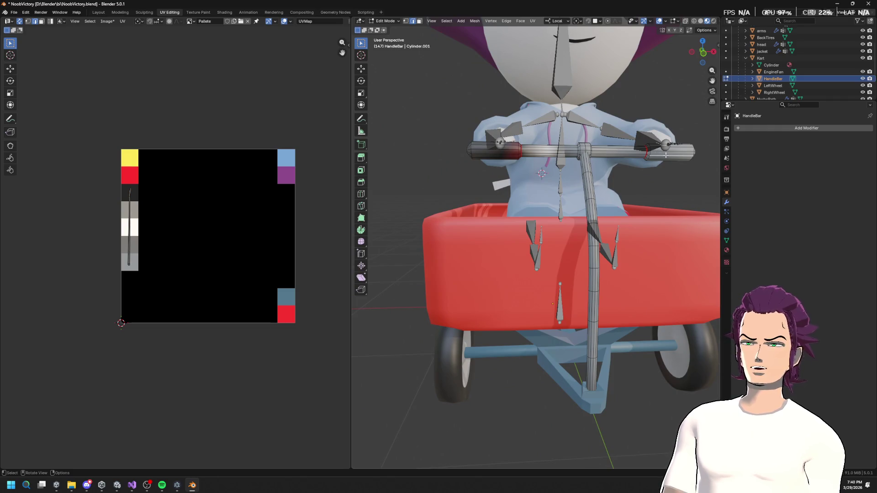
pyautogui.press('l')
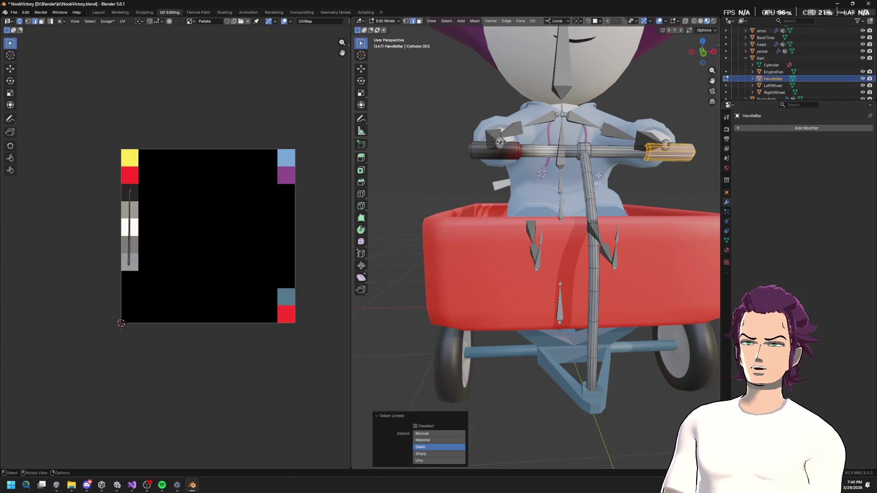
pyautogui.press('l')
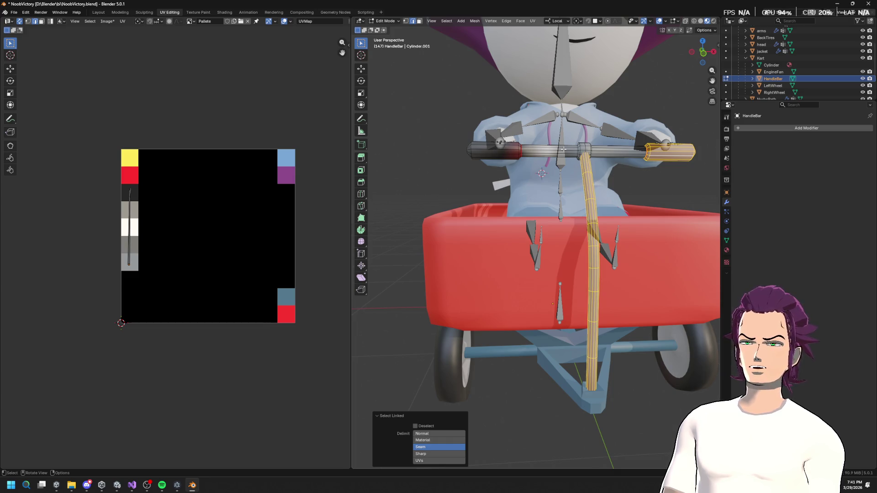
pyautogui.press('l')
pyautogui.press('l')
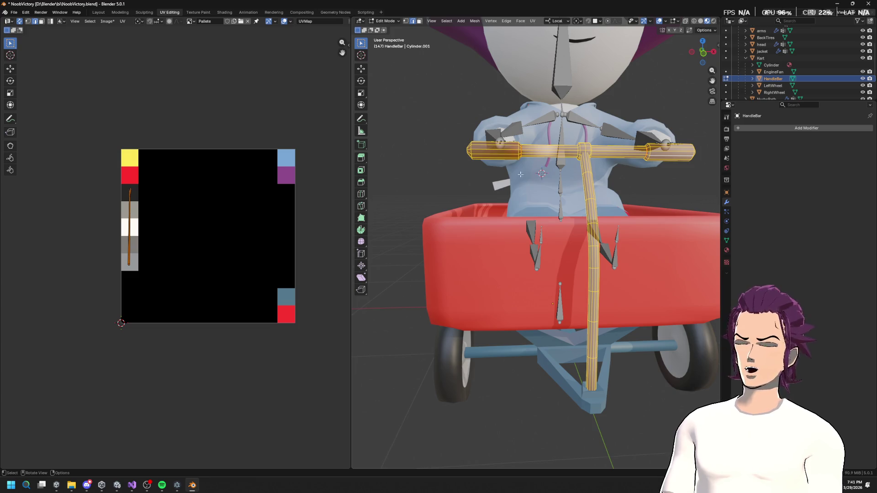
pyautogui.press('u')
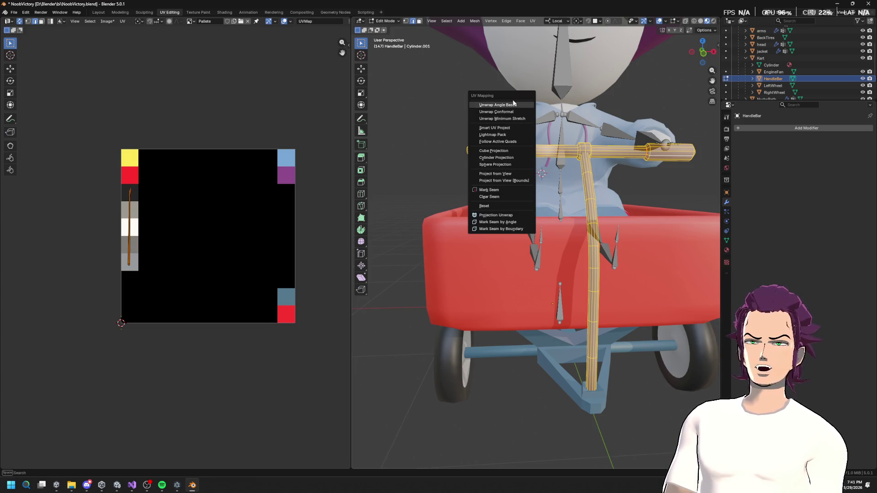
# Unwrap the selected handlebar pieces conformally and shrink the islands toward the palette's middle.
pyautogui.click(512, 112)
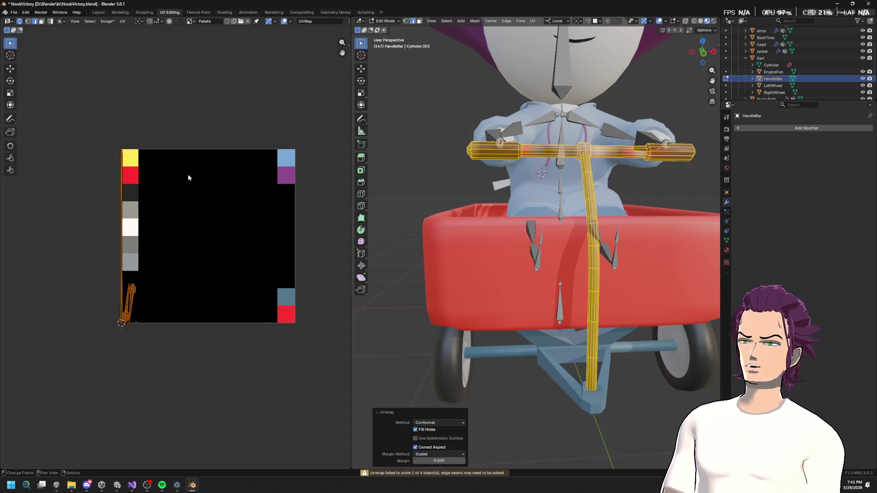
pyautogui.press('g')
pyautogui.click(250, 195)
pyautogui.press('s')
pyautogui.click(218, 199)
# Move the left grip's UVs beside the grey island and shrink the orange island onto the grey swatch.
pyautogui.click(501, 150)
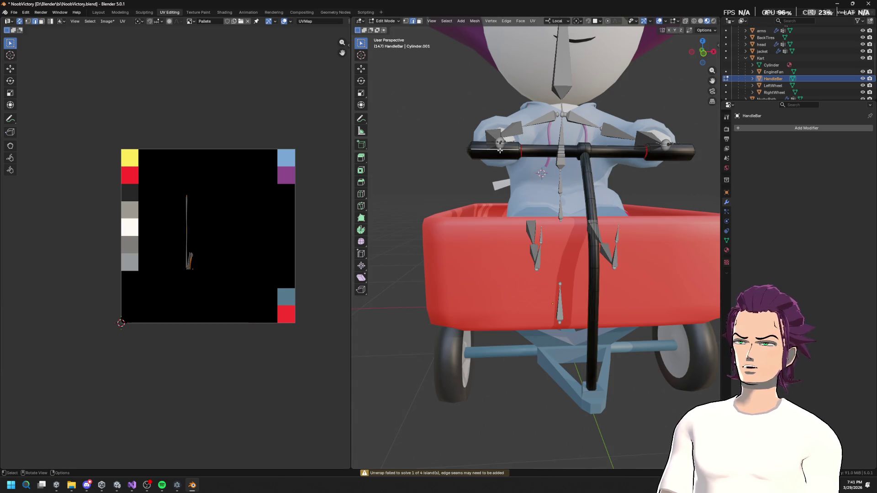
pyautogui.press('l')
pyautogui.press('g')
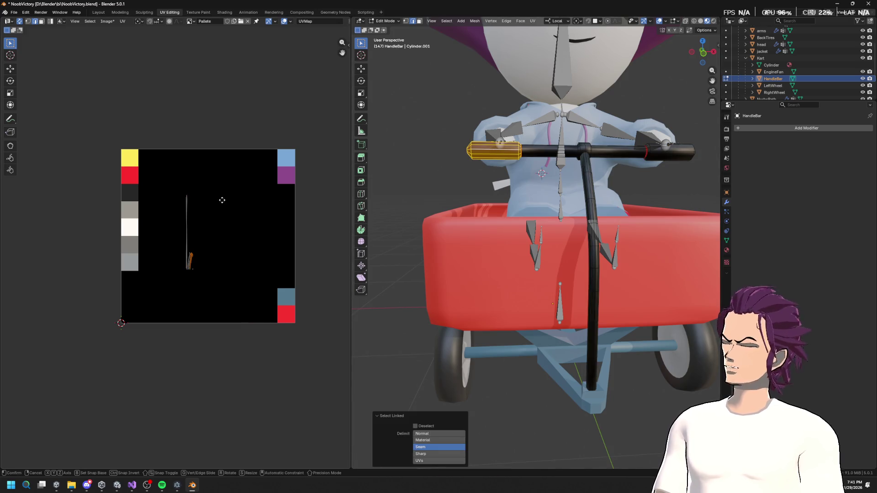
pyautogui.click(215, 231)
pyautogui.scroll(2, 215, 231)
pyautogui.moveTo(245, 257); pyautogui.dragTo(229, 200)
pyautogui.press('g')
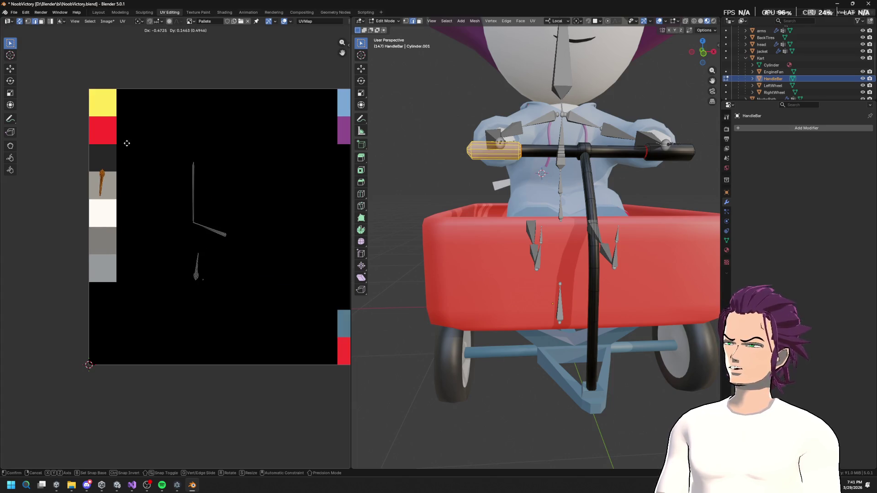
pyautogui.press('s')
pyautogui.click(135, 137)
pyautogui.press('g')
pyautogui.click(118, 148)
# Shrink the right grip's UVs and place them in the dark palette cell.
pyautogui.moveTo(252, 256); pyautogui.dragTo(174, 177)
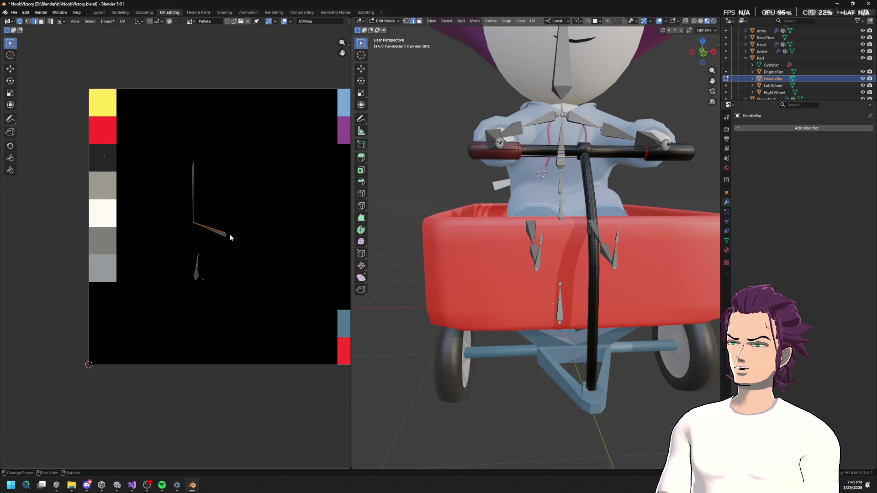
pyautogui.moveTo(172, 253); pyautogui.dragTo(232, 299)
pyautogui.click(231, 271)
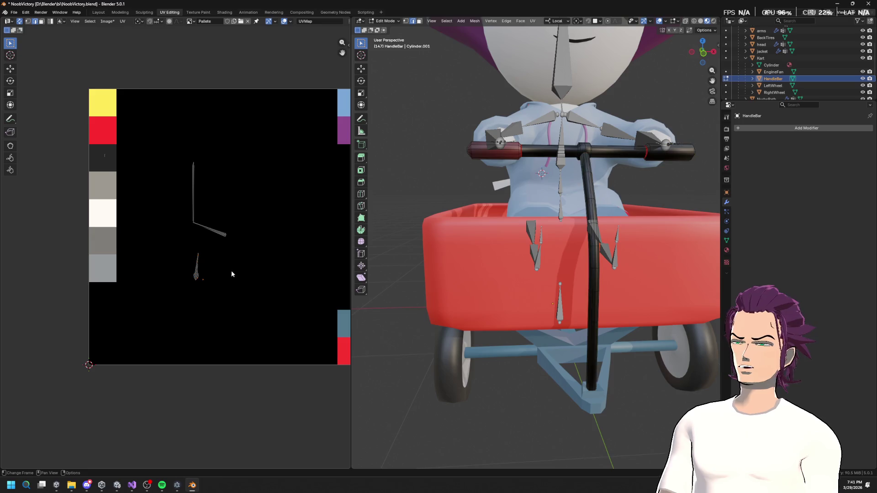
pyautogui.press('l')
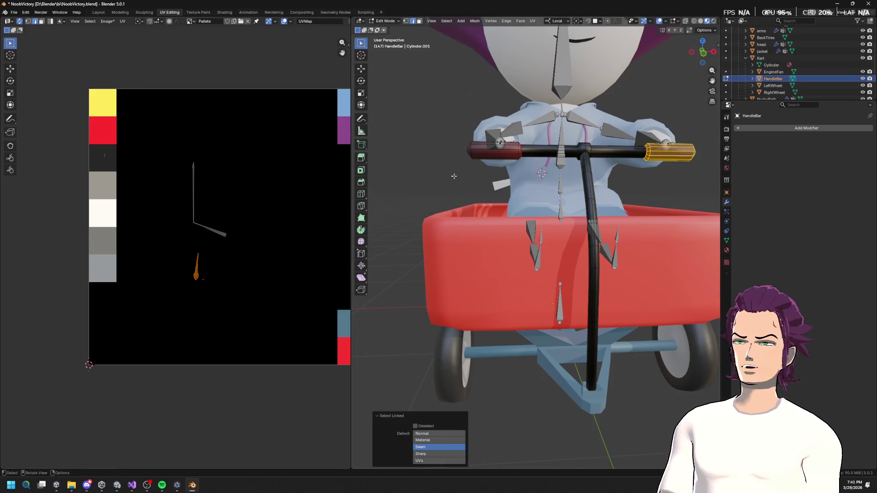
pyautogui.press('g')
pyautogui.click(239, 219)
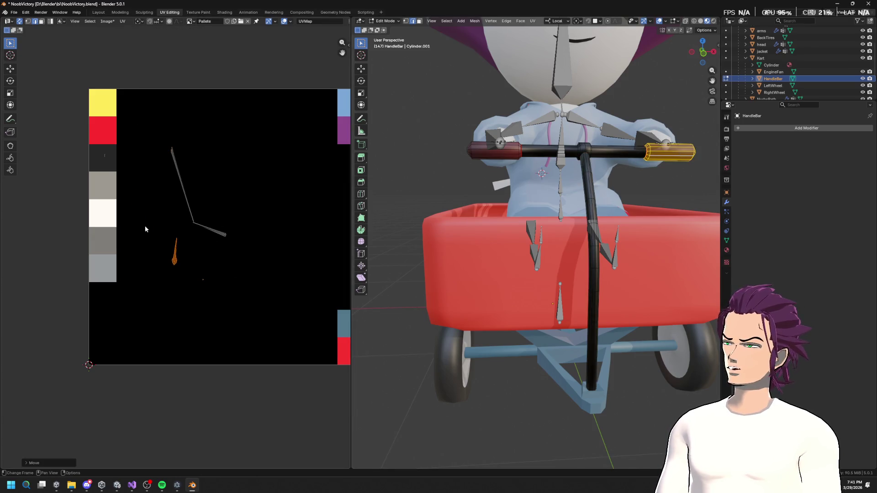
pyautogui.press('g')
pyautogui.click(118, 155)
pyautogui.press('g')
pyautogui.click(118, 154)
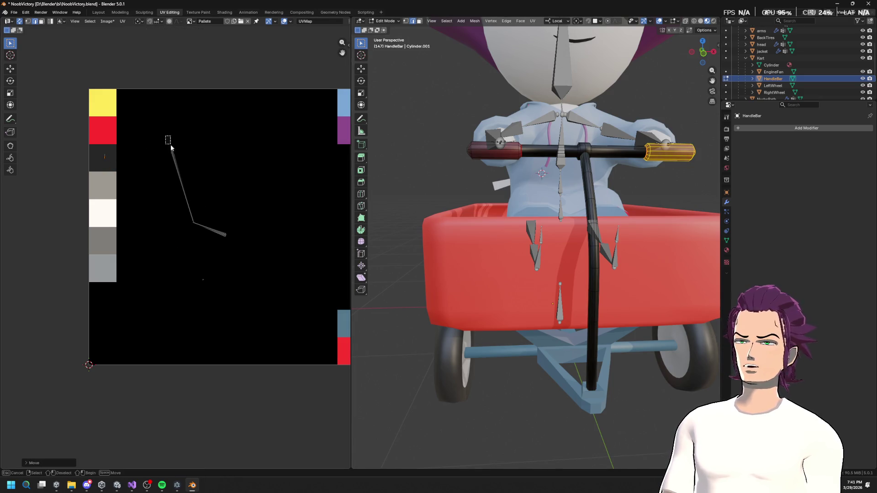
# Unwrap the vertical pole conformally and drop its shrunken UVs on the grey cell.
pyautogui.click(592, 182)
pyautogui.hotkey('ctrl', 'l')
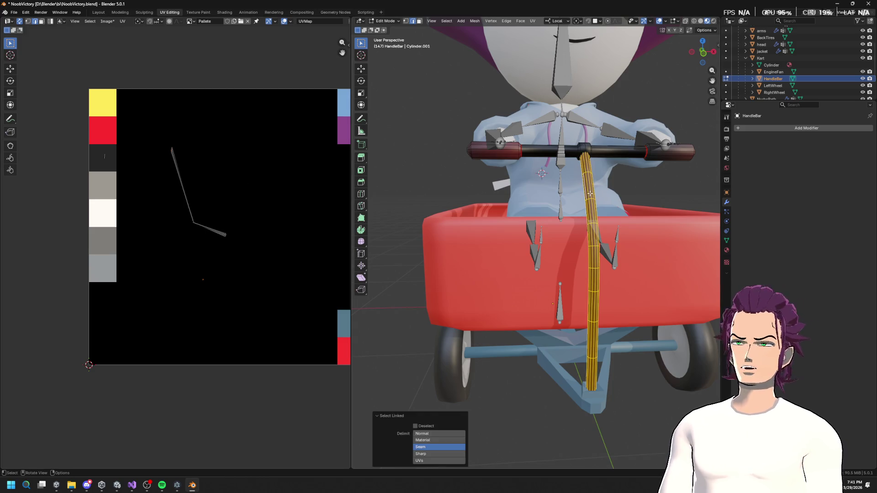
pyautogui.press('u')
pyautogui.click(223, 251)
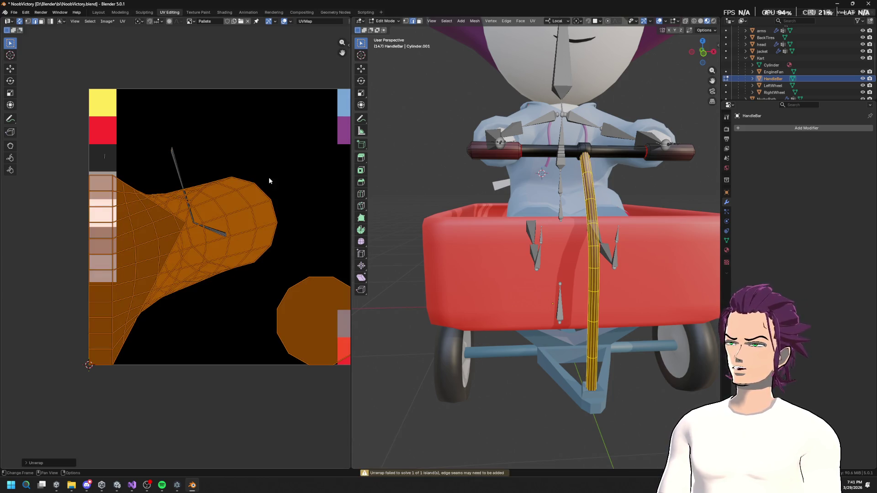
pyautogui.press('s')
pyautogui.click(299, 187)
pyautogui.press('s')
pyautogui.click(230, 252)
pyautogui.press('g')
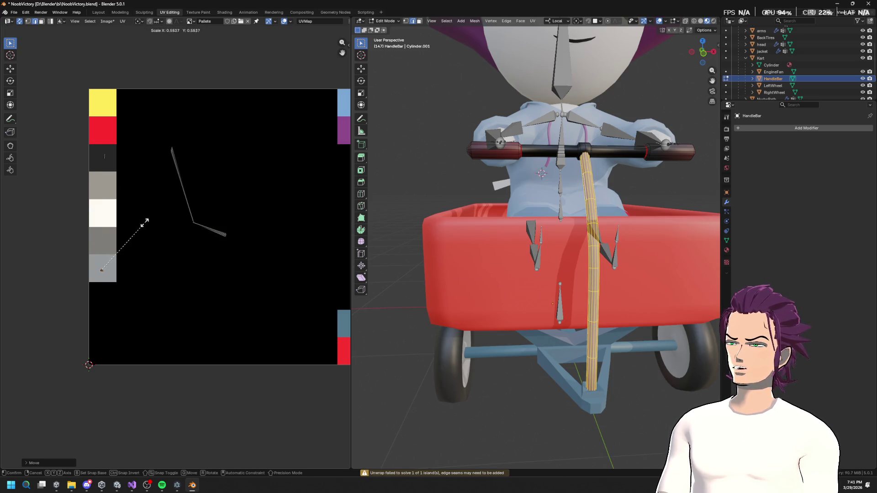
pyautogui.click(125, 245)
# Shrink the handlebar's UV island and place it on the light-grey swatch.
pyautogui.moveTo(160, 109); pyautogui.dragTo(275, 275)
pyautogui.press('s')
pyautogui.click(205, 187)
pyautogui.press('g')
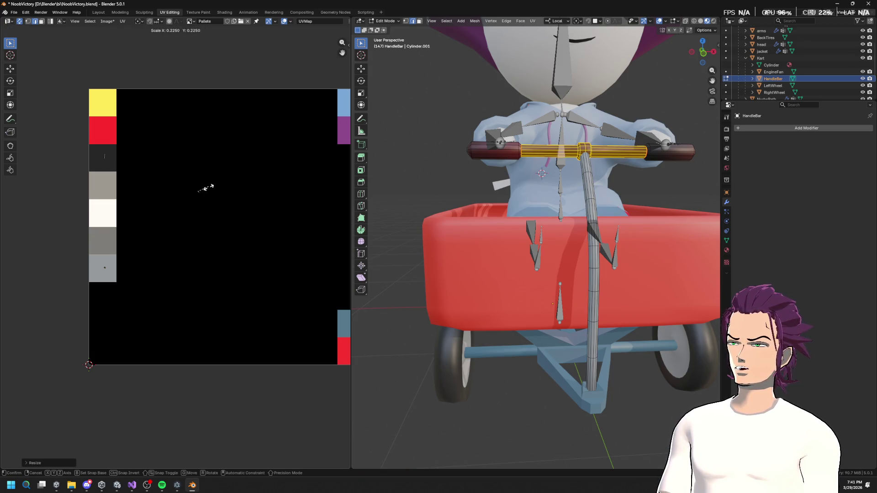
pyautogui.click(115, 264)
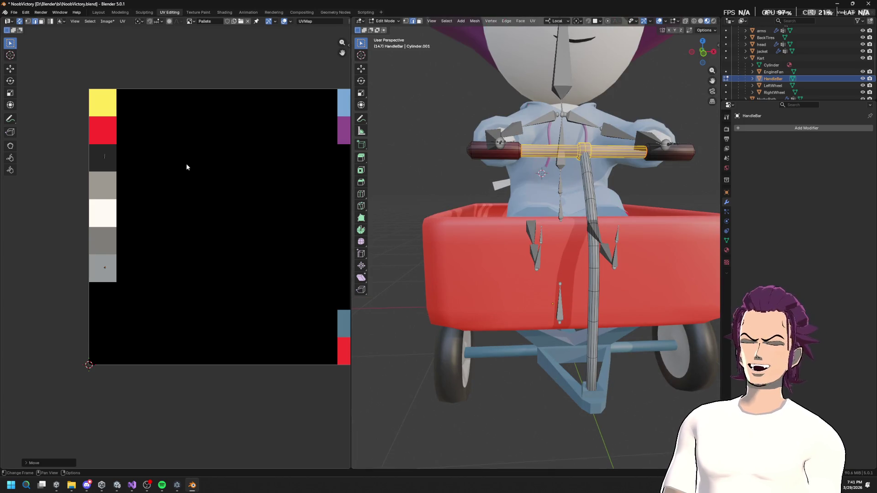
# Shrink the grips' UV island onto the dark swatch and orbit to check the kart.
pyautogui.moveTo(99, 145); pyautogui.dragTo(122, 166)
pyautogui.press('s')
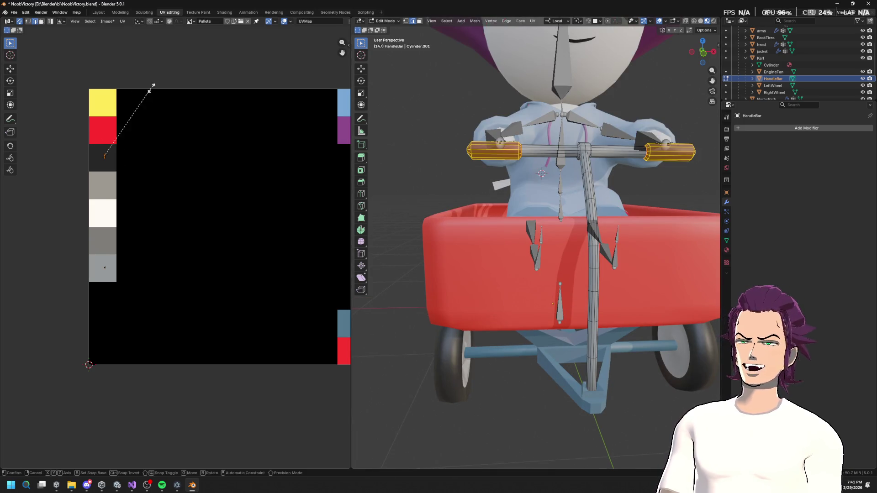
pyautogui.click(118, 151)
pyautogui.press('g')
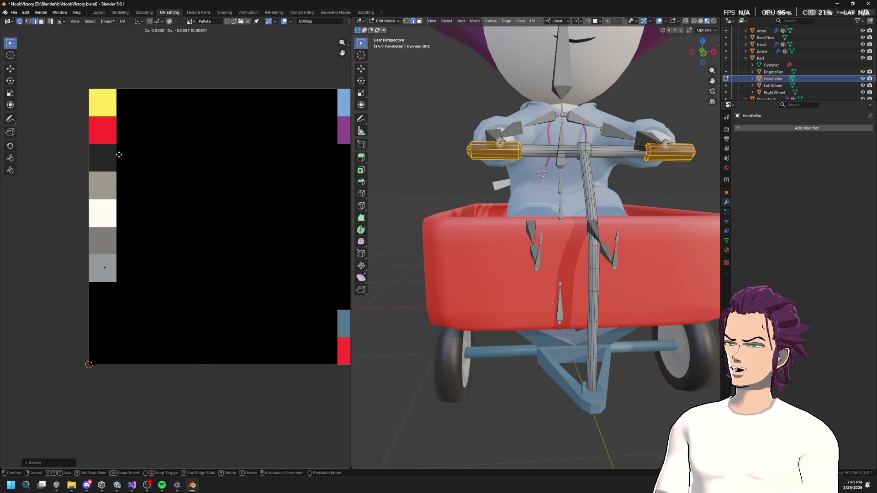
pyautogui.click(118, 154)
pyautogui.moveTo(526, 174)
pyautogui.mouseDown()
pyautogui.moveTo(624, 174)
pyautogui.moveTo(594, 211)
pyautogui.mouseUp()
pyautogui.scroll(5, 589, 214)
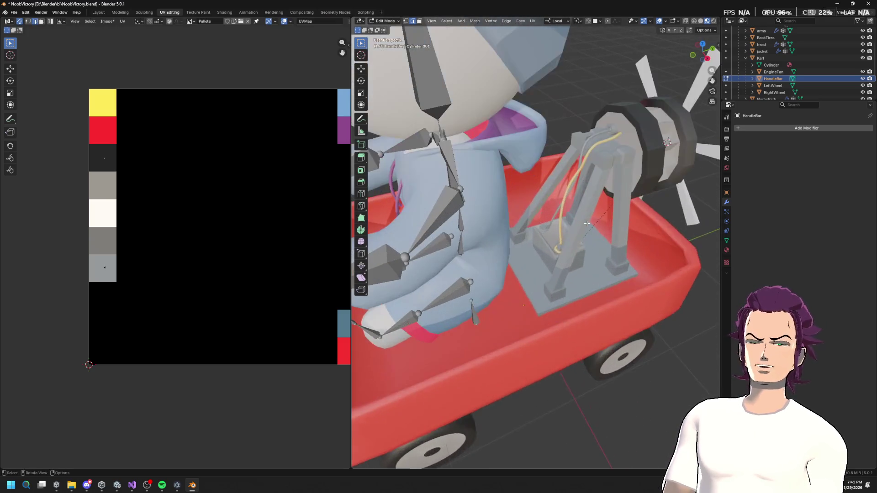
# Leave the handlebar mesh and enter Edit Mode on the Kart body.
pyautogui.press('Tab')
pyautogui.click(575, 217)
pyautogui.press('Tab')
pyautogui.scroll(5, 577, 239)
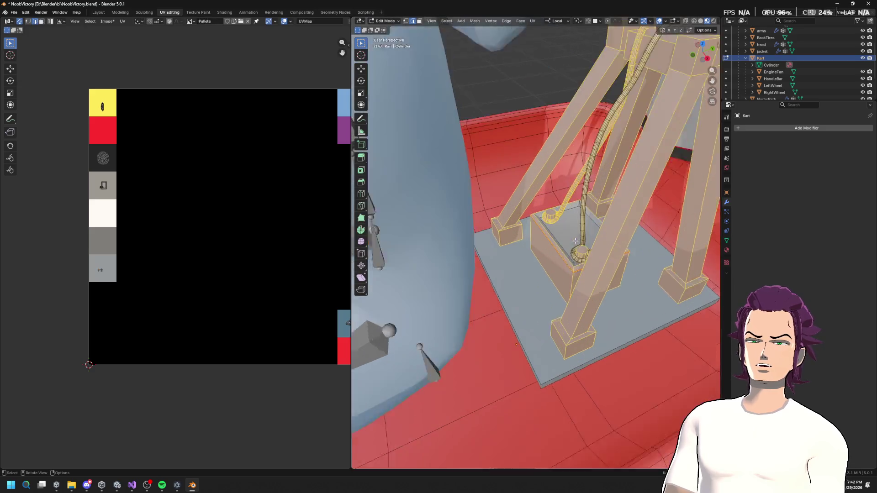
pyautogui.press('Tab')
pyautogui.scroll(-8, 589, 238)
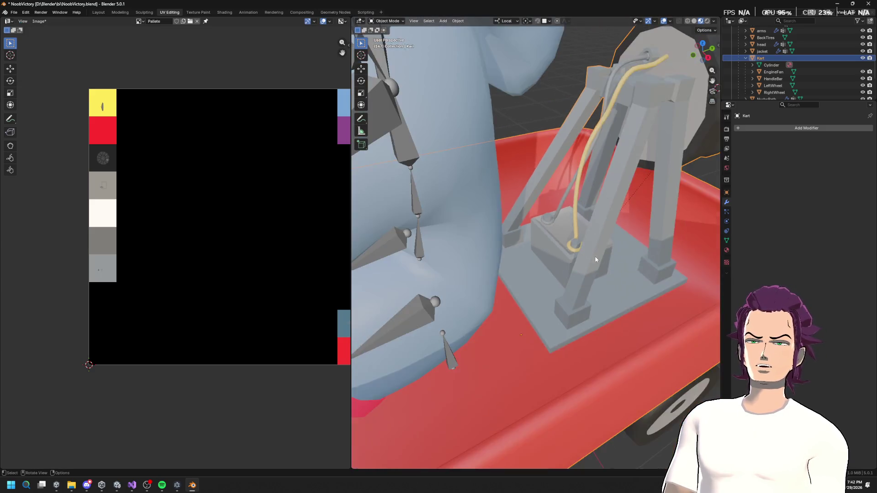
pyautogui.press('Tab')
pyautogui.scroll(8, 577, 251)
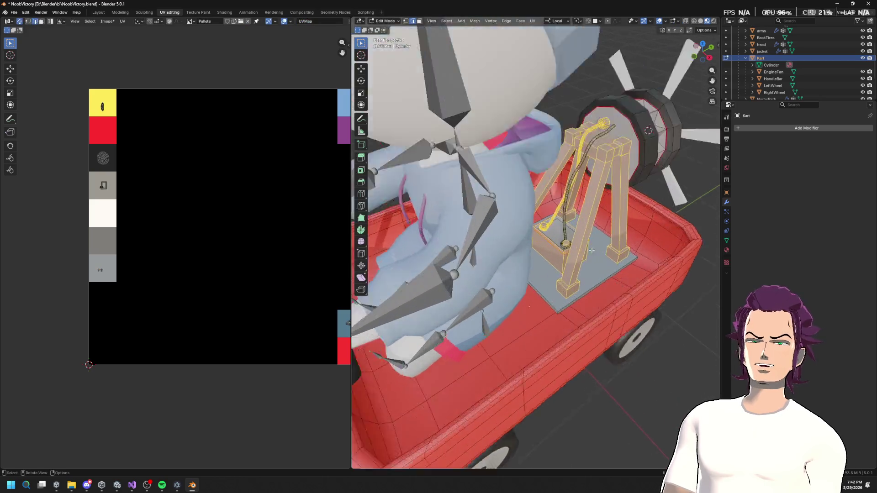
pyautogui.scroll(-3, 576, 256)
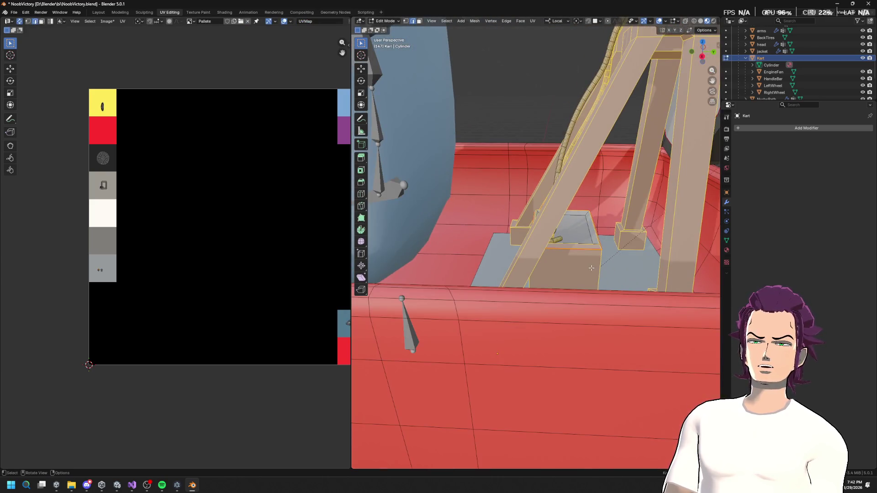
# Select just the battery box, centre the view on it, and unwrap it.
pyautogui.hotkey('alt', 'a')
pyautogui.press('l')
pyautogui.press('KP_Decimal')
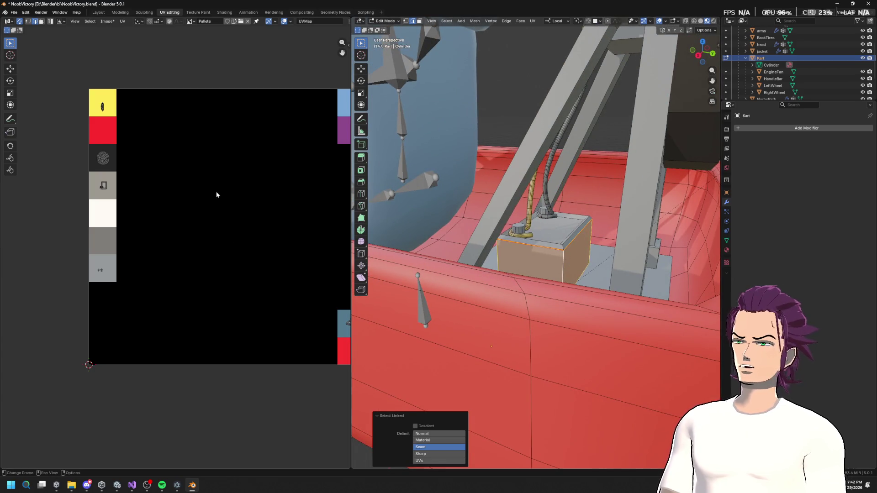
pyautogui.scroll(-3, 217, 195)
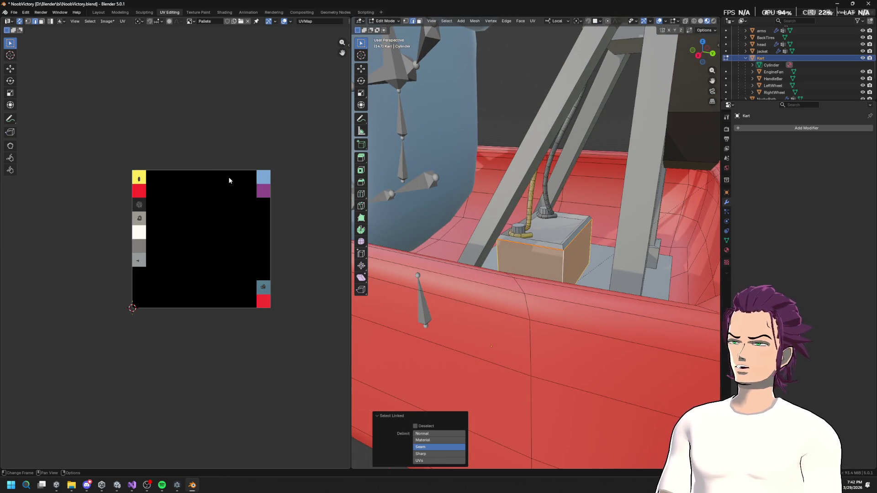
pyautogui.press('u')
pyautogui.click(218, 231)
# Shrink the battery box UVs and move them onto the dark palette swatch.
pyautogui.press('s')
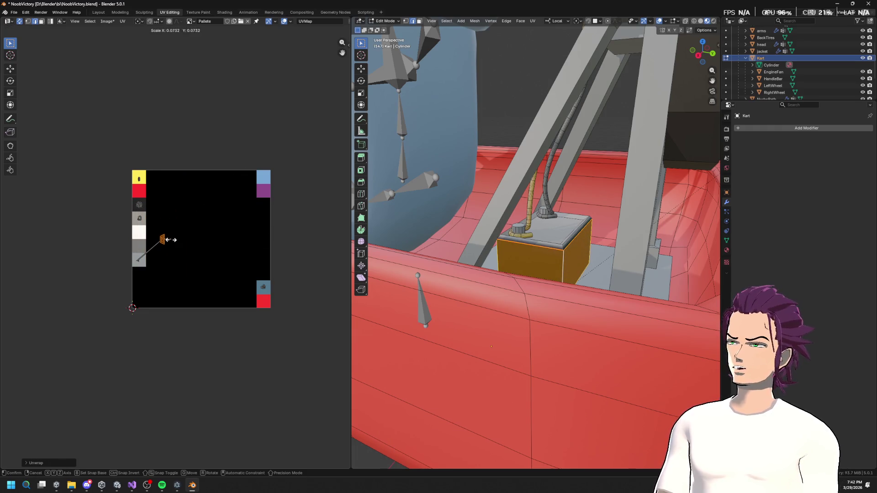
pyautogui.rightClick(173, 229)
pyautogui.scroll(1, 177, 224)
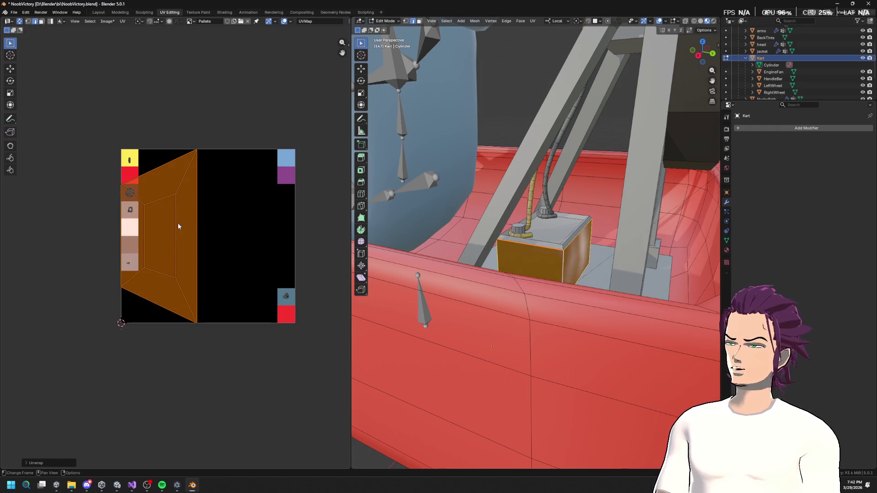
pyautogui.hotkey('alt', 'a')
pyautogui.press('a')
pyautogui.press('s')
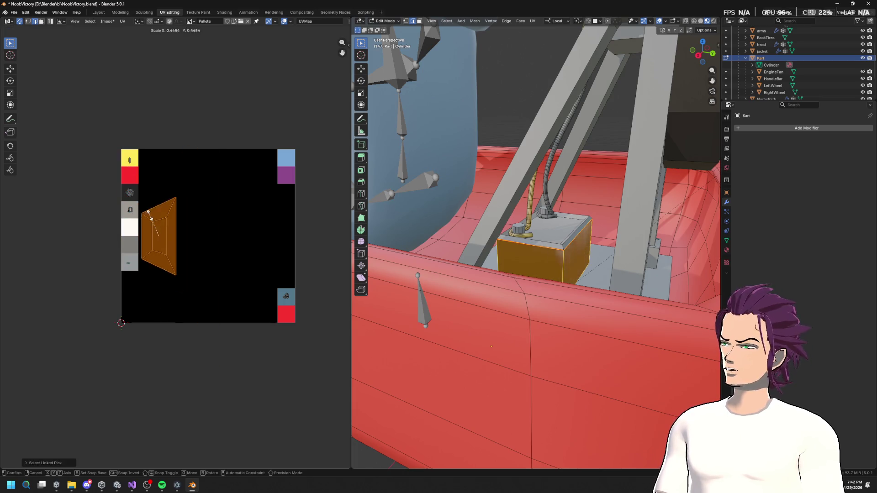
pyautogui.click(160, 233)
pyautogui.press('s')
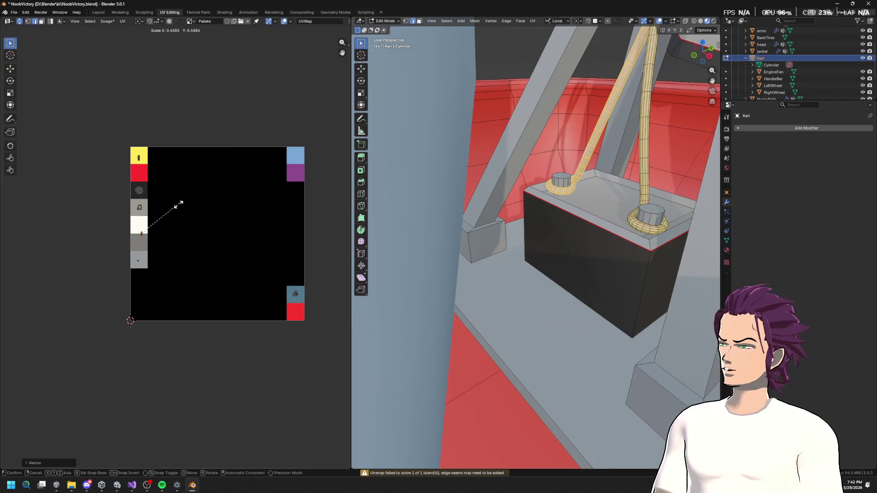
pyautogui.click(172, 229)
pyautogui.press('g')
pyautogui.click(180, 166)
# Orbit around the battery box to check it, then return to Object Mode.
pyautogui.moveTo(567, 206)
pyautogui.mouseDown()
pyautogui.moveTo(604, 204)
pyautogui.moveTo(570, 250)
pyautogui.moveTo(574, 242)
pyautogui.mouseUp()
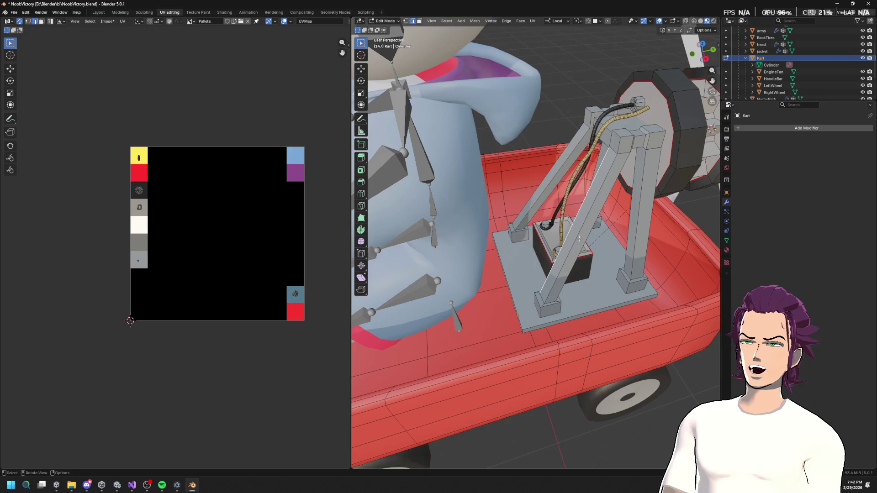
pyautogui.scroll(-3, 609, 216)
pyautogui.moveTo(592, 212)
pyautogui.mouseDown()
pyautogui.moveTo(646, 171)
pyautogui.moveTo(461, 145)
pyautogui.mouseUp()
pyautogui.press('Tab')
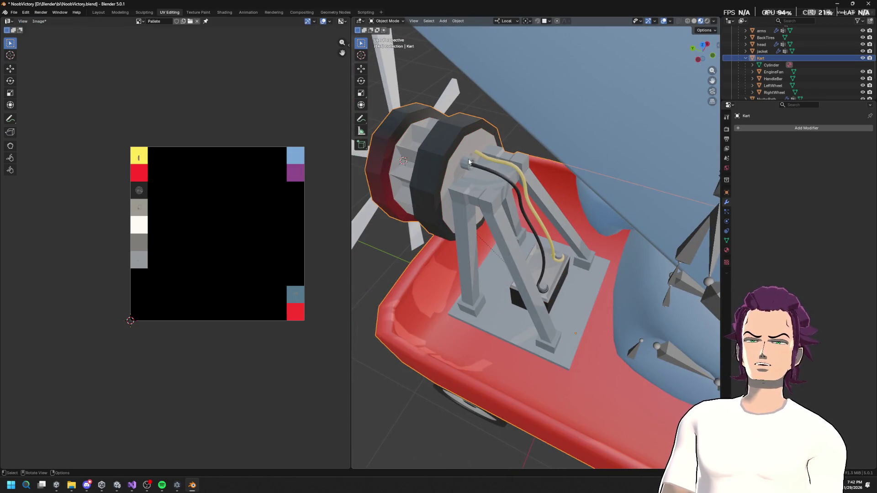
# Select the cable's end ring, duplicate it in place, and zoom onto it.
pyautogui.press('Tab')
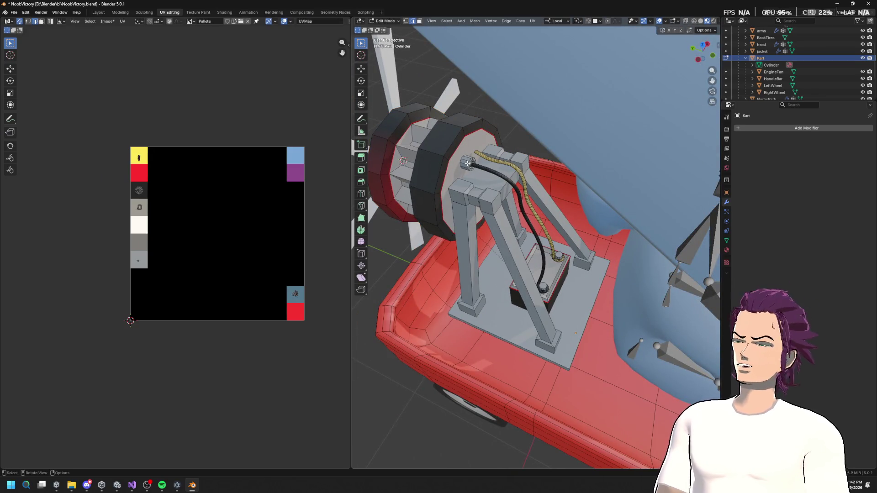
pyautogui.press('l')
pyautogui.scroll(4, 468, 163)
pyautogui.press('g')
pyautogui.press('x')
pyautogui.press('x')
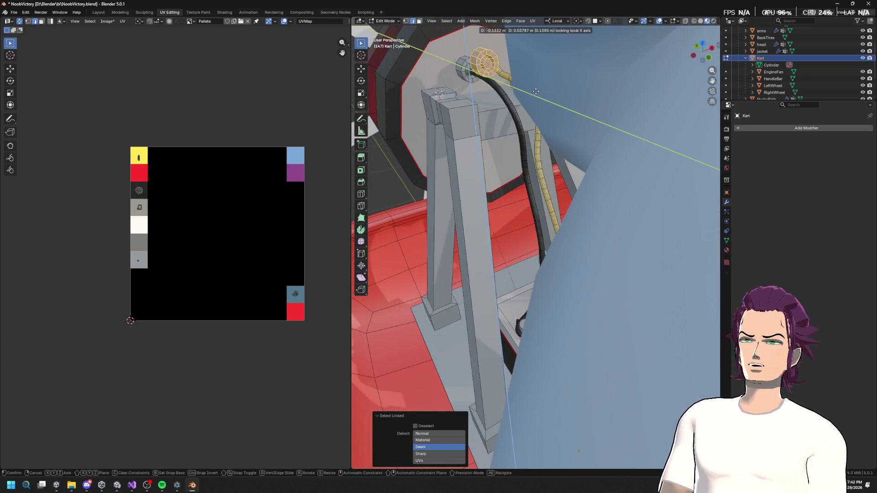
pyautogui.press('Escape')
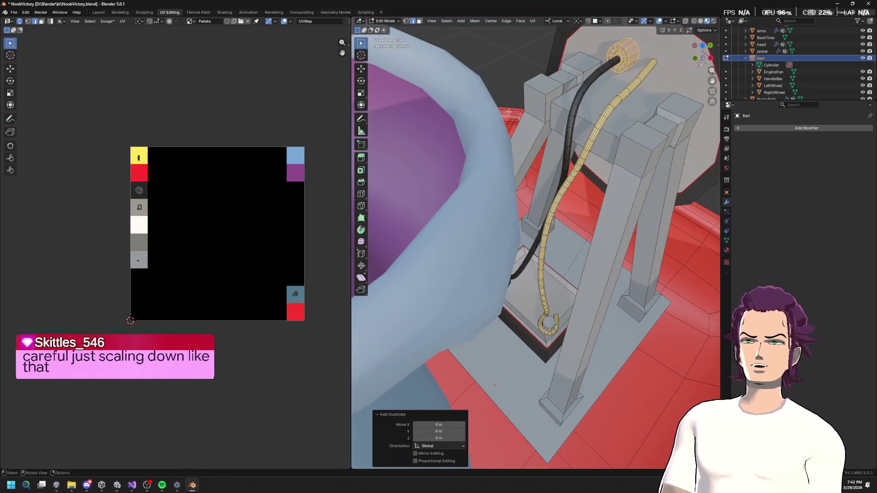
pyautogui.press('`')
pyautogui.click(555, 134)
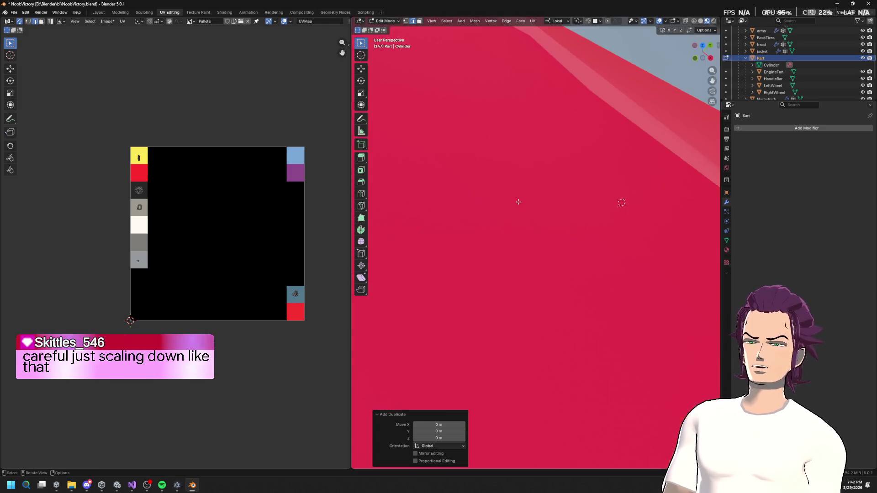
# Slide the copied ring along local X onto the engine housing and exit Edit Mode.
pyautogui.press('g')
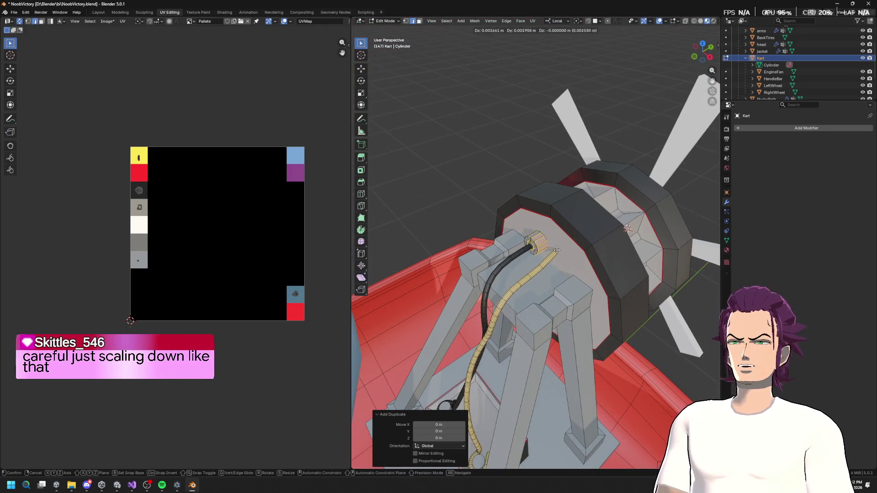
pyautogui.press('z')
pyautogui.press('x')
pyautogui.press('x')
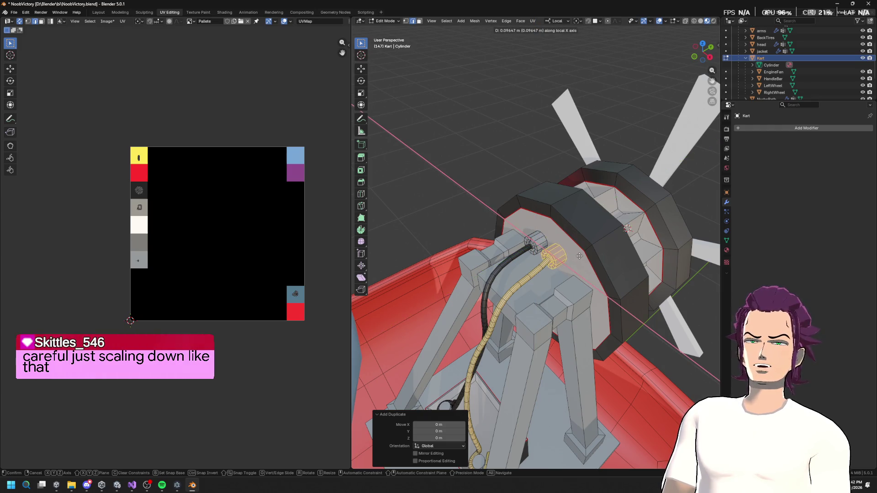
pyautogui.click(579, 256)
pyautogui.press('Tab')
pyautogui.scroll(-3, 574, 262)
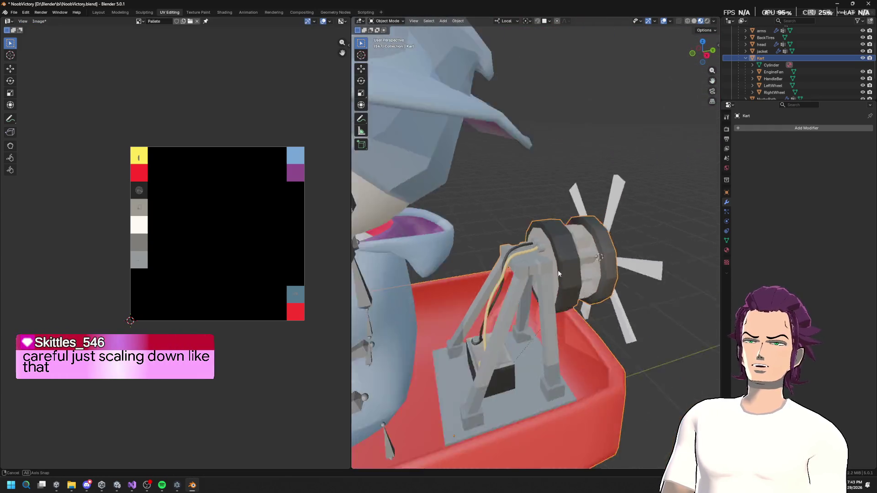
pyautogui.moveTo(541, 303)
pyautogui.mouseDown()
pyautogui.moveTo(582, 242)
pyautogui.moveTo(547, 249)
pyautogui.mouseUp()
pyautogui.scroll(-5, 548, 253)
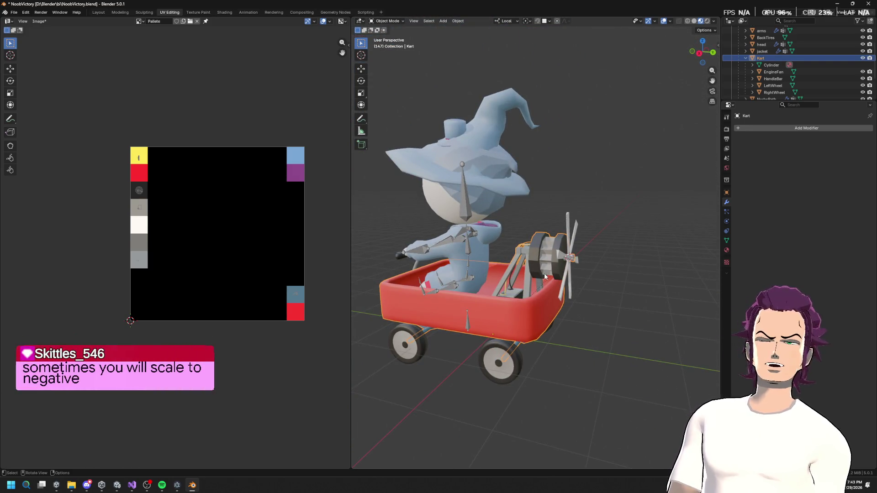
pyautogui.moveTo(523, 273); pyautogui.dragTo(527, 269)
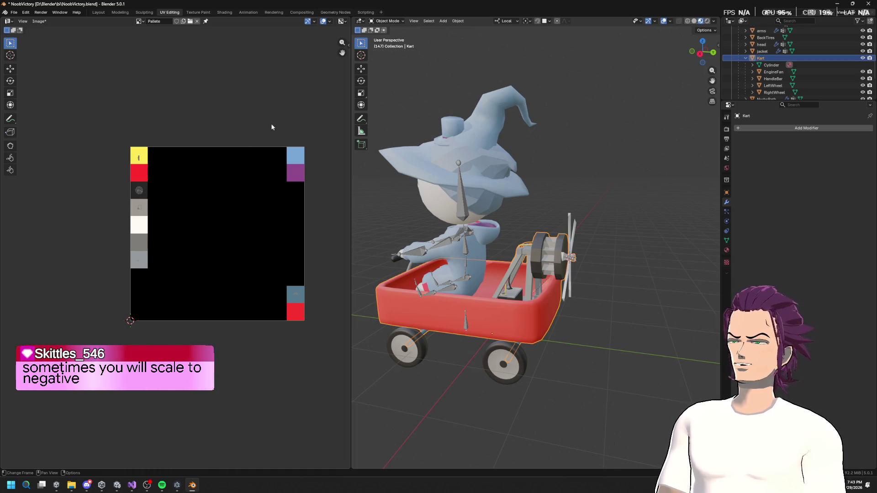
pyautogui.moveTo(493, 256); pyautogui.dragTo(558, 267)
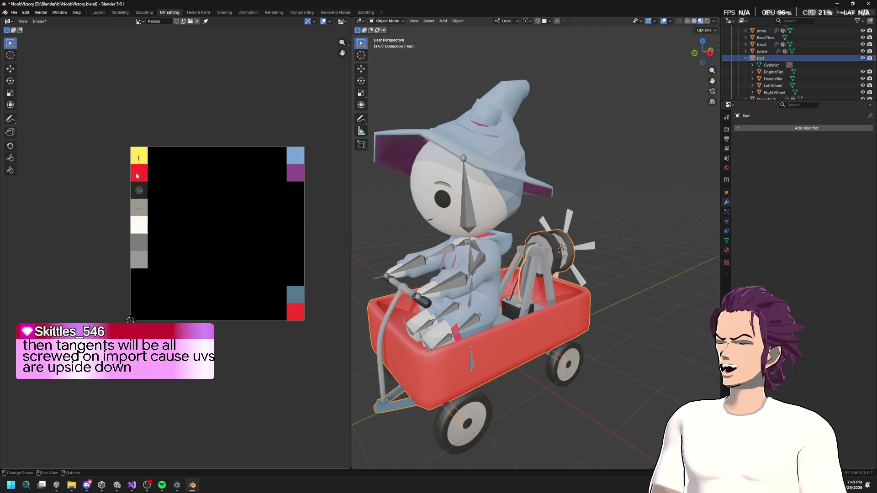
pyautogui.moveTo(508, 215)
pyautogui.mouseDown()
pyautogui.moveTo(517, 212)
pyautogui.moveTo(470, 217)
pyautogui.mouseUp()
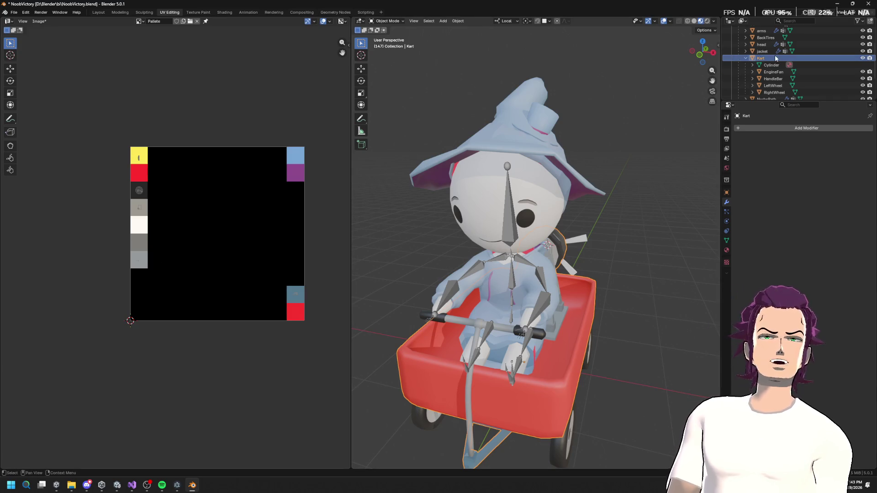
pyautogui.click(773, 92)
pyautogui.click(758, 86)
pyautogui.moveTo(703, 52)
pyautogui.mouseDown()
pyautogui.moveTo(603, 204)
pyautogui.moveTo(583, 183)
pyautogui.mouseUp()
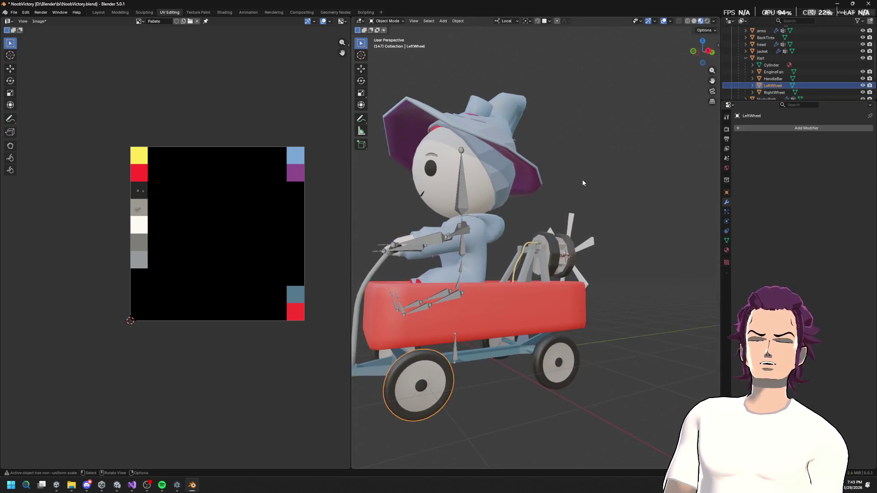
pyautogui.click(580, 364)
pyautogui.moveTo(593, 273); pyautogui.dragTo(602, 206)
pyautogui.click(566, 292)
pyautogui.moveTo(566, 292)
pyautogui.mouseDown()
pyautogui.moveTo(525, 261)
pyautogui.moveTo(613, 197)
pyautogui.moveTo(591, 197)
pyautogui.moveTo(623, 182)
pyautogui.moveTo(574, 190)
pyautogui.moveTo(629, 183)
pyautogui.mouseUp()
pyautogui.click(564, 262)
pyautogui.scroll(-3, 569, 189)
pyautogui.press('a')
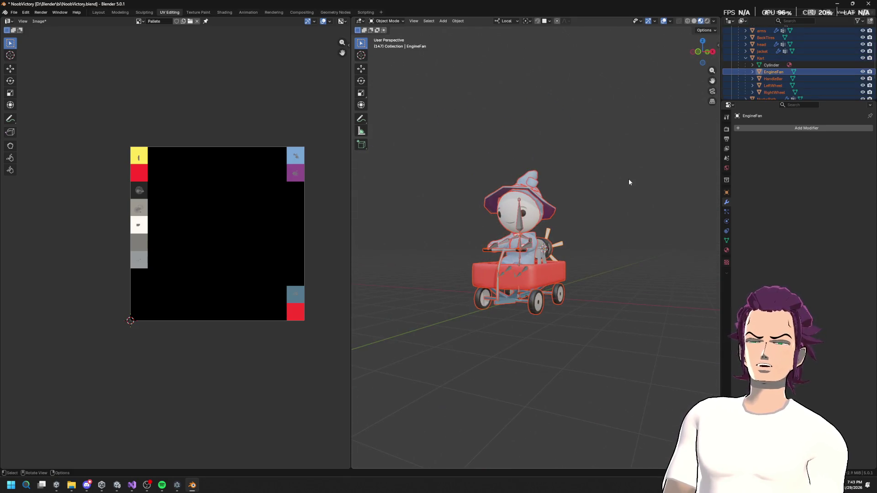
pyautogui.scroll(3, 841, 94)
pyautogui.click(769, 42)
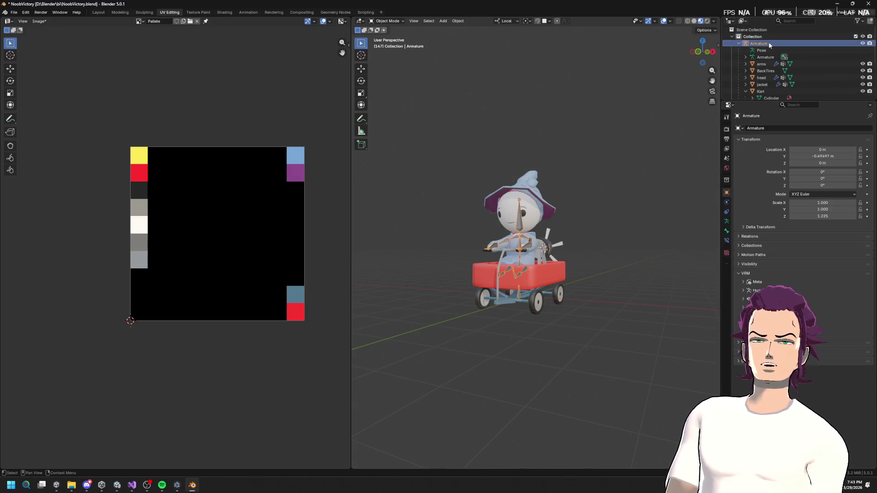
# Export the Armature and all its child meshes as FBX, overwriting noob.fbx.
pyautogui.rightClick(769, 43)
pyautogui.click(749, 78)
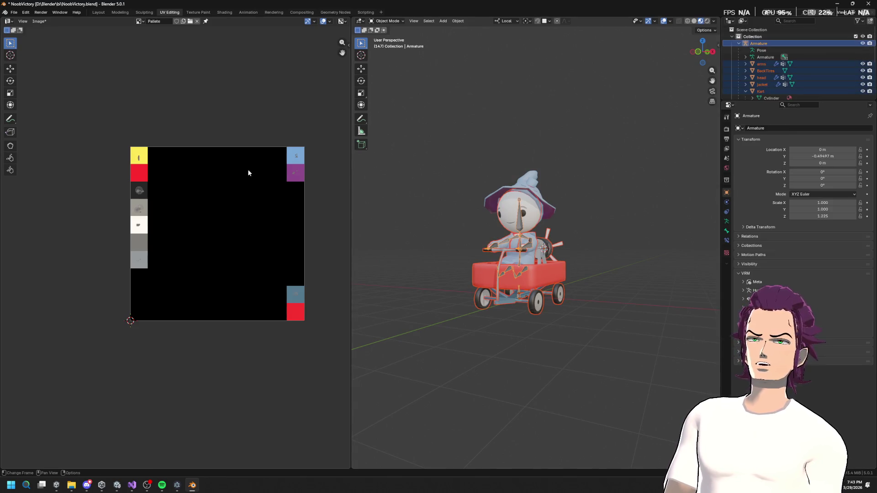
pyautogui.click(13, 13)
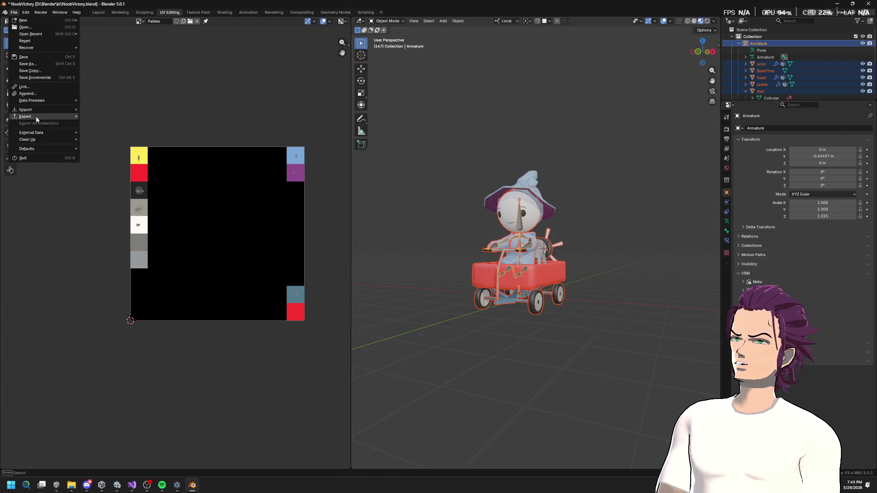
pyautogui.moveTo(42, 117)
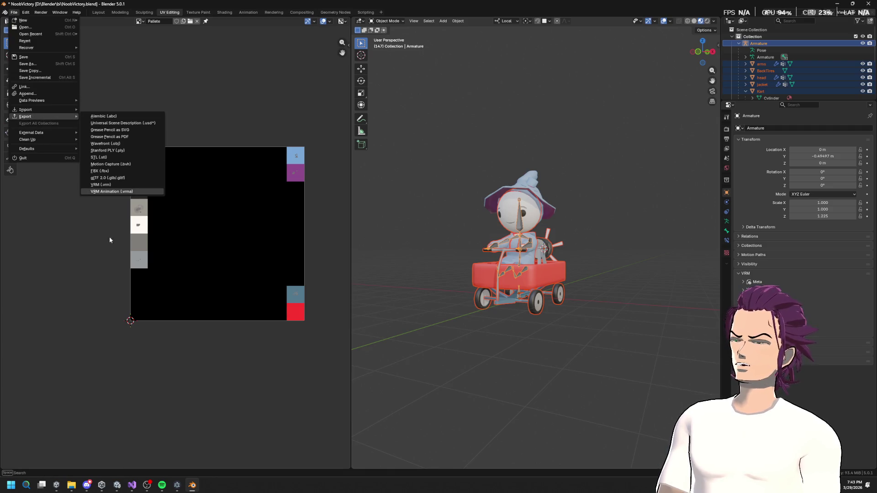
pyautogui.click(111, 171)
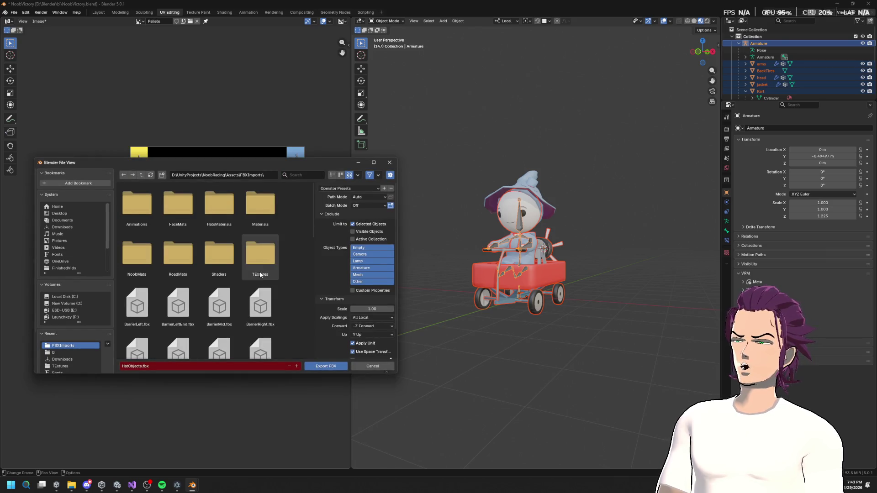
pyautogui.scroll(-3, 258, 284)
pyautogui.scroll(-3, 256, 292)
pyautogui.click(219, 233)
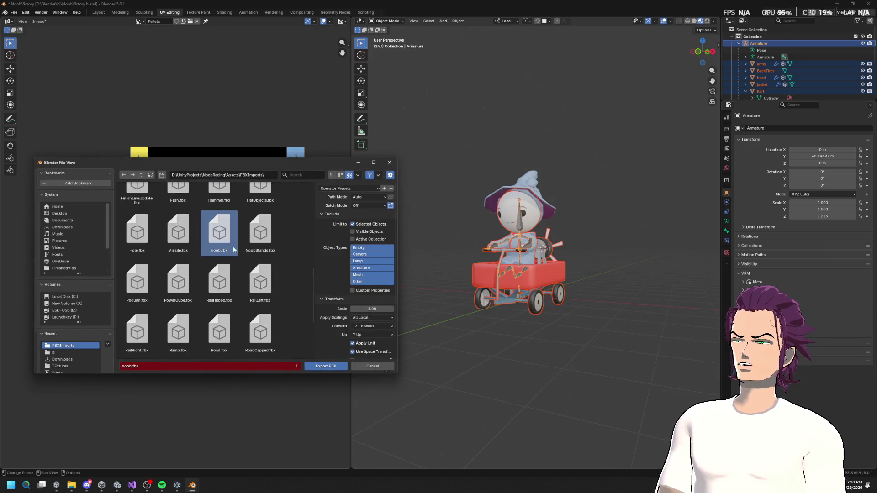
pyautogui.click(322, 367)
pyautogui.click(790, 64)
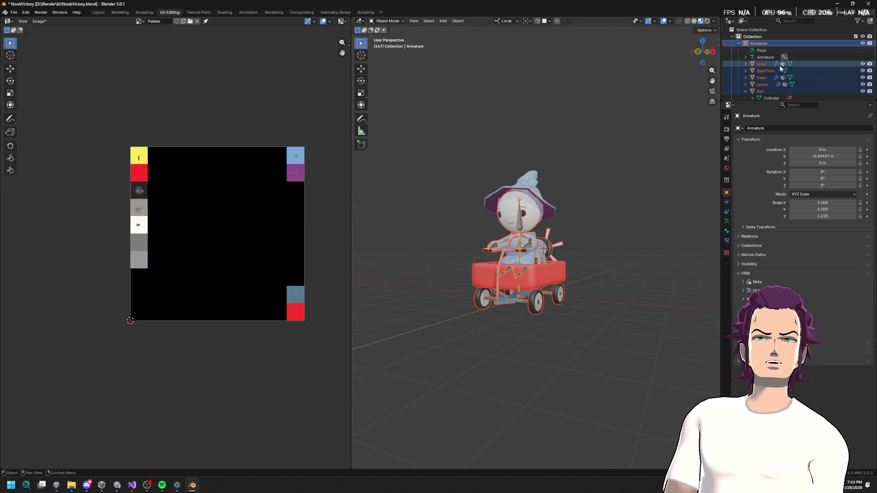
pyautogui.scroll(-5, 772, 85)
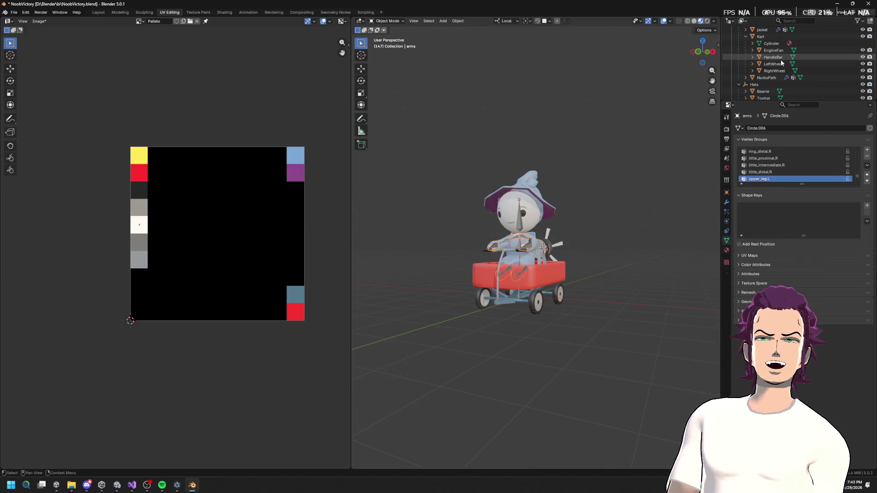
# Select the Hats hierarchy (Beanie, Tophat, WizardHat) and export it as FBX over HatObjects.fbx.
pyautogui.scroll(-2, 765, 79)
pyautogui.click(756, 71)
pyautogui.rightClick(757, 71)
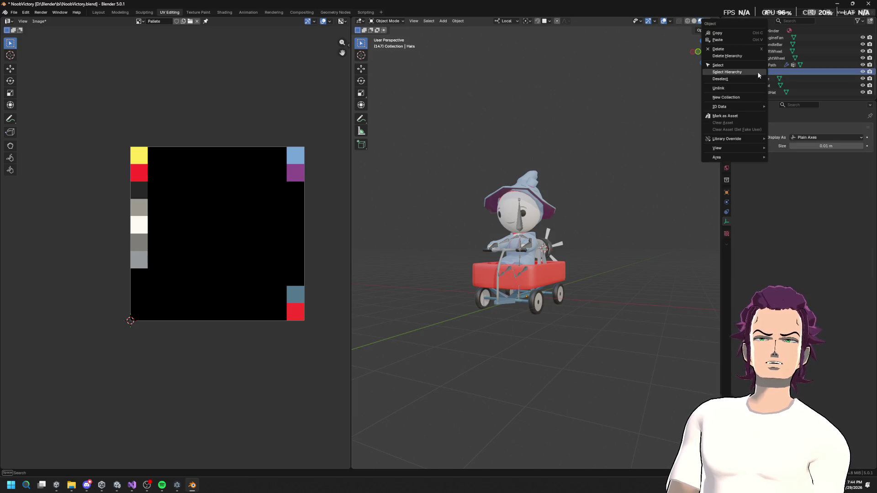
pyautogui.click(727, 72)
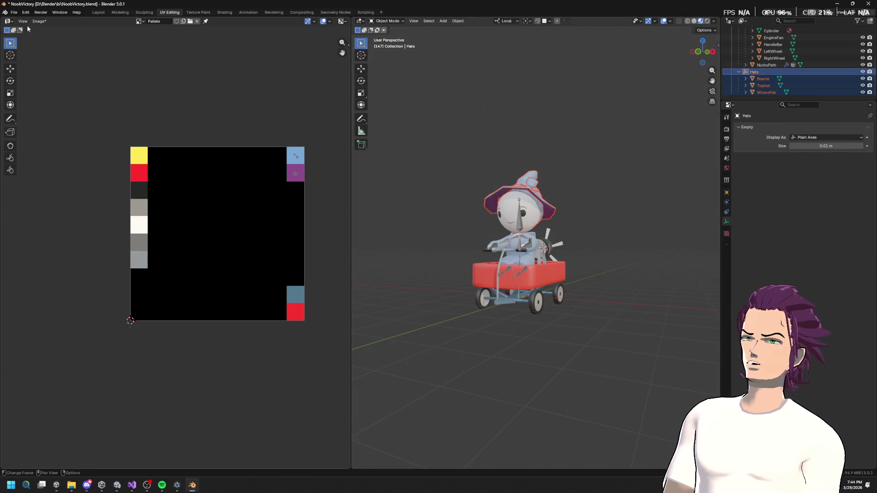
pyautogui.click(13, 12)
pyautogui.moveTo(40, 117)
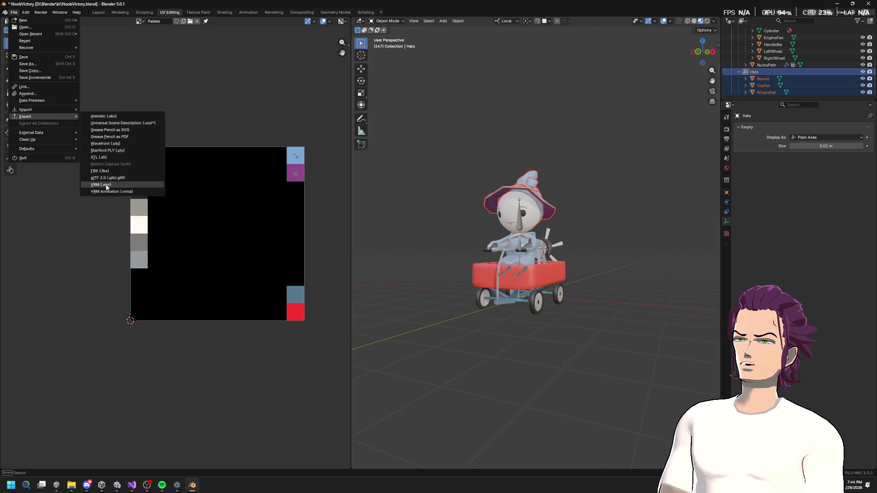
pyautogui.click(100, 171)
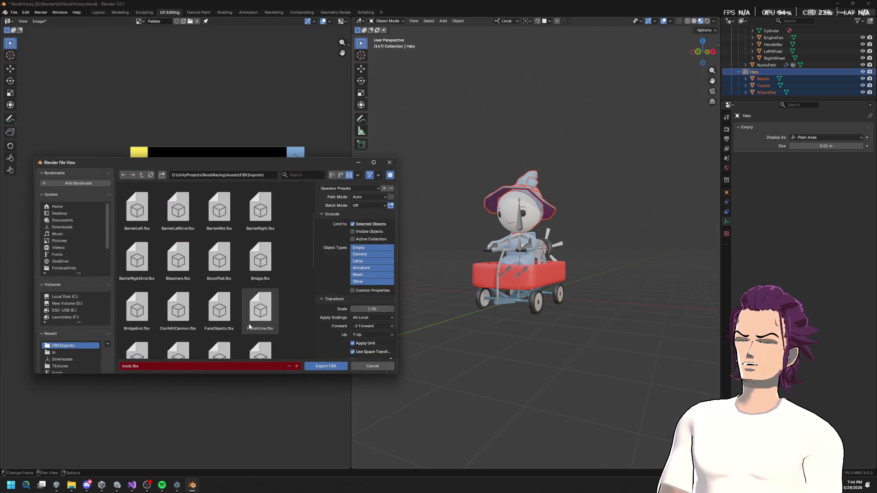
pyautogui.click(260, 265)
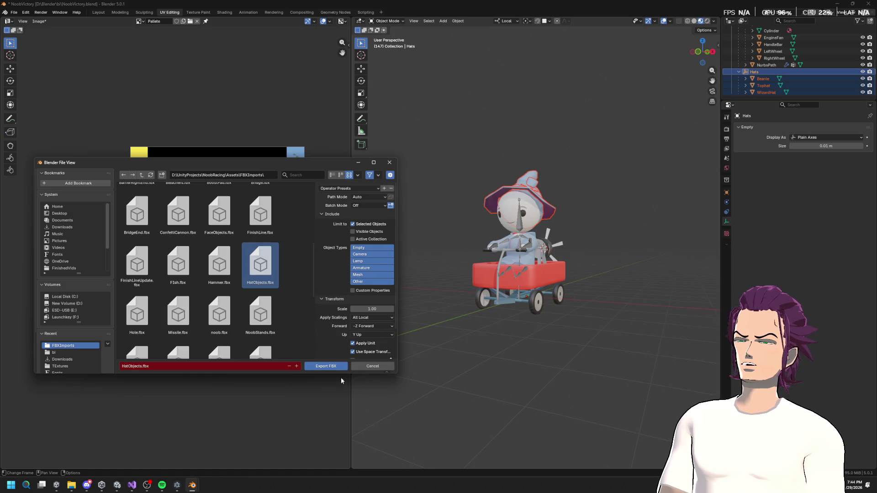
pyautogui.click(336, 368)
pyautogui.hotkey('alt', 'Tab')
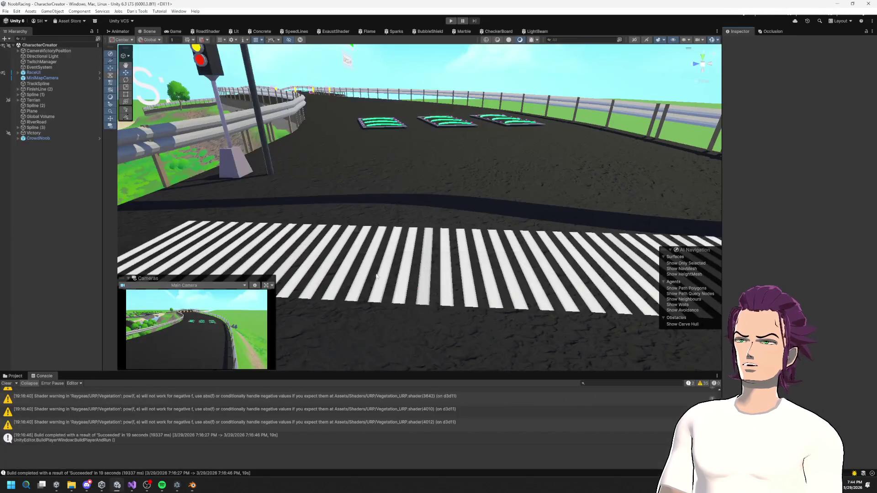
# Clear the Console, enlarge the bottom panel, and open the NoobMats folder.
pyautogui.click(6, 383)
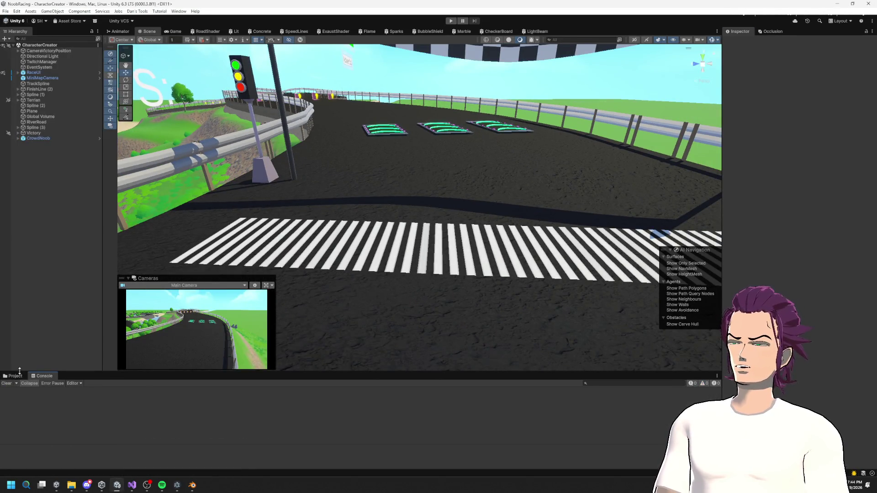
pyautogui.moveTo(14, 373); pyautogui.dragTo(20, 330)
pyautogui.click(21, 335)
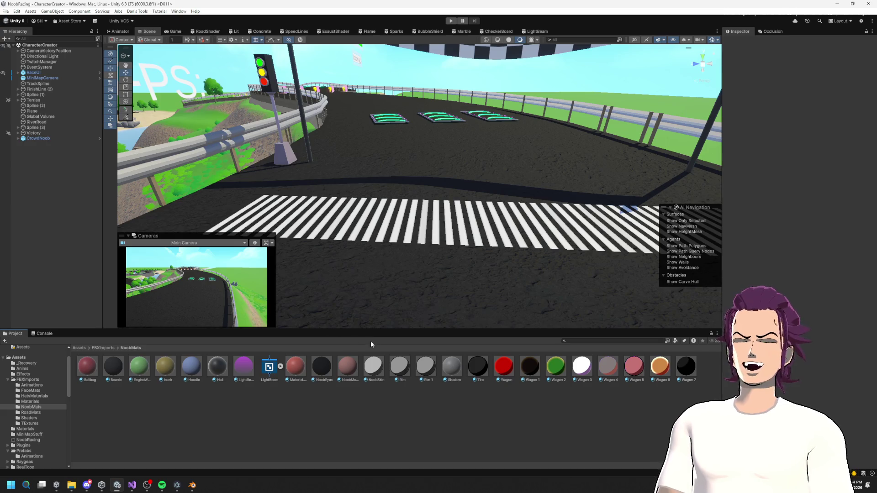
# Create a URP Lit Shader Graph there named NoobShader.
pyautogui.rightClick(307, 411)
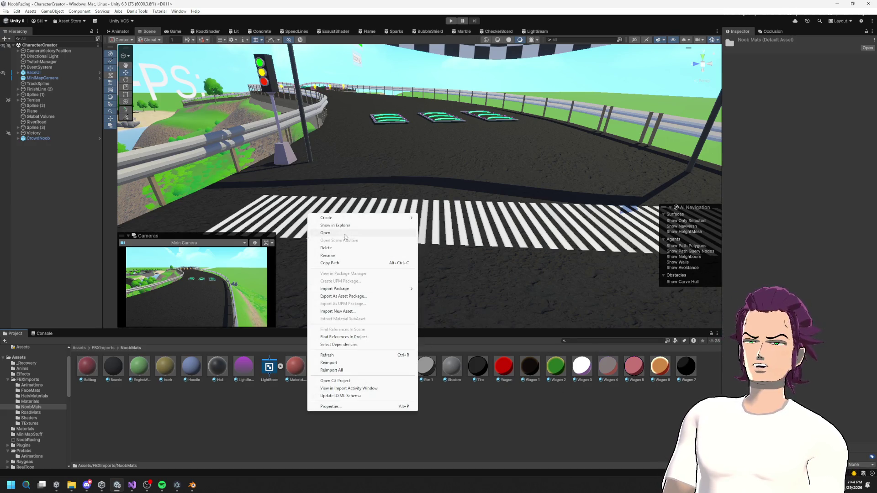
pyautogui.moveTo(365, 218)
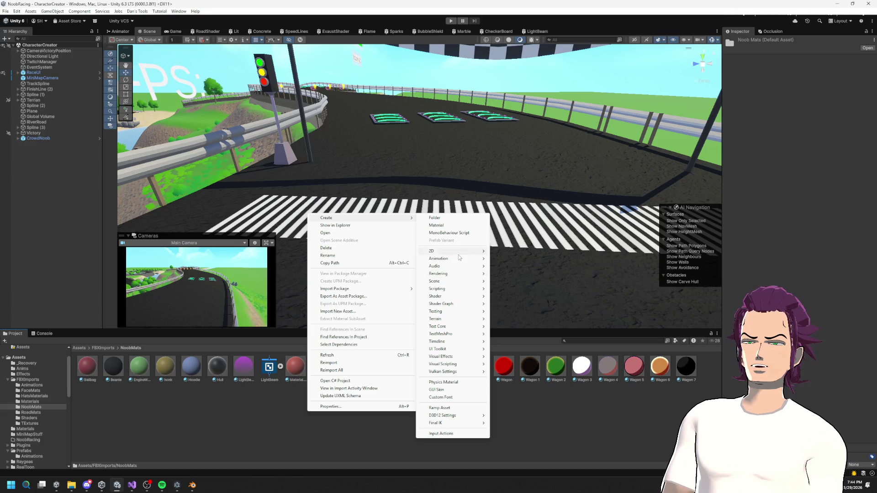
pyautogui.moveTo(454, 304)
pyautogui.moveTo(529, 304)
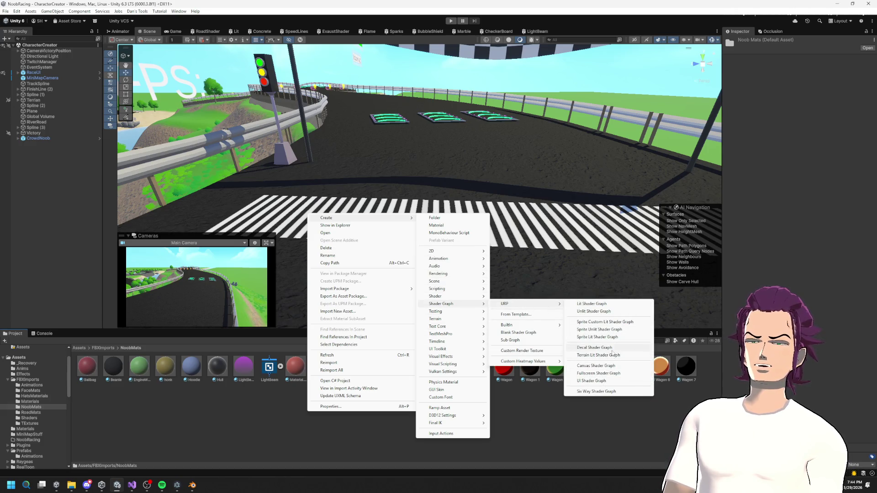
pyautogui.click(599, 304)
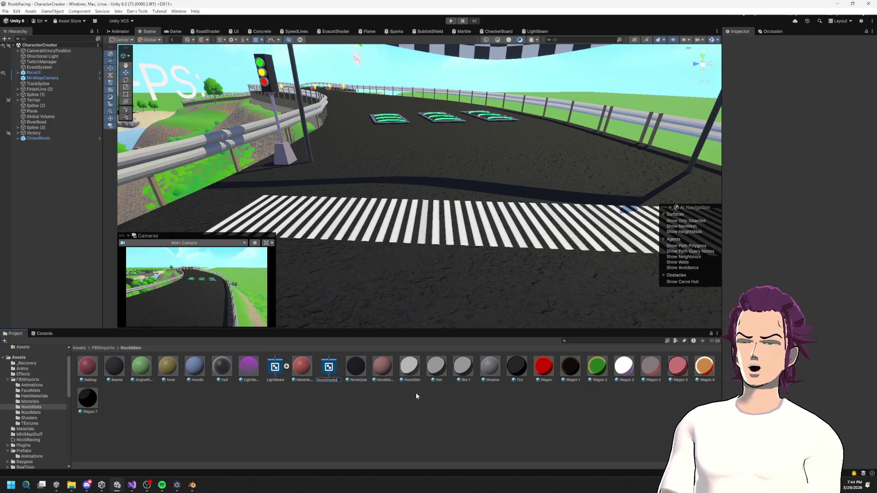
pyautogui.press('Return')
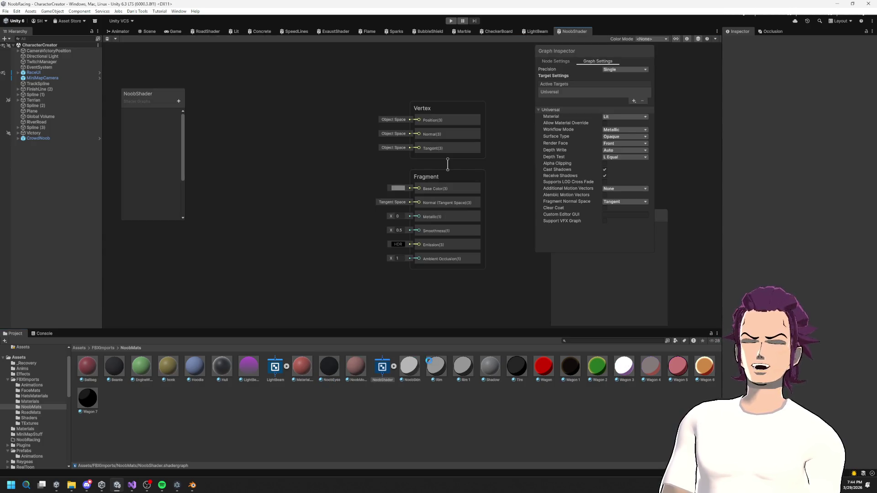
# Set the Wagon 3 material's shader to Shader Graphs/NoobShader.
pyautogui.click(624, 366)
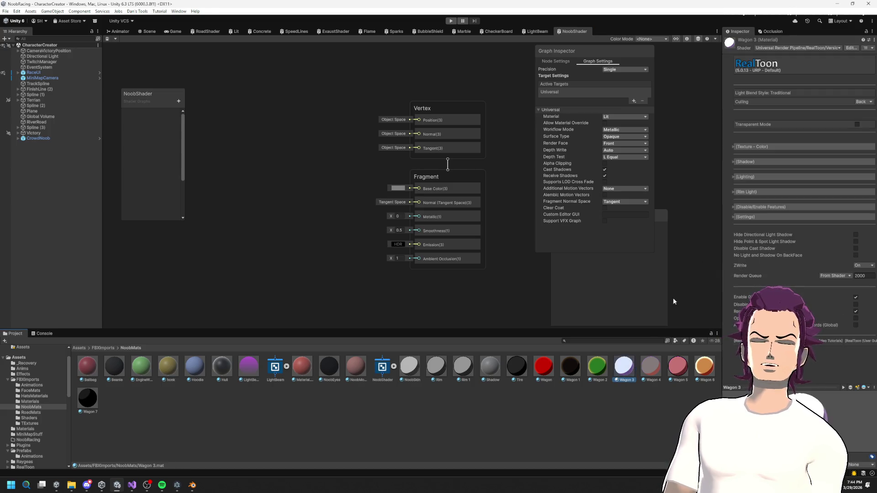
pyautogui.click(814, 48)
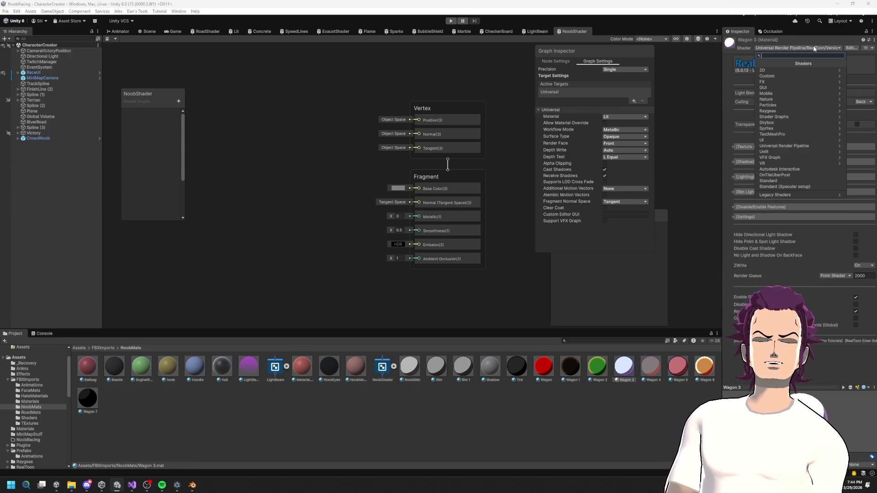
pyautogui.click(776, 118)
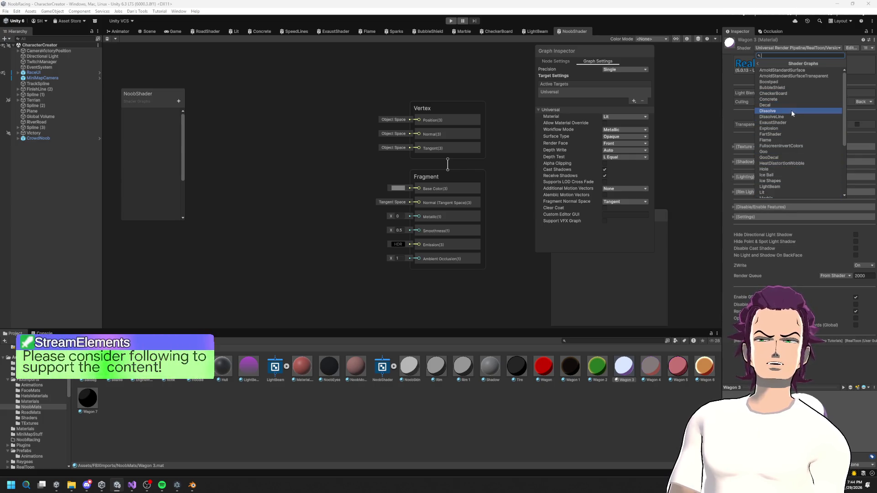
pyautogui.write('noob')
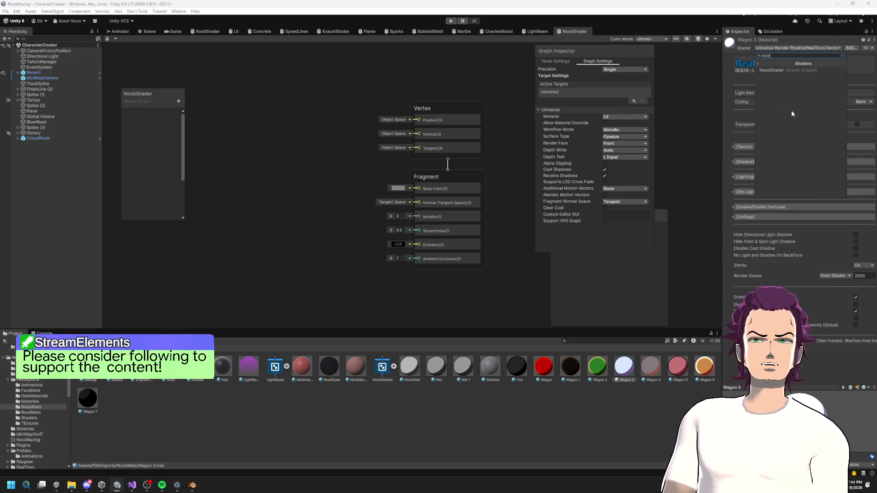
pyautogui.click(775, 71)
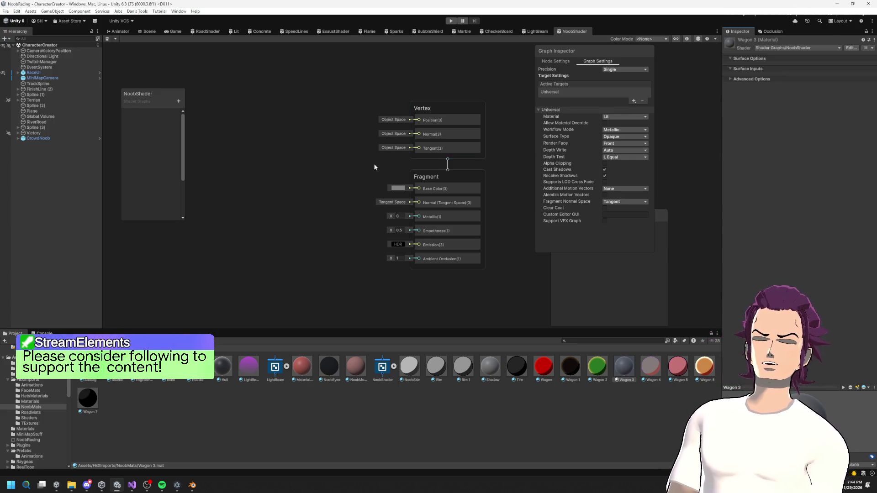
pyautogui.scroll(-2, 380, 169)
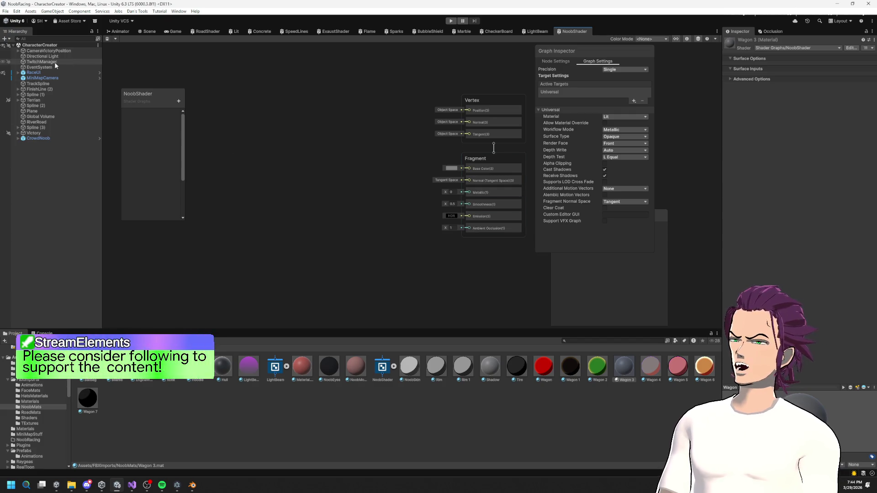
pyautogui.click(149, 32)
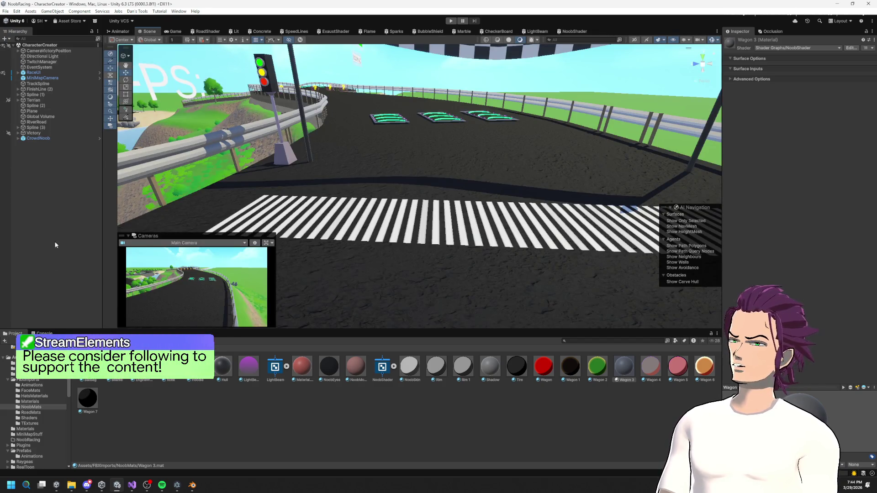
# Open the noob prefab from Prefabs, frame it, and orbit close to the rider and kart.
pyautogui.click(26, 450)
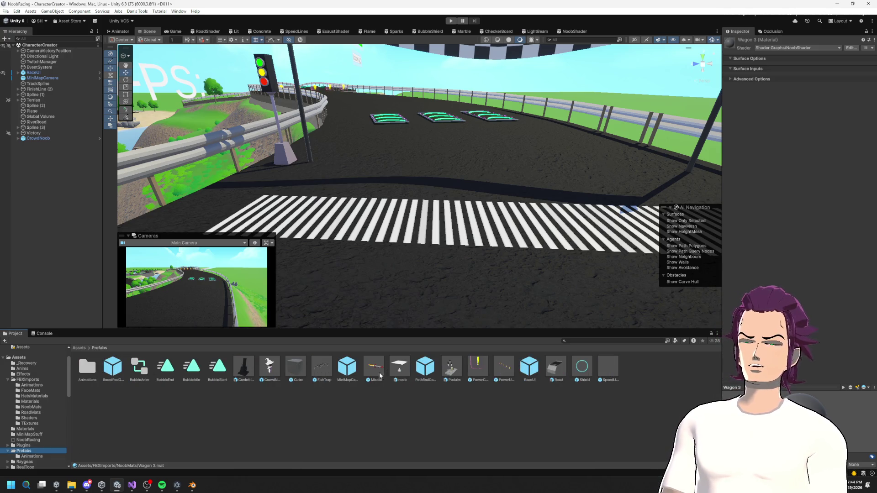
pyautogui.doubleClick(400, 368)
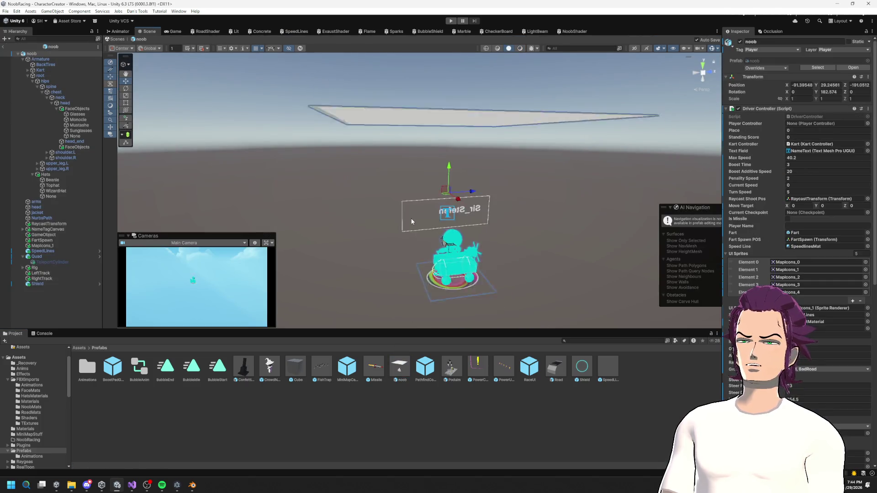
pyautogui.moveTo(412, 221); pyautogui.dragTo(453, 158)
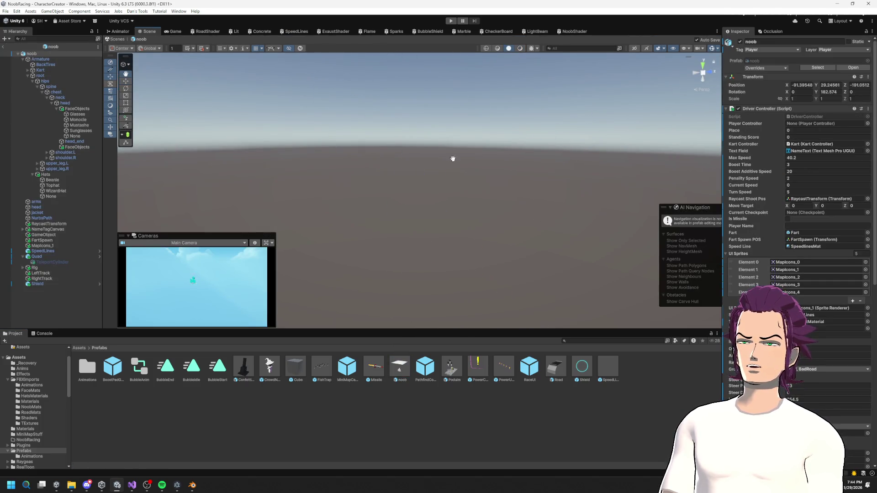
pyautogui.press('f')
pyautogui.moveTo(434, 220)
pyautogui.mouseDown()
pyautogui.moveTo(441, 86)
pyautogui.moveTo(435, 166)
pyautogui.moveTo(345, 203)
pyautogui.moveTo(572, 170)
pyautogui.moveTo(533, 190)
pyautogui.moveTo(437, 185)
pyautogui.moveTo(549, 206)
pyautogui.mouseUp()
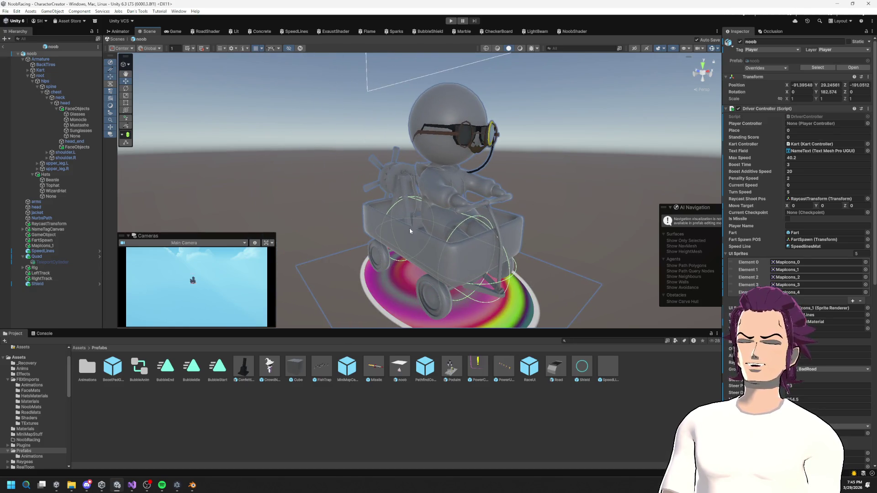
pyautogui.click(192, 485)
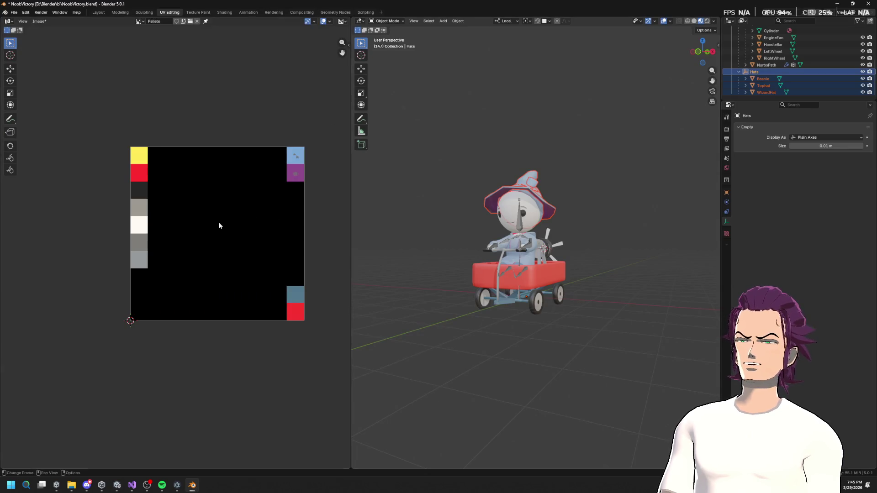
# Keep the Pallete image displayed and switch to the Texture Paint workspace.
pyautogui.click(140, 21)
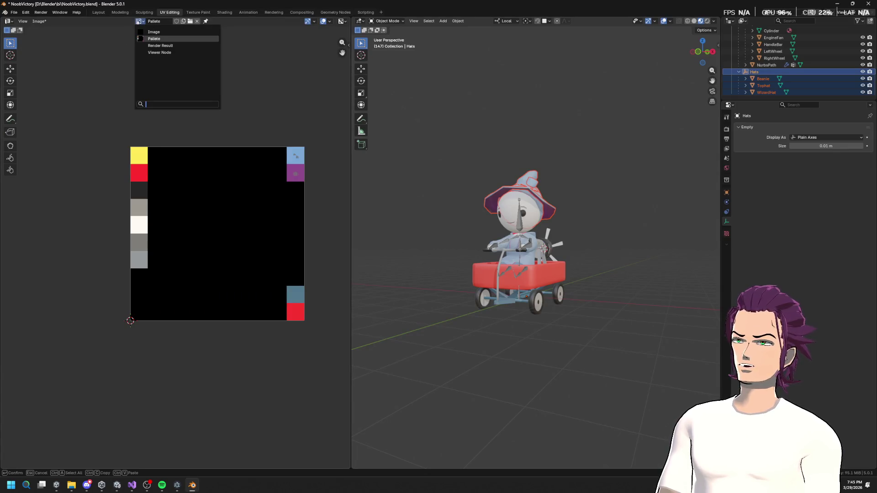
pyautogui.click(190, 38)
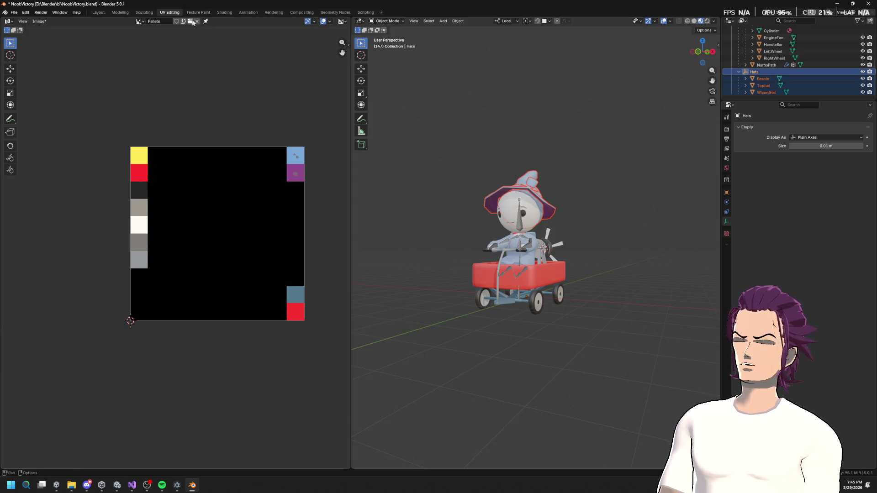
pyautogui.click(140, 22)
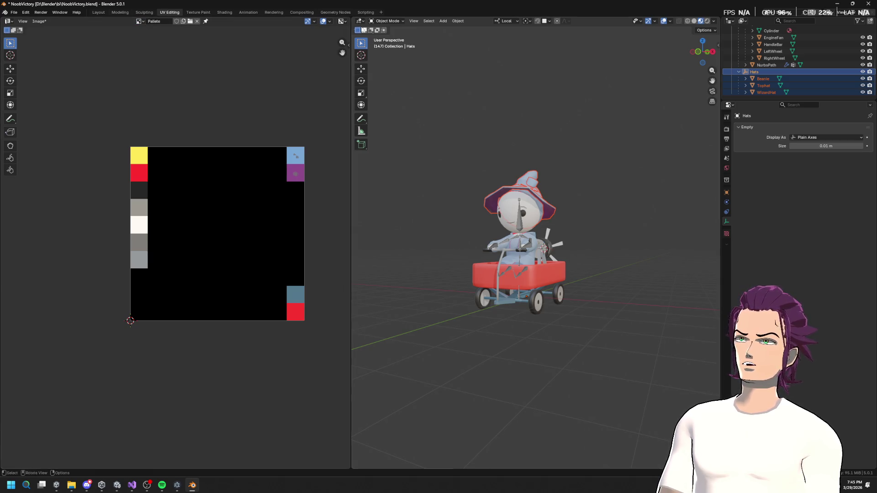
pyautogui.click(336, 13)
pyautogui.click(308, 13)
pyautogui.click(143, 13)
pyautogui.click(197, 13)
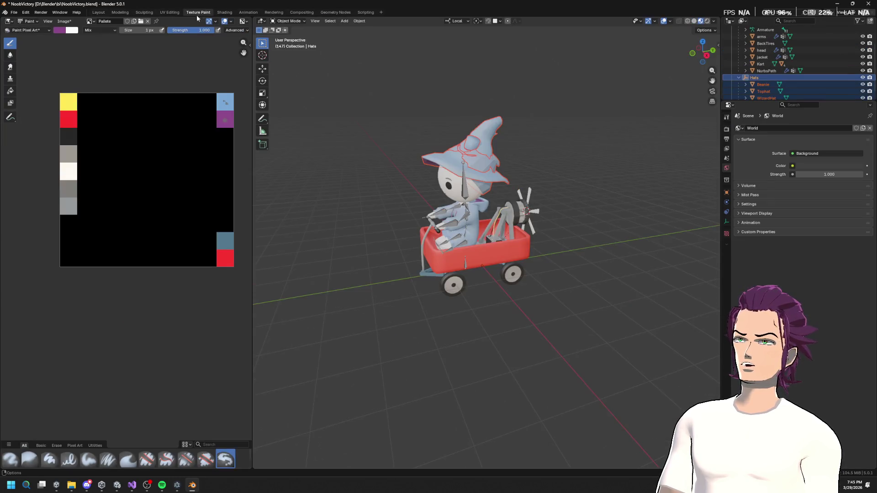
pyautogui.doubleClick(122, 21)
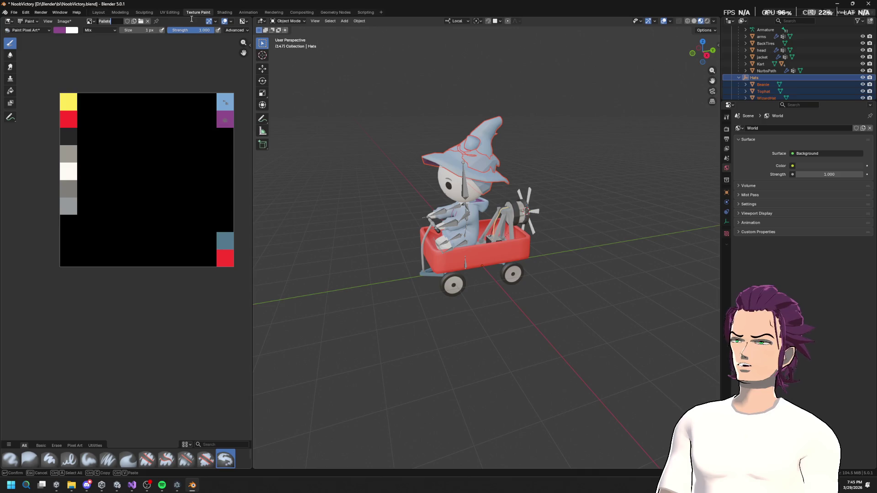
pyautogui.press('Escape')
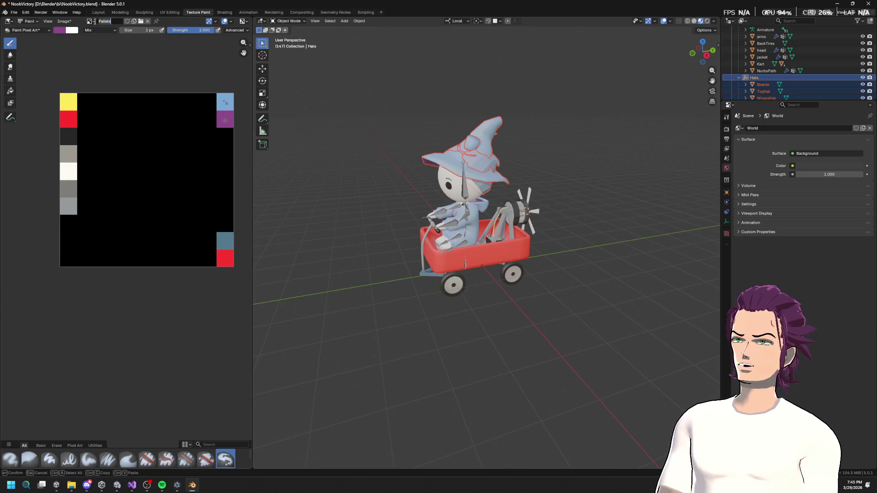
# Save the image as Pallete.png in Assets/FBXImports/TExtures.
pyautogui.click(64, 21)
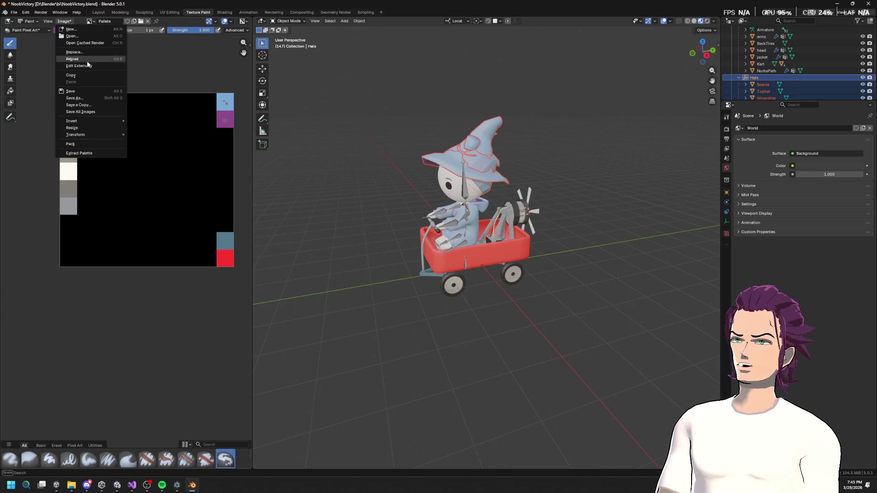
pyautogui.click(86, 99)
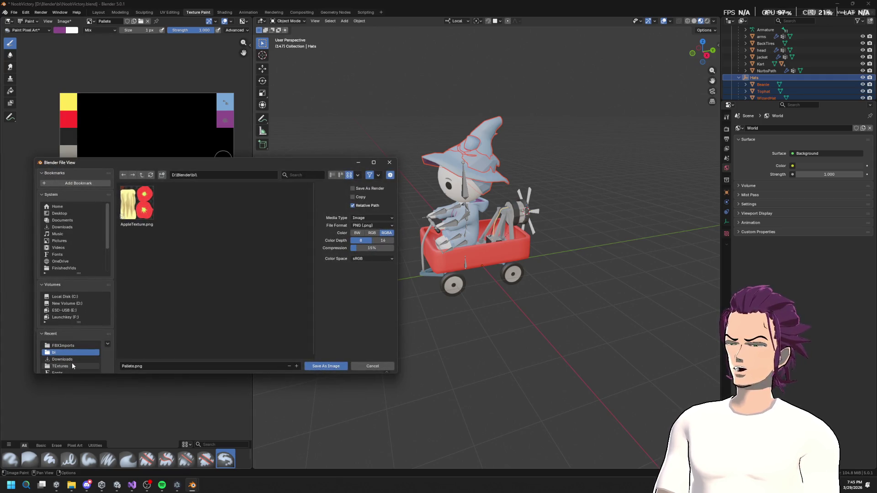
pyautogui.scroll(-4, 73, 356)
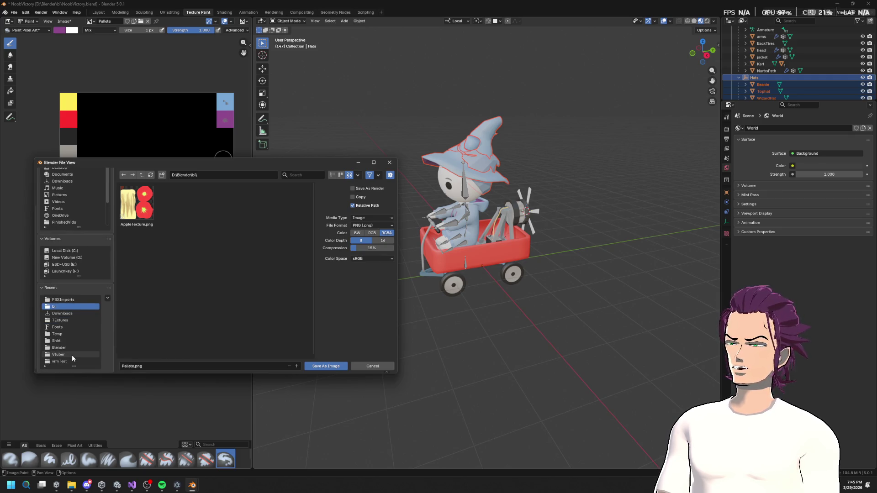
pyautogui.click(68, 300)
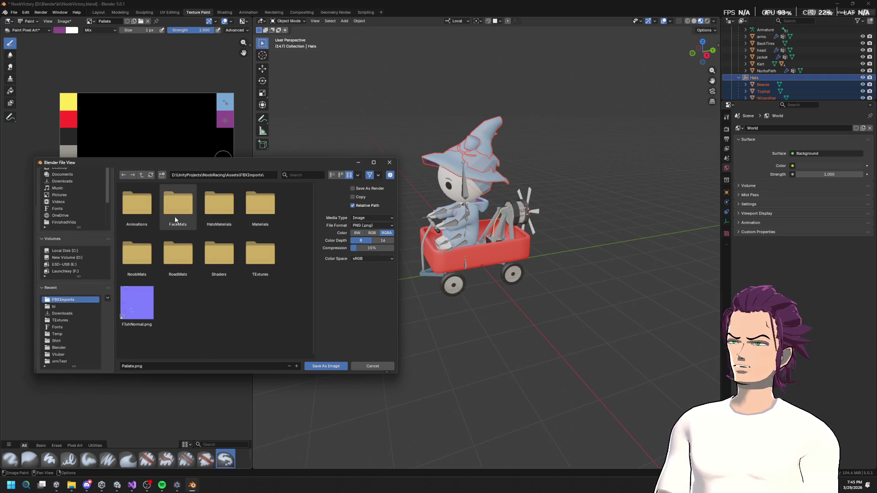
pyautogui.doubleClick(265, 268)
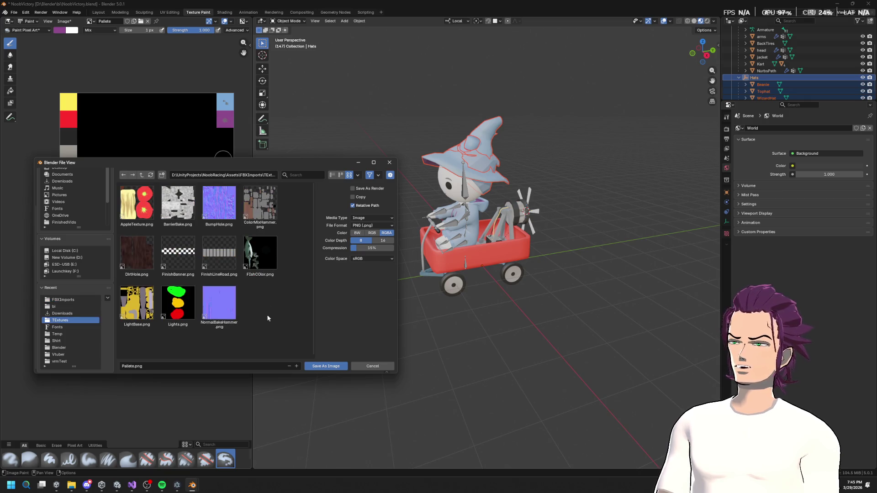
pyautogui.click(326, 366)
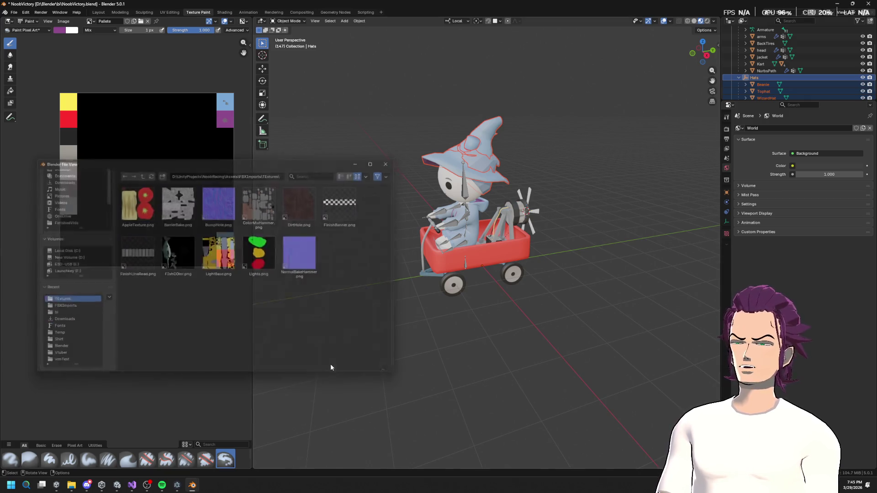
pyautogui.click(838, 4)
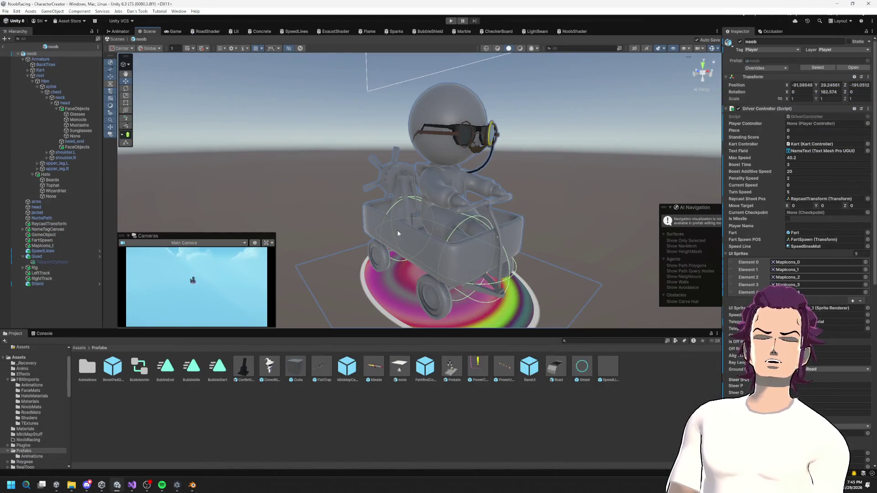
# Browse the Project window to the FBXImports/TExtures folder.
pyautogui.click(88, 374)
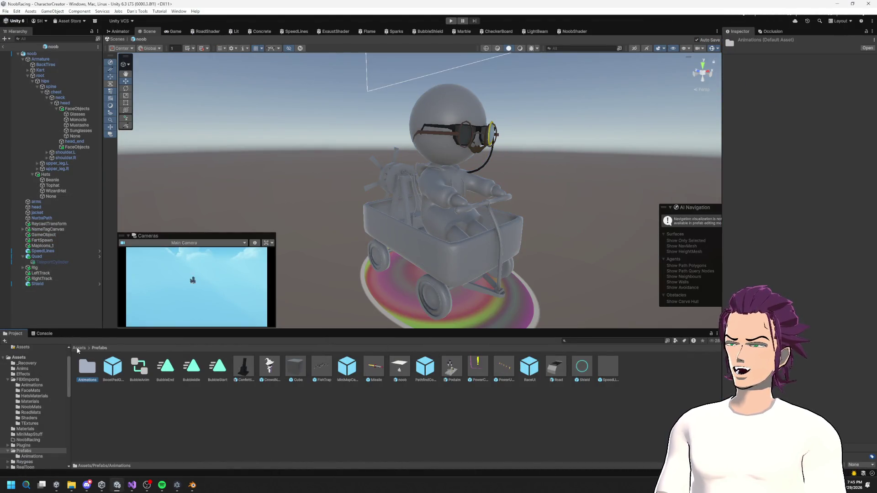
pyautogui.click(79, 348)
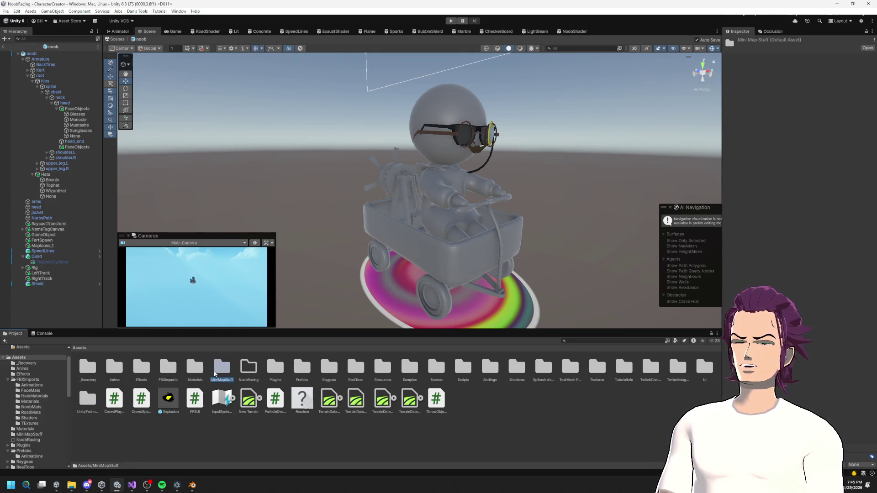
pyautogui.doubleClick(195, 371)
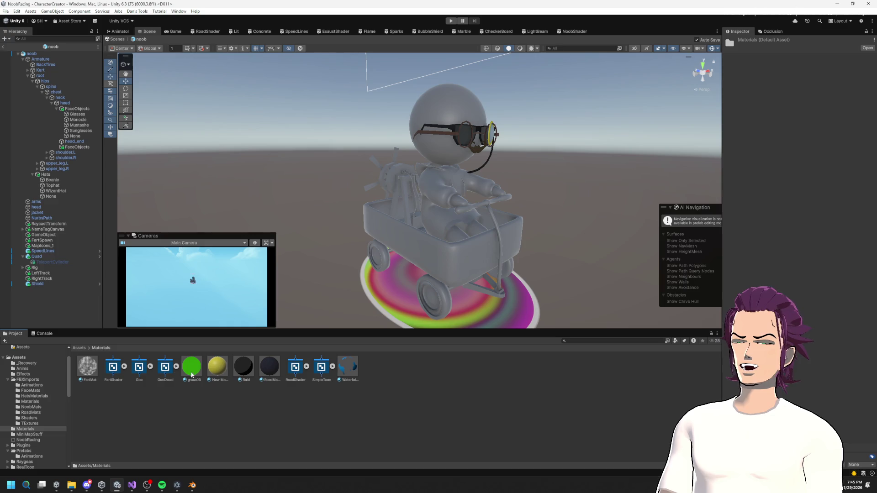
pyautogui.click(81, 348)
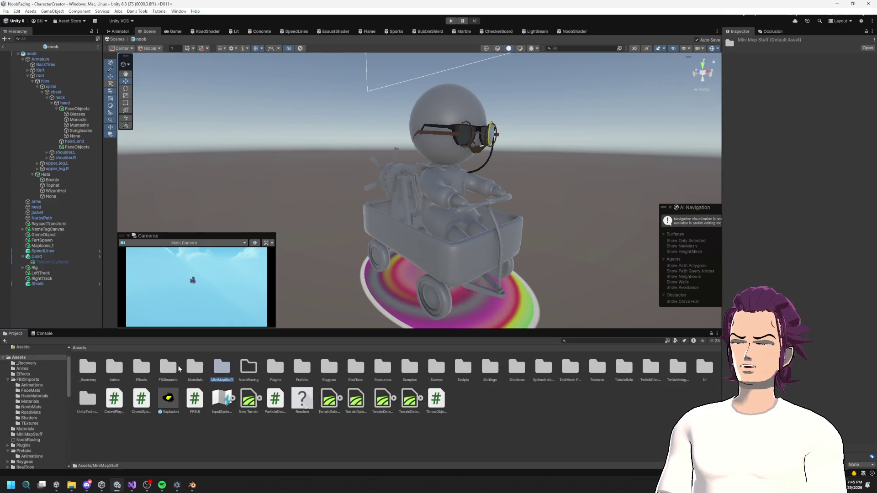
pyautogui.click(126, 371)
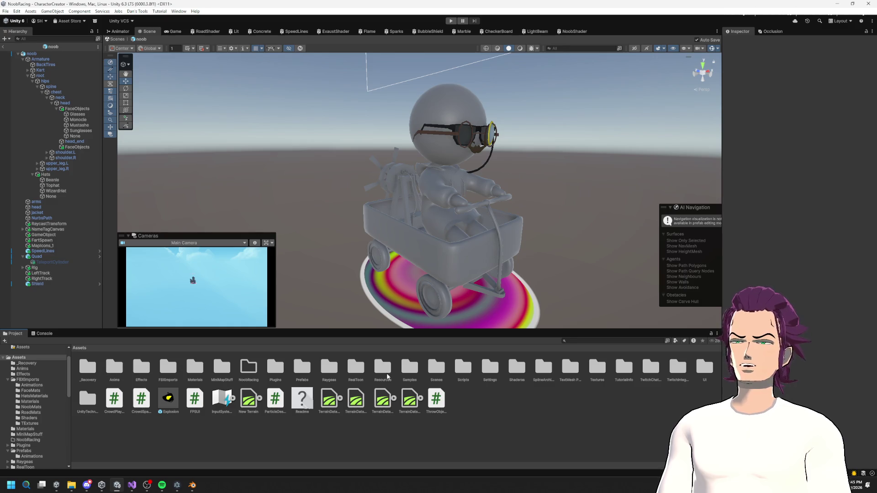
pyautogui.doubleClick(597, 377)
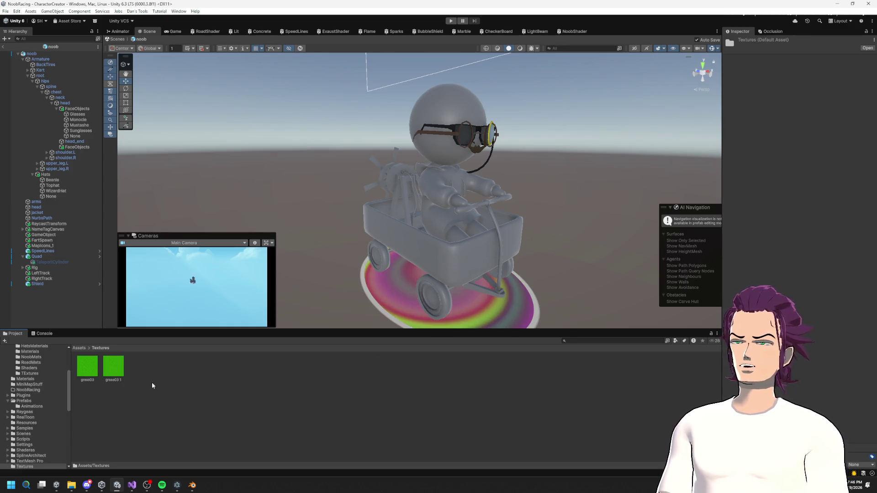
pyautogui.click(84, 350)
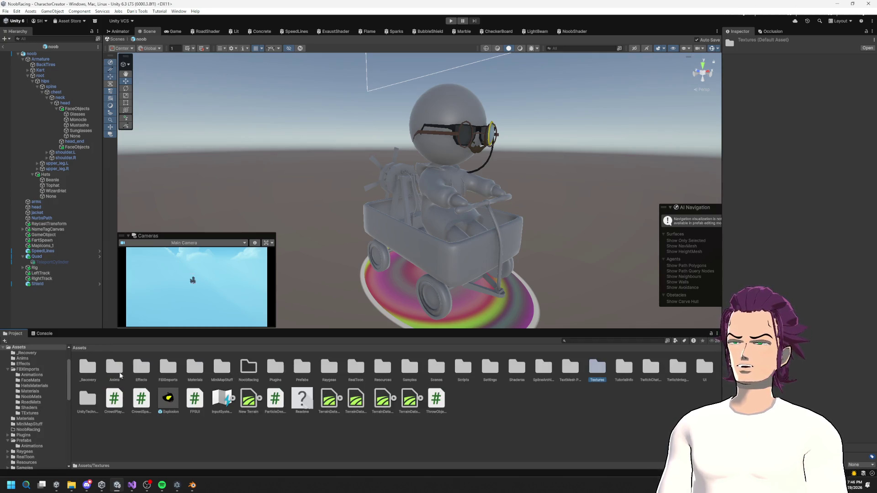
pyautogui.doubleClick(175, 375)
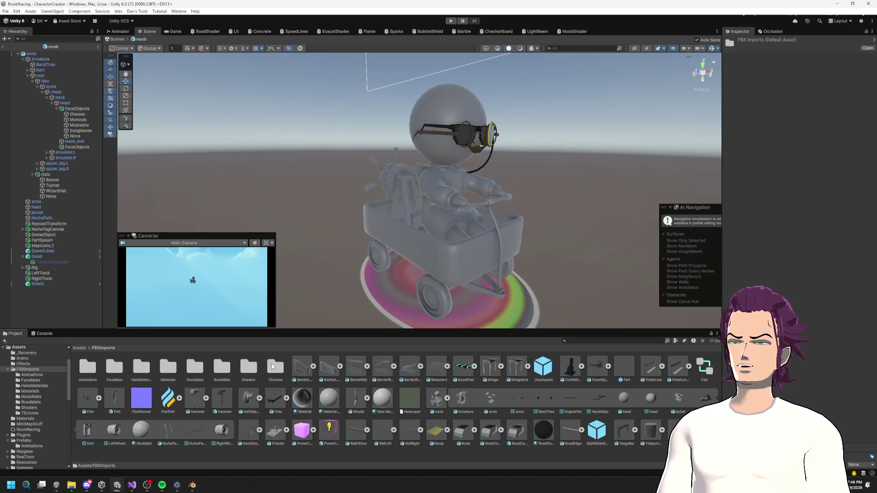
pyautogui.doubleClick(276, 367)
# Set the Pallete texture's Filter Mode to Point (no filter) and apply.
pyautogui.click(374, 368)
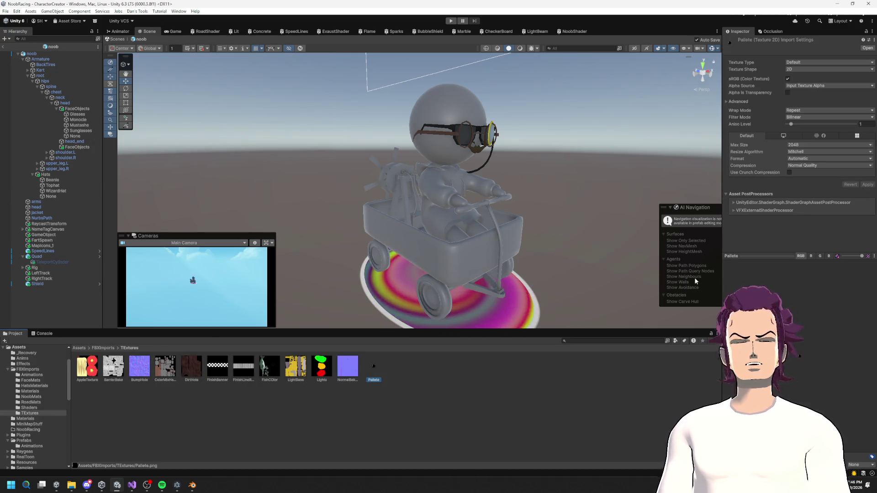
pyautogui.click(809, 117)
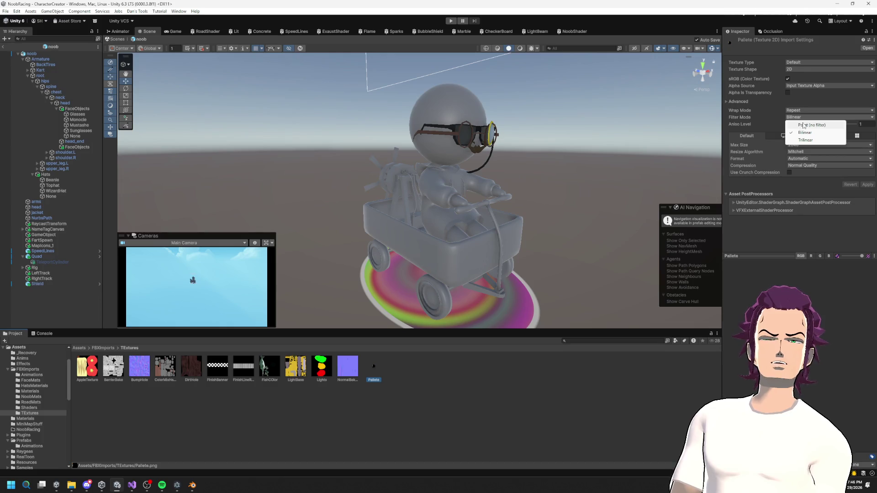
pyautogui.click(803, 123)
pyautogui.click(868, 185)
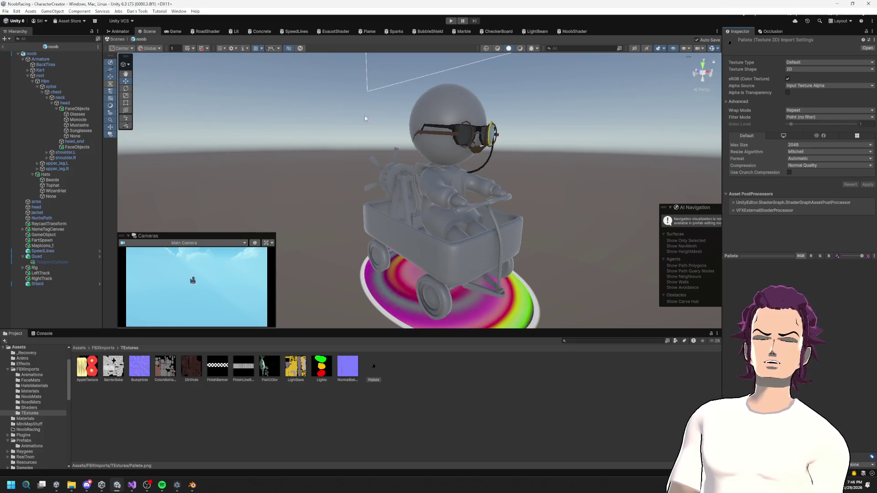
pyautogui.click(572, 31)
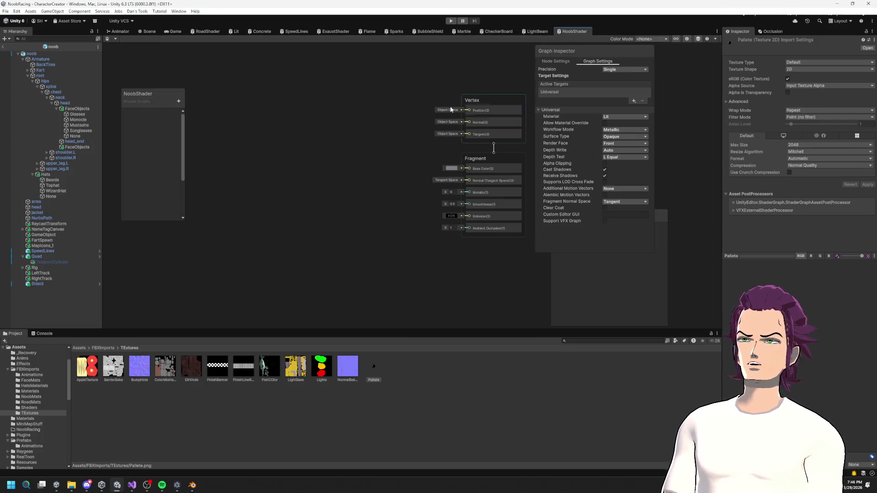
# Add a Texture2D property named Pallete with the Pallete texture as its default.
pyautogui.click(178, 100)
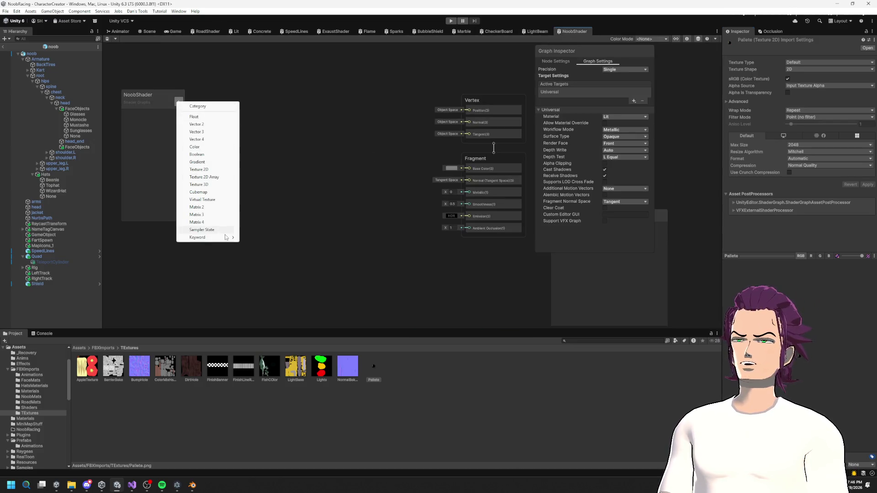
pyautogui.click(208, 170)
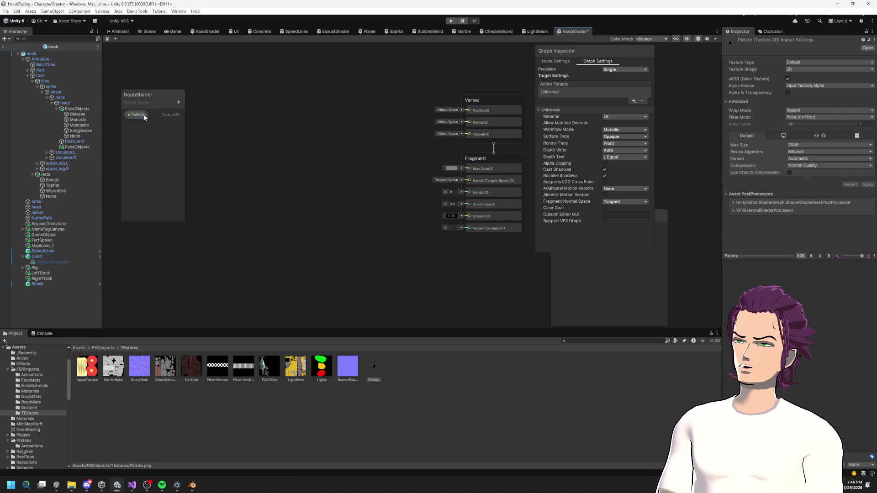
pyautogui.moveTo(145, 117); pyautogui.dragTo(274, 129)
pyautogui.click(642, 124)
pyautogui.write('pal')
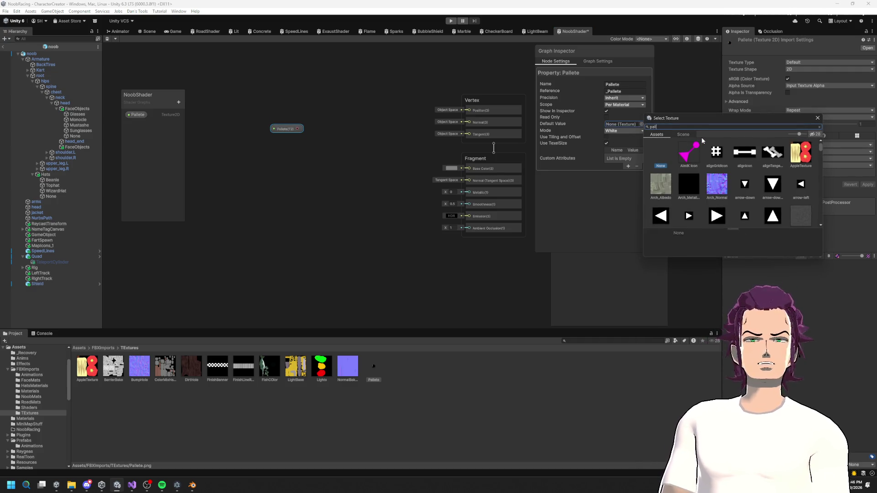
pyautogui.doubleClick(685, 152)
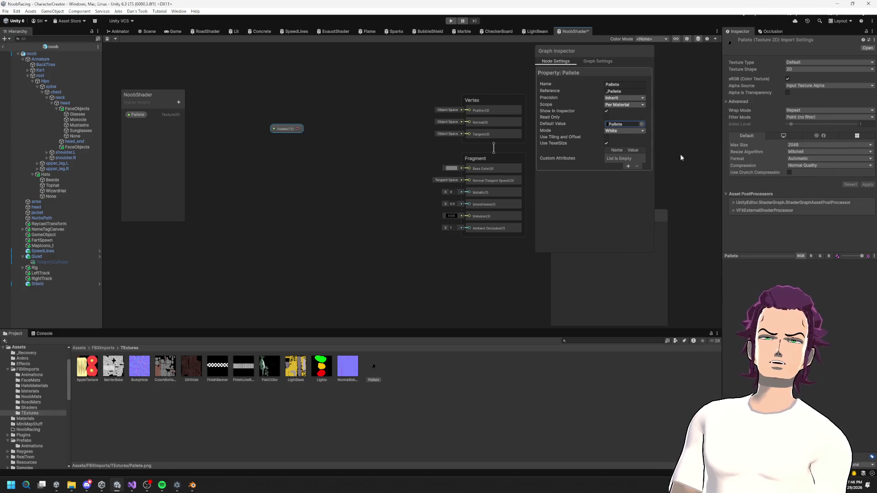
# Feed Pallete through a Sample Texture 2D node, wire RGBA to Base Color, and save.
pyautogui.moveTo(298, 129); pyautogui.dragTo(361, 161)
pyautogui.moveTo(461, 169); pyautogui.dragTo(464, 169)
pyautogui.click(313, 138)
pyautogui.moveTo(329, 146); pyautogui.dragTo(333, 152)
pyautogui.write('text')
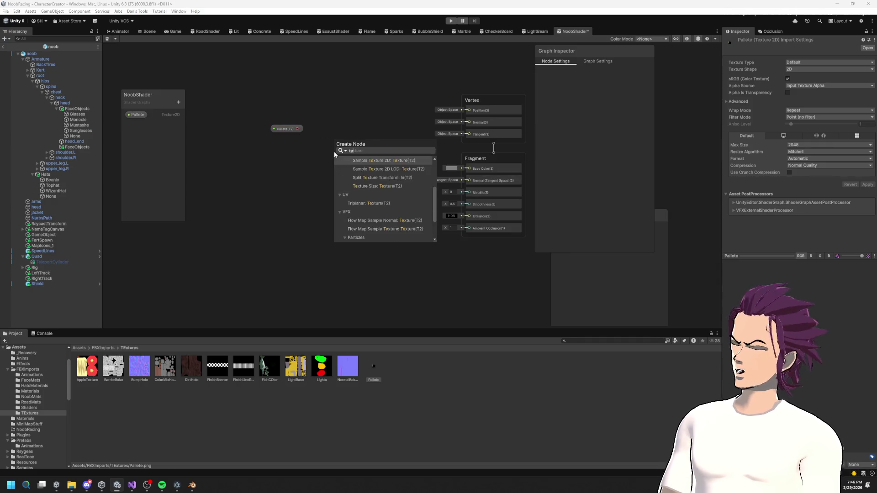
pyautogui.press('Return')
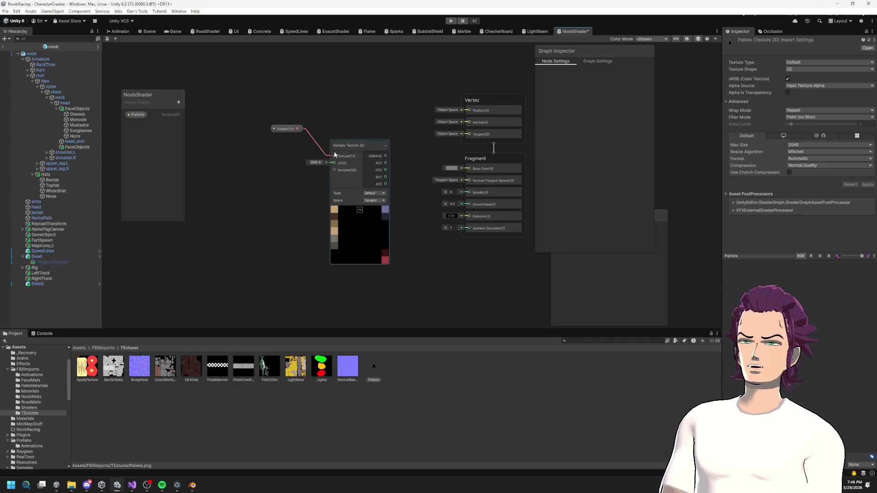
pyautogui.moveTo(387, 156); pyautogui.dragTo(466, 169)
pyautogui.hotkey('ctrl', 's')
# Move the Pallete and Sample Texture 2D nodes up-left, then show the Game view.
pyautogui.click(337, 230)
pyautogui.scroll(8, 342, 228)
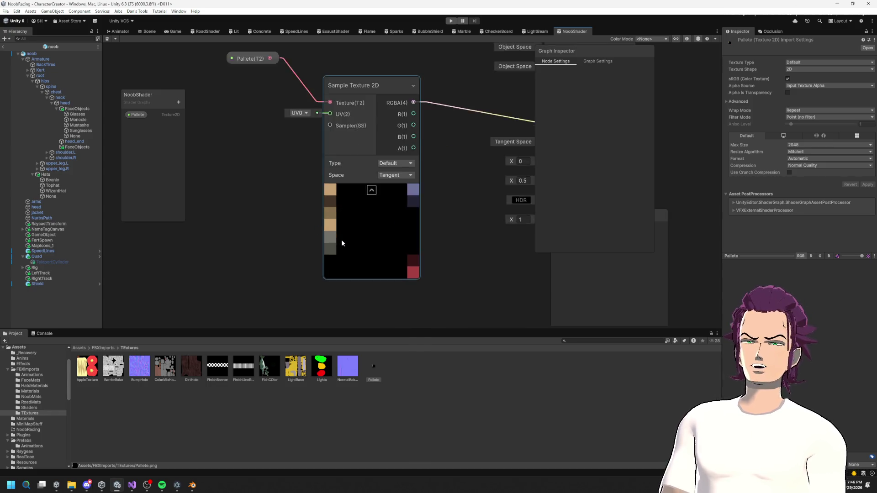
pyautogui.scroll(-10, 314, 128)
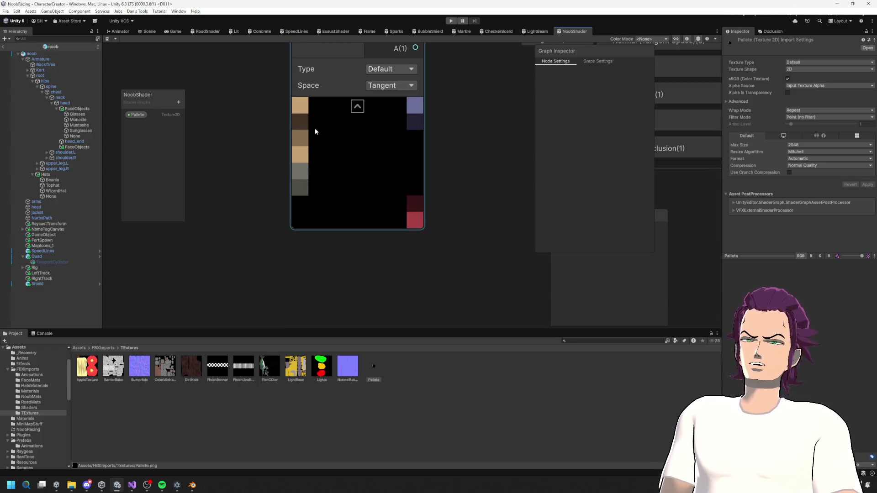
pyautogui.moveTo(339, 186); pyautogui.dragTo(304, 170)
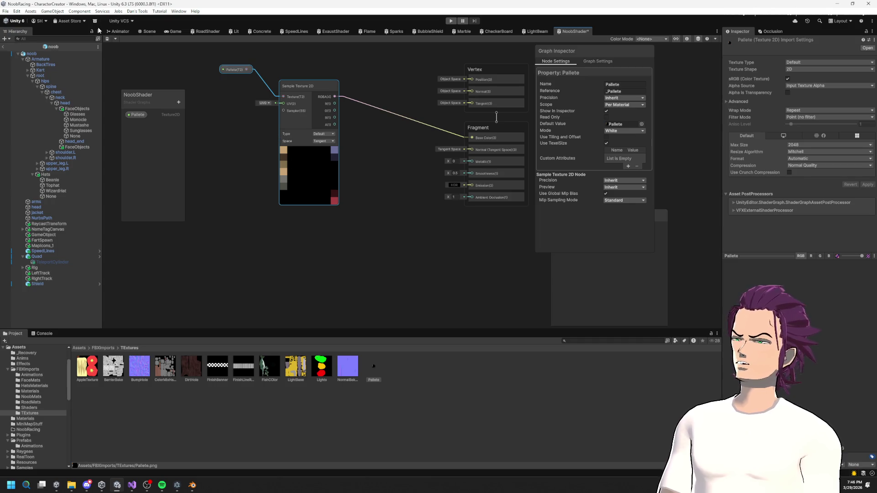
pyautogui.click(116, 32)
pyautogui.click(175, 32)
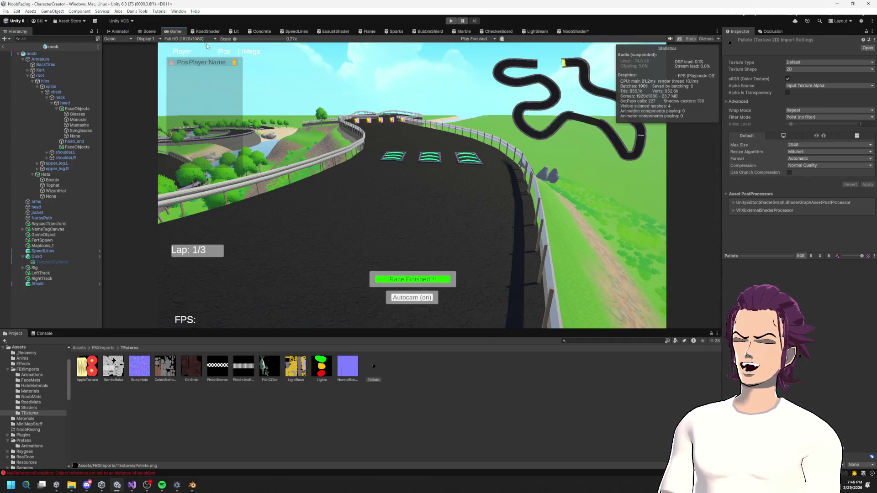
# Clear the NullReferenceException from the Console and select Tophat to inspect its Wagon 3 material.
pyautogui.click(148, 31)
pyautogui.moveTo(470, 165)
pyautogui.mouseDown()
pyautogui.moveTo(498, 196)
pyautogui.moveTo(358, 210)
pyautogui.mouseUp()
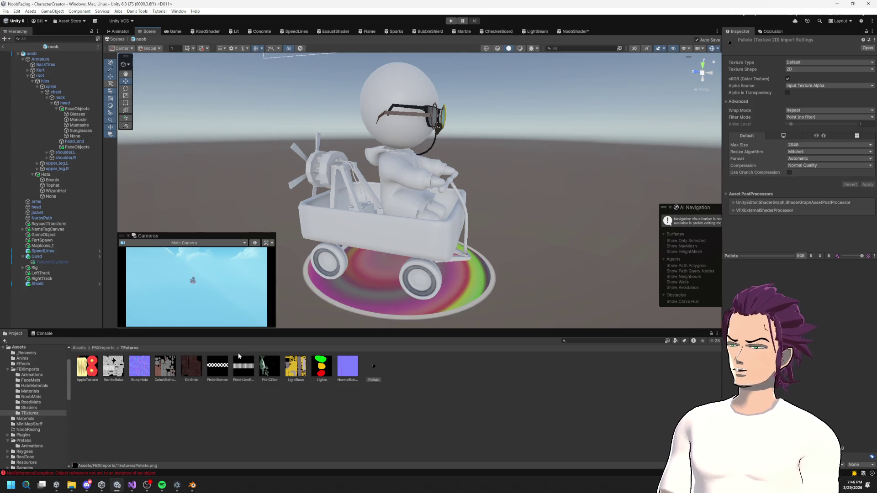
pyautogui.click(36, 334)
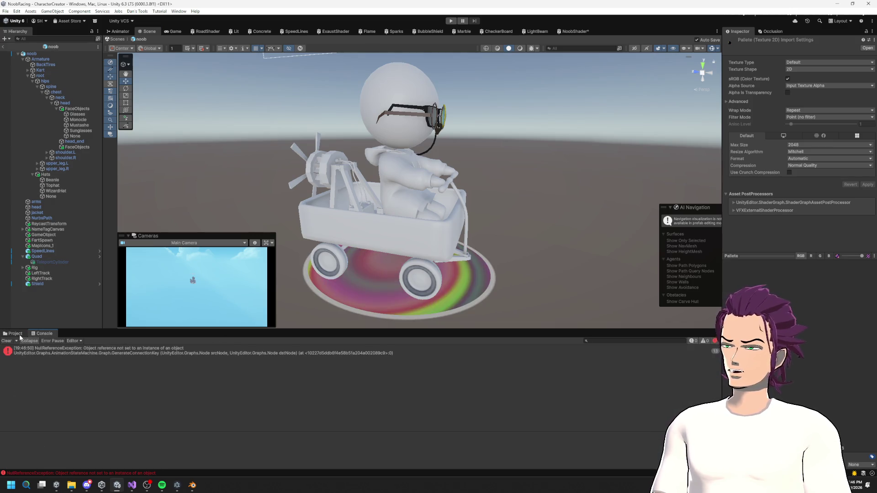
pyautogui.click(29, 349)
pyautogui.click(7, 341)
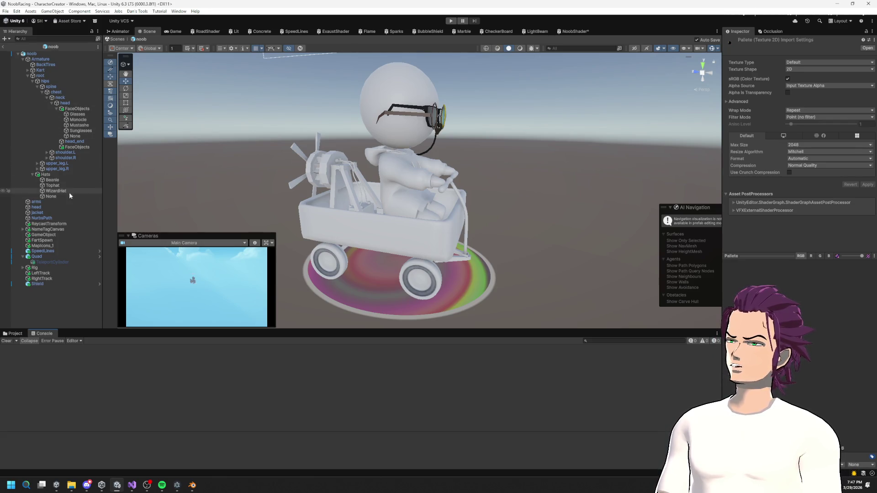
pyautogui.click(60, 180)
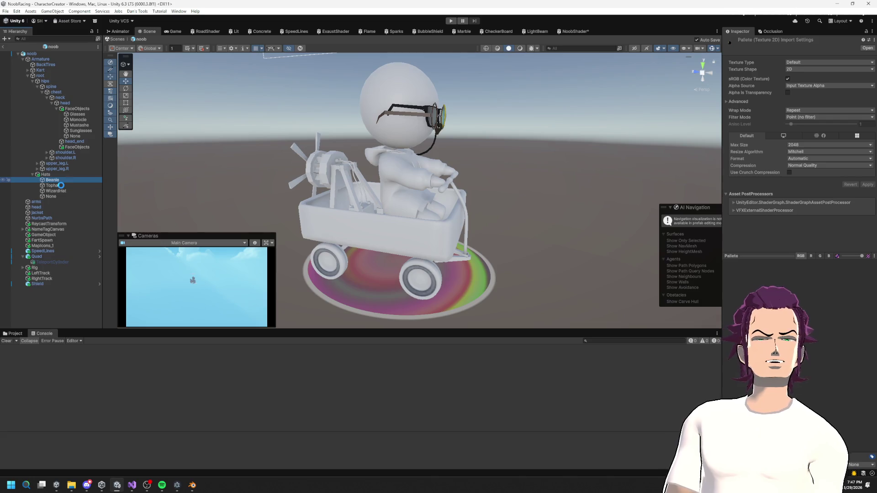
pyautogui.click(61, 186)
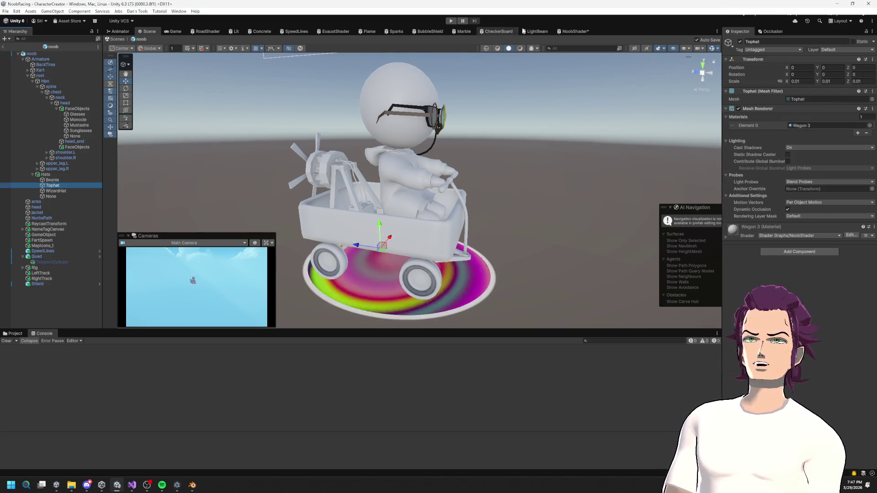
# In the NoobShader graph, try Object space on Sample Texture 2D and leave it on Tangent.
pyautogui.click(580, 32)
pyautogui.click(352, 180)
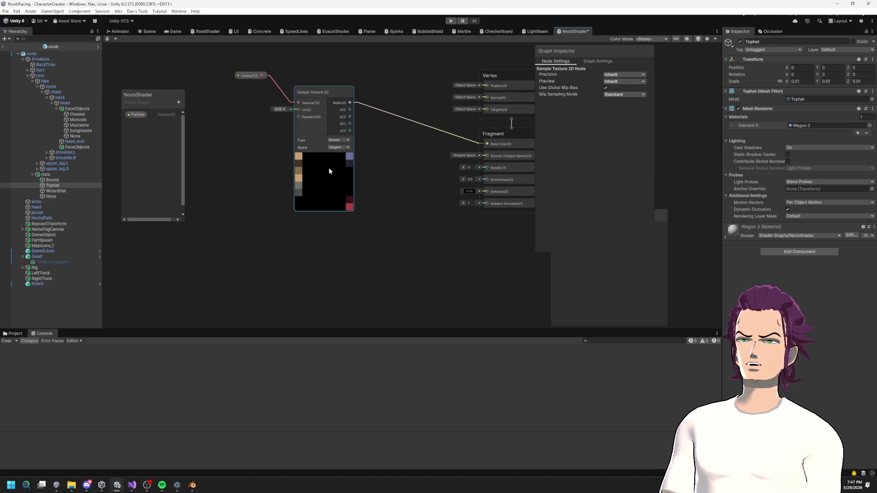
pyautogui.click(339, 148)
pyautogui.click(352, 163)
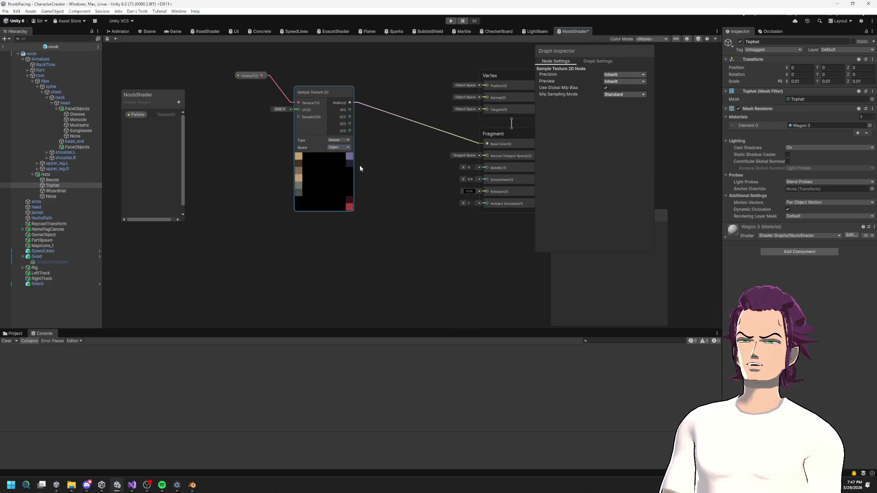
pyautogui.click(339, 147)
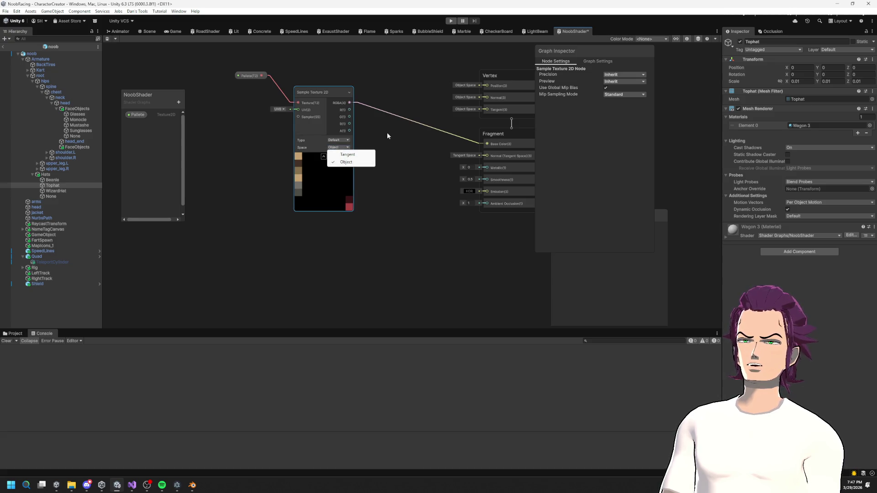
pyautogui.click(368, 154)
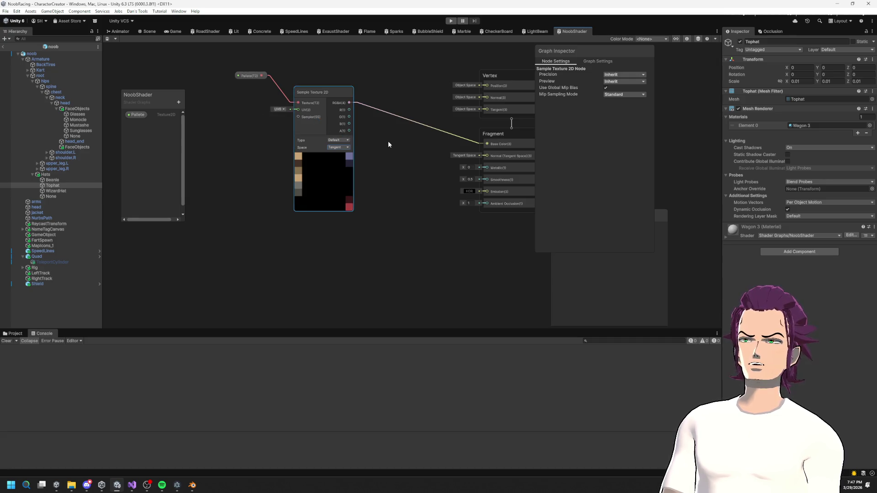
# Select the Pallete texture in the Project browser to show its import settings.
pyautogui.moveTo(394, 168); pyautogui.dragTo(367, 177)
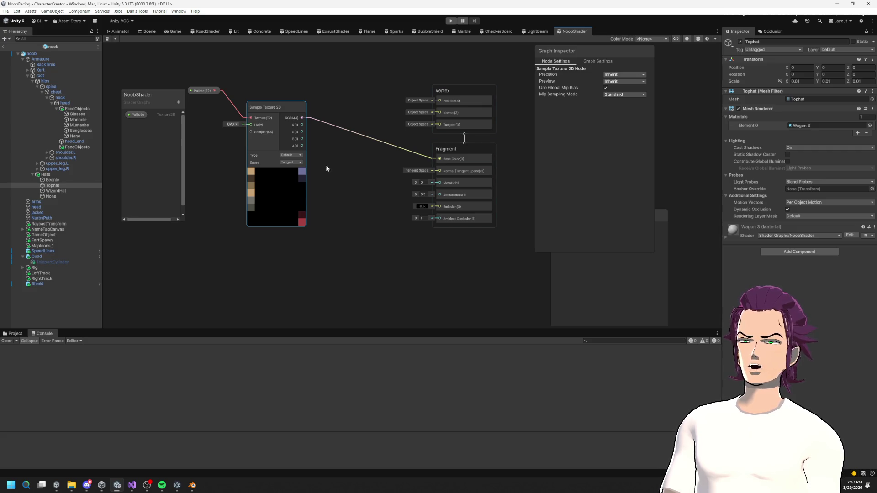
pyautogui.click(16, 333)
pyautogui.click(374, 368)
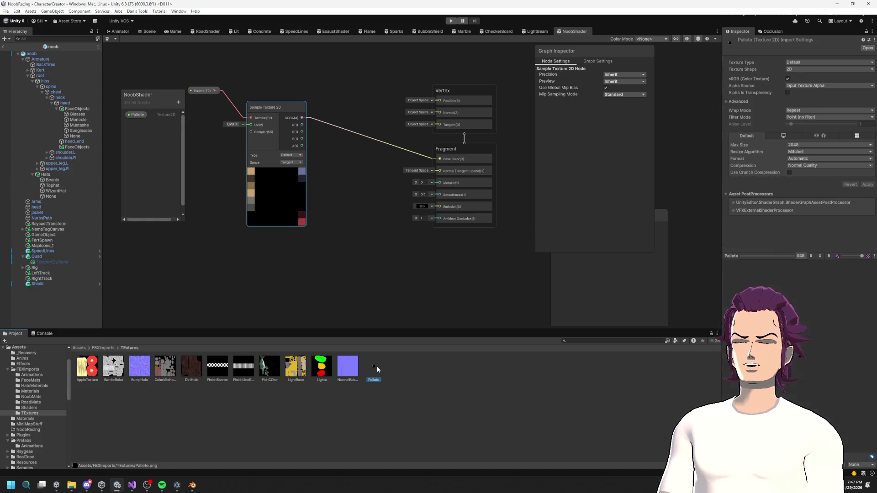
# Review Pallete's wrap mode and texture type, then apply a Max Size of 64.
pyautogui.click(808, 110)
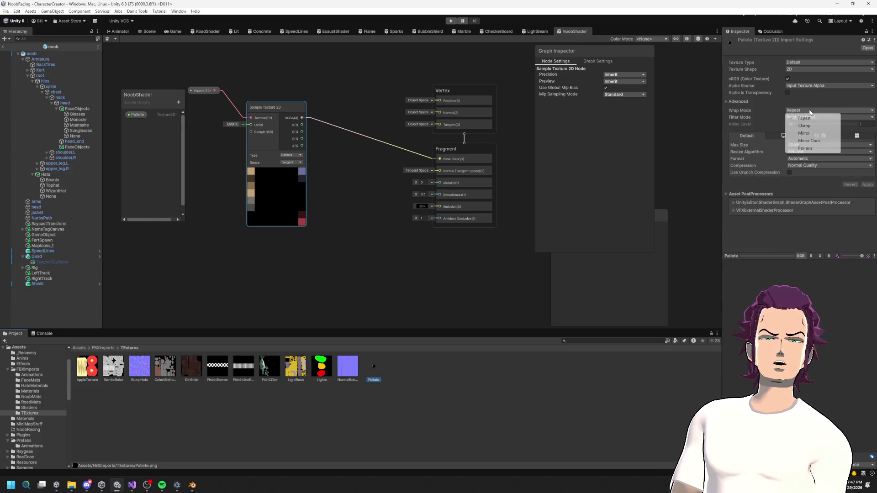
pyautogui.click(796, 69)
pyautogui.click(799, 63)
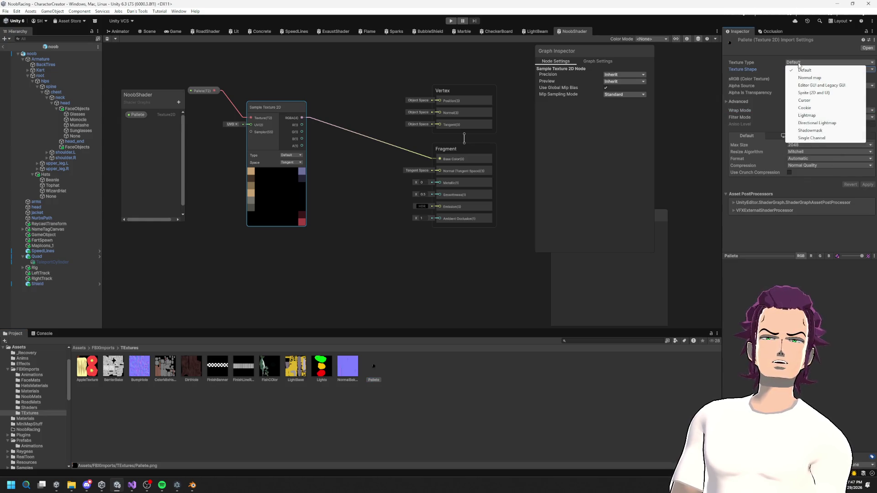
pyautogui.click(814, 210)
pyautogui.click(805, 144)
pyautogui.click(805, 164)
pyautogui.click(867, 185)
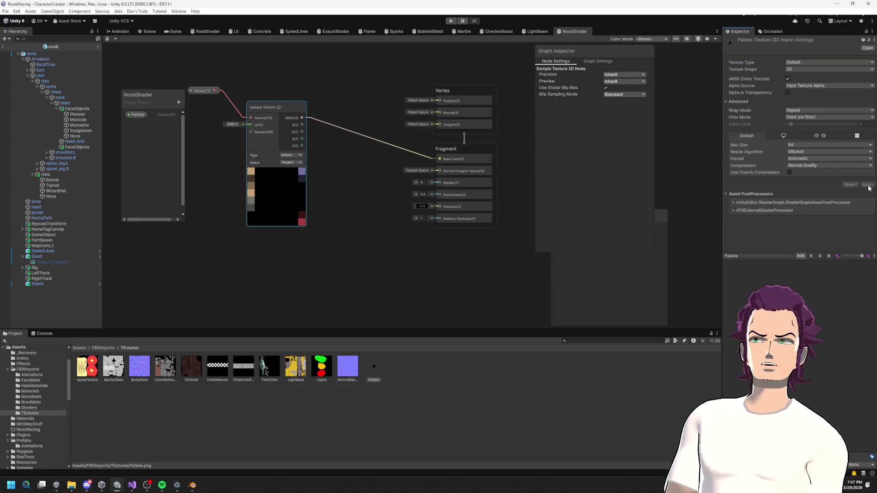
# Apply Max Size 32 with Compression set to None, then change Max Size to 128.
pyautogui.click(812, 146)
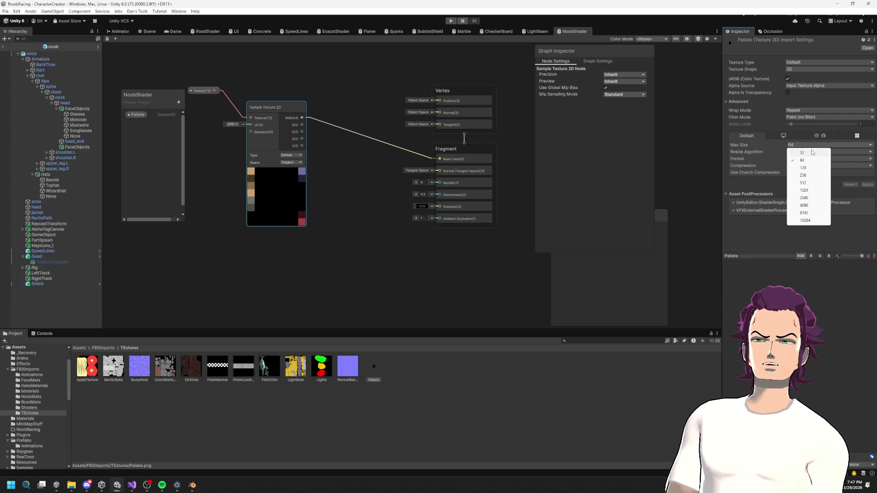
pyautogui.click(813, 152)
pyautogui.click(812, 163)
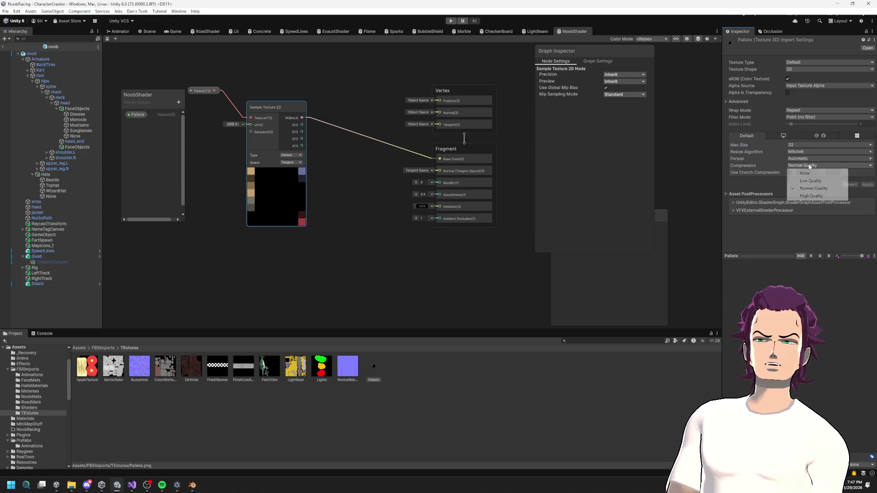
pyautogui.click(802, 173)
pyautogui.click(868, 178)
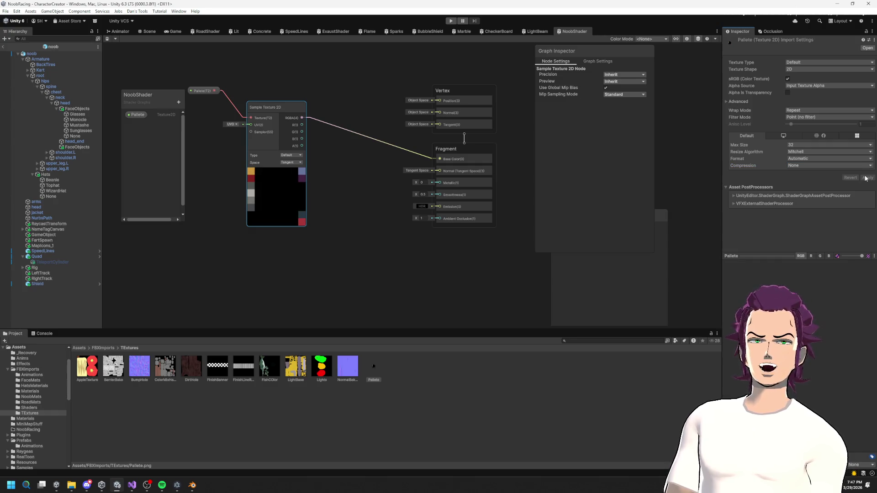
pyautogui.click(804, 145)
pyautogui.click(804, 163)
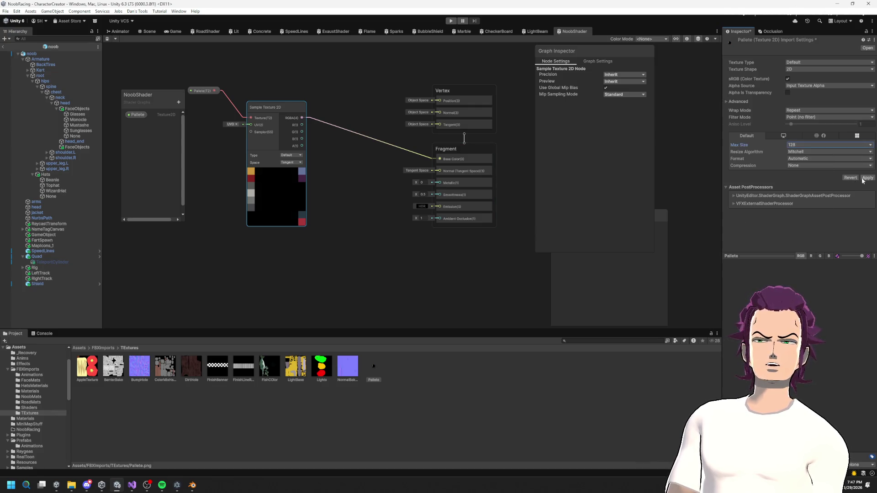
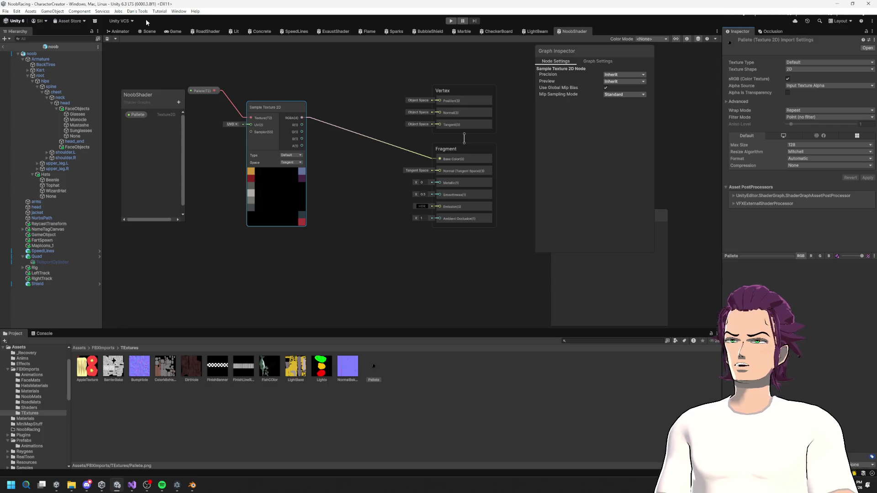
# Orbit the Scene view around the kart from behind and select a part of the character.
pyautogui.click(148, 31)
pyautogui.moveTo(445, 204)
pyautogui.mouseDown()
pyautogui.moveTo(663, 166)
pyautogui.moveTo(465, 229)
pyautogui.mouseUp()
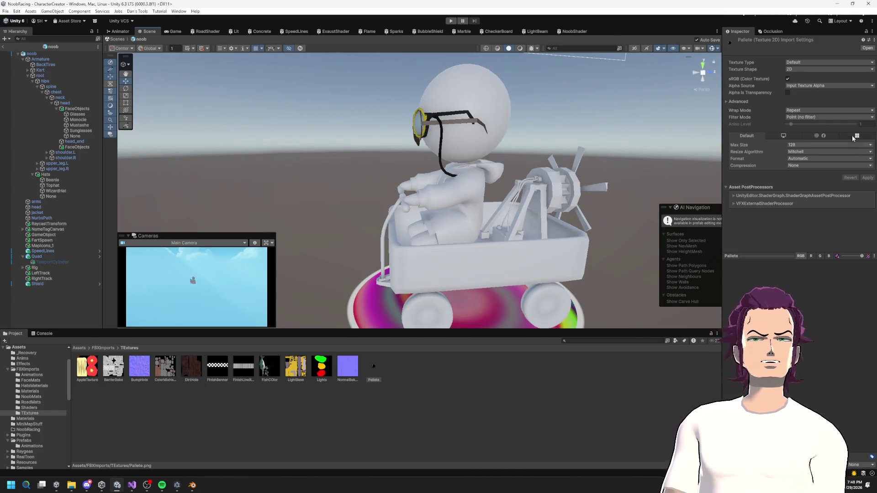
pyautogui.click(569, 31)
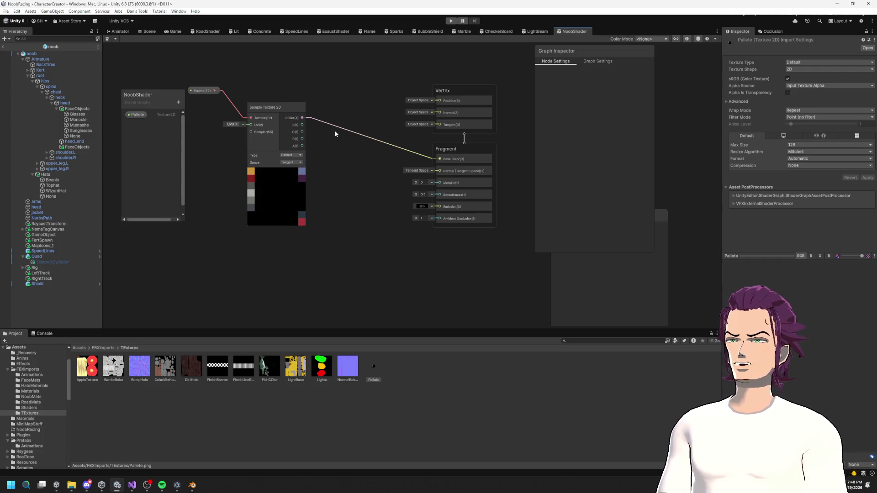
pyautogui.click(120, 31)
pyautogui.click(147, 32)
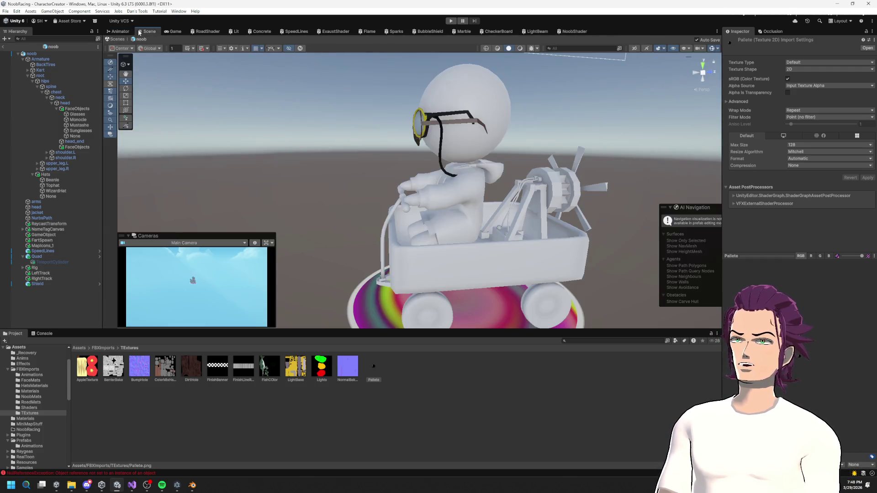
pyautogui.moveTo(402, 176)
pyautogui.mouseDown()
pyautogui.moveTo(395, 188)
pyautogui.moveTo(439, 183)
pyautogui.mouseUp()
pyautogui.click(463, 145)
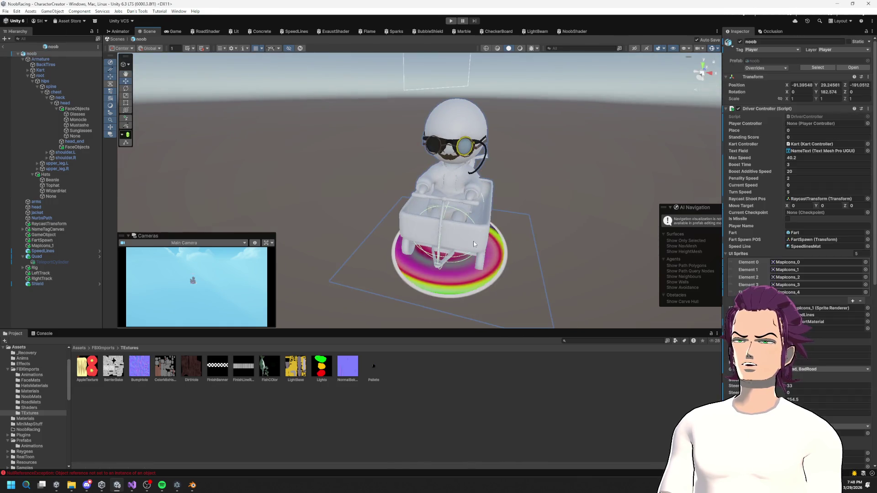
# Select root, arms and jacket to find the jacket's Wagon 3 NoobShader material, and show the Console error.
pyautogui.click(464, 115)
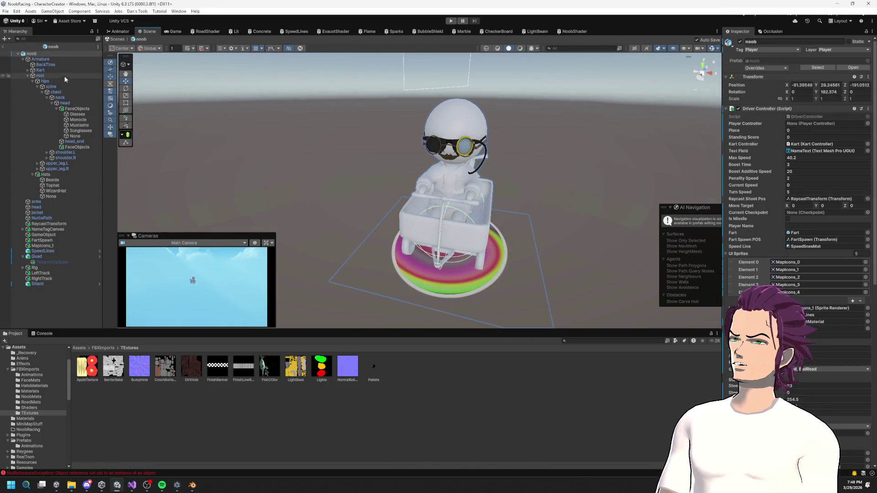
pyautogui.click(68, 94)
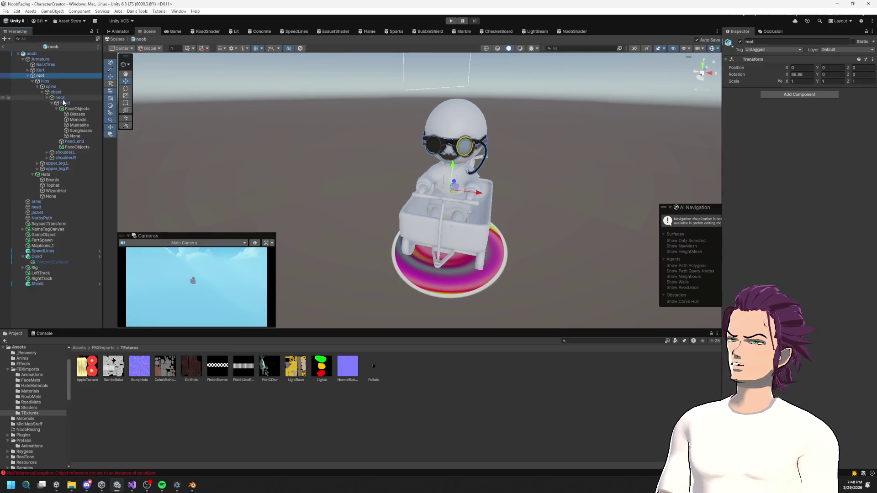
pyautogui.click(47, 207)
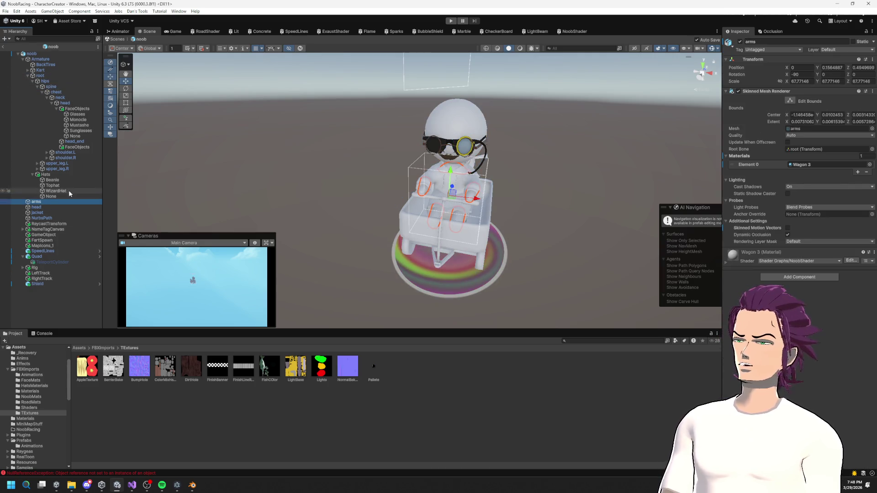
pyautogui.click(50, 212)
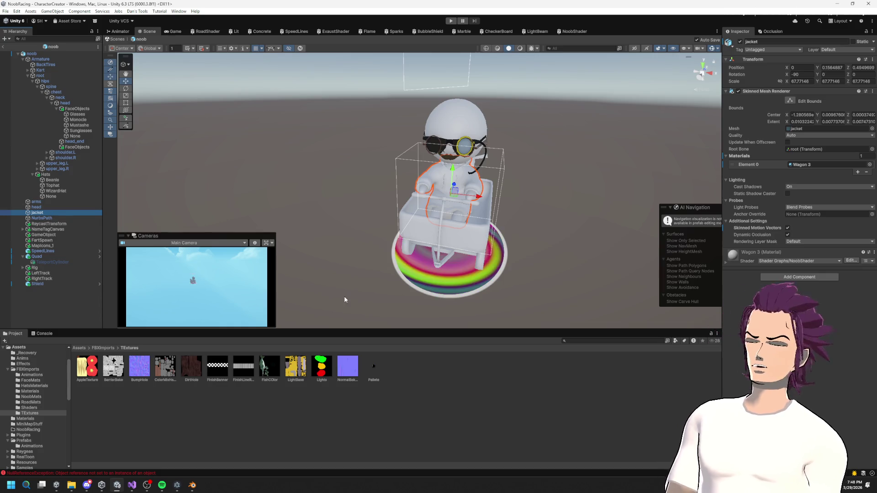
pyautogui.click(44, 334)
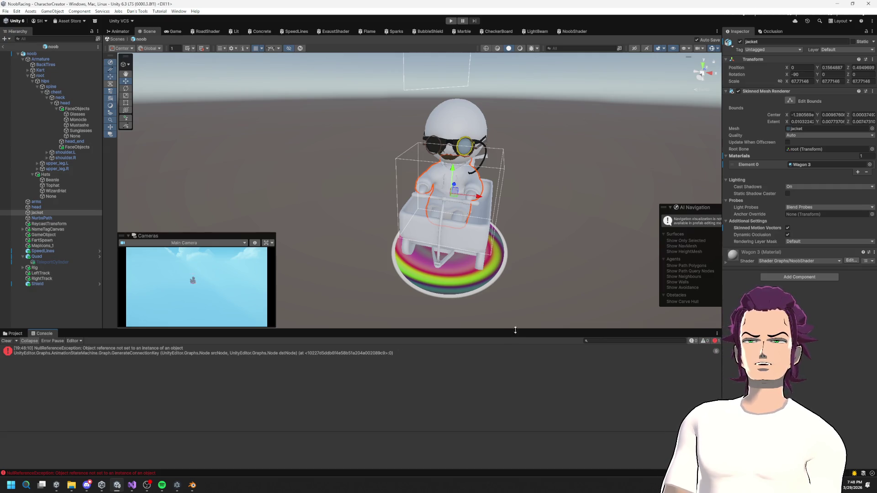
pyautogui.click(758, 252)
# Search 'pal' and assign the Pallete texture to the Wagon 3 material's Pallete slot.
pyautogui.click(862, 303)
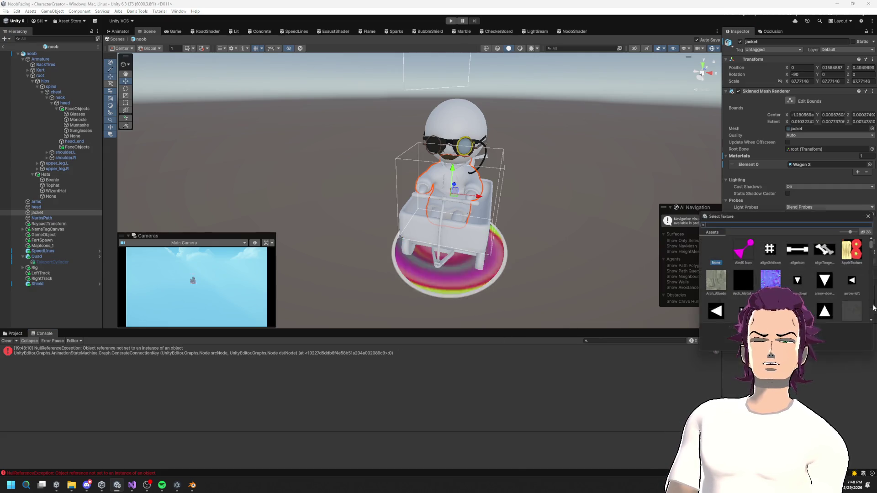
pyautogui.write('pa')
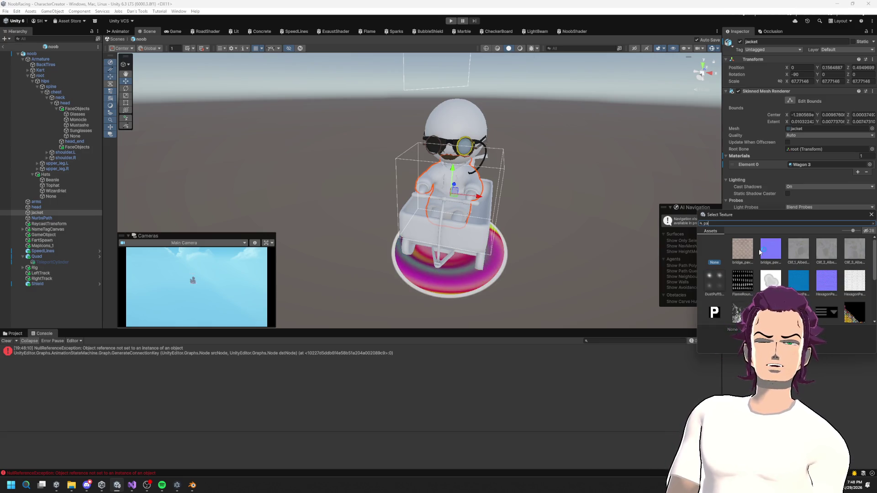
pyautogui.write('ll')
pyautogui.press('BackSpace')
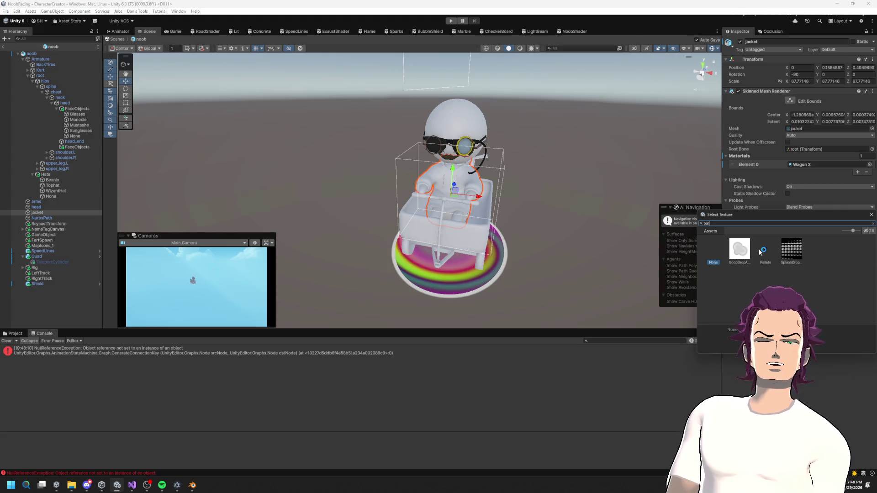
pyautogui.click(766, 251)
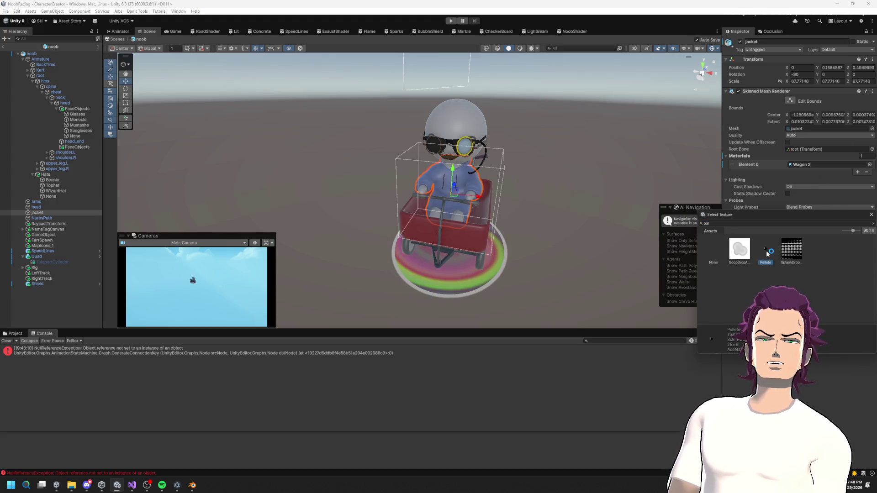
pyautogui.click(527, 183)
# Orbit around the now-coloured kart, then show the project's FBXImports/TExtures folder.
pyautogui.moveTo(528, 184)
pyautogui.mouseDown()
pyautogui.moveTo(377, 151)
pyautogui.moveTo(437, 153)
pyautogui.moveTo(314, 206)
pyautogui.moveTo(470, 206)
pyautogui.mouseUp()
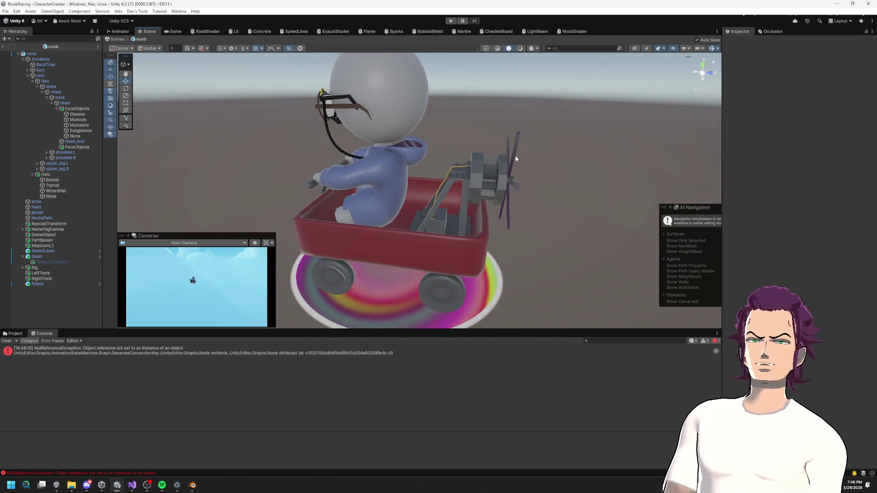
pyautogui.moveTo(544, 185)
pyautogui.mouseDown()
pyautogui.moveTo(541, 133)
pyautogui.moveTo(574, 117)
pyautogui.moveTo(495, 215)
pyautogui.moveTo(517, 168)
pyautogui.moveTo(526, 173)
pyautogui.moveTo(601, 155)
pyautogui.moveTo(504, 193)
pyautogui.moveTo(242, 251)
pyautogui.moveTo(182, 211)
pyautogui.moveTo(216, 164)
pyautogui.moveTo(403, 91)
pyautogui.moveTo(430, 113)
pyautogui.moveTo(533, 146)
pyautogui.moveTo(586, 143)
pyautogui.moveTo(413, 104)
pyautogui.moveTo(402, 89)
pyautogui.moveTo(397, 109)
pyautogui.moveTo(439, 149)
pyautogui.moveTo(389, 192)
pyautogui.mouseUp()
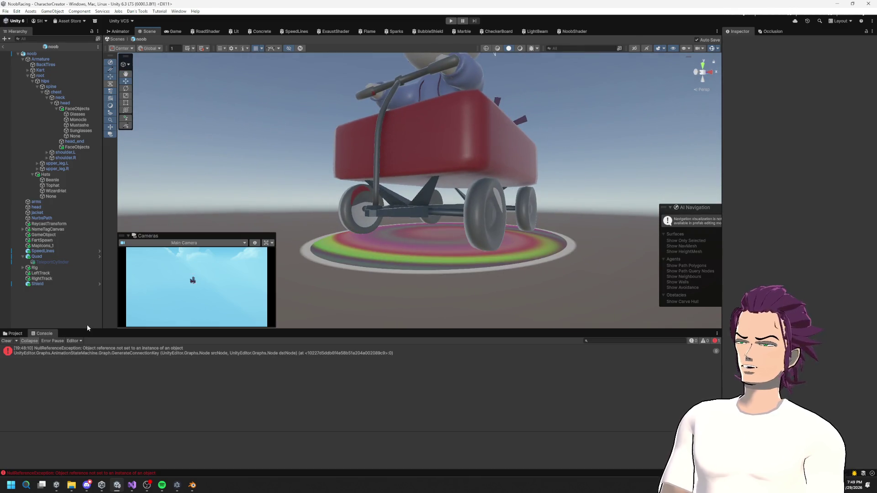
pyautogui.click(15, 334)
# Try Normal Quality compression on the Pallete texture, then apply Compression None.
pyautogui.click(372, 370)
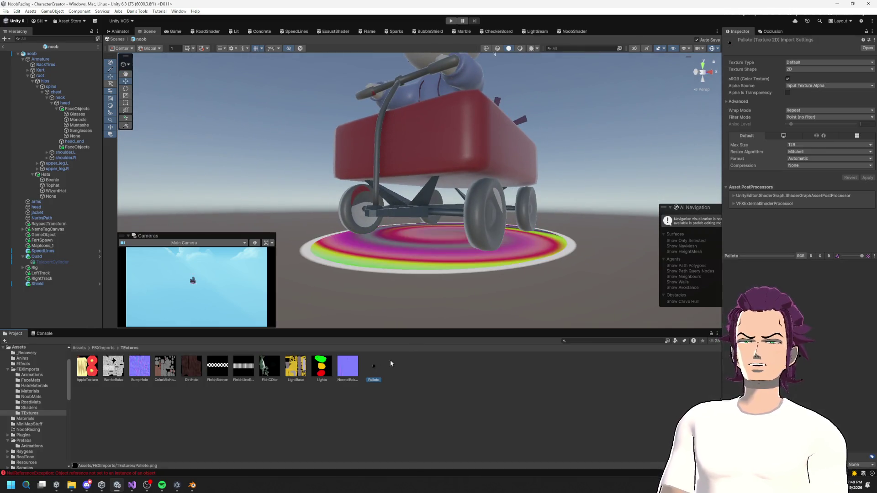
pyautogui.click(807, 166)
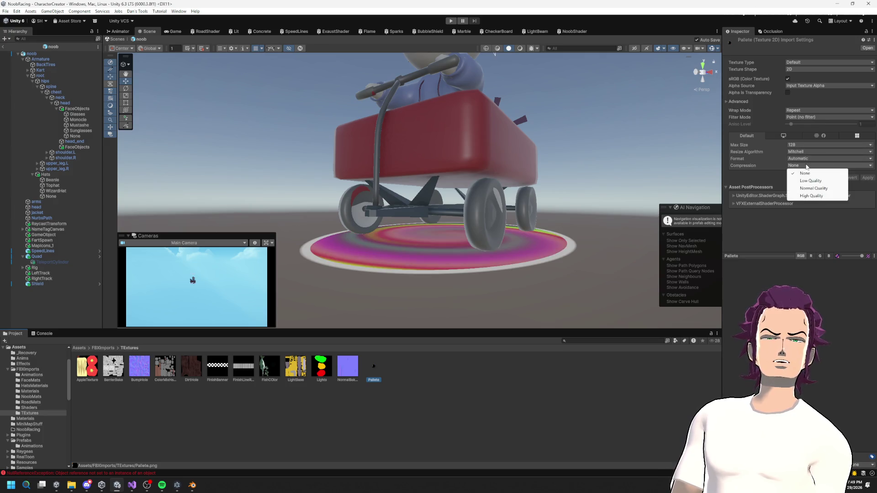
pyautogui.click(814, 188)
pyautogui.click(867, 184)
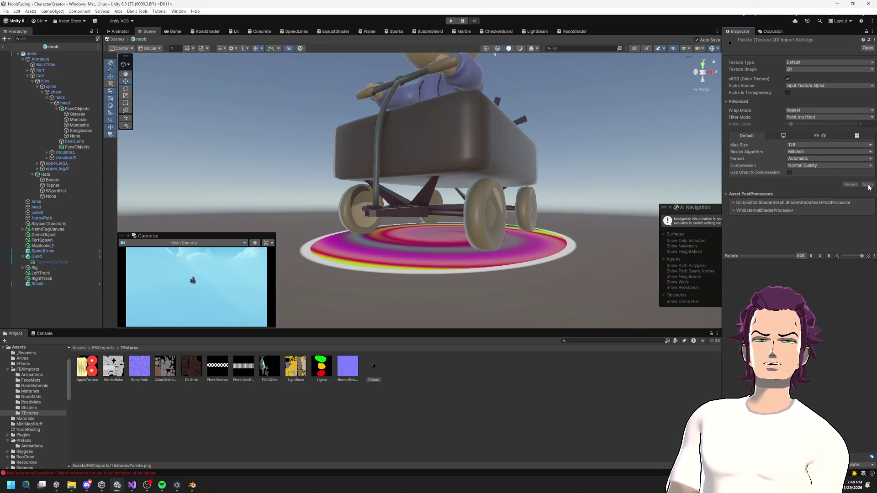
pyautogui.click(841, 166)
pyautogui.click(841, 169)
pyautogui.click(868, 179)
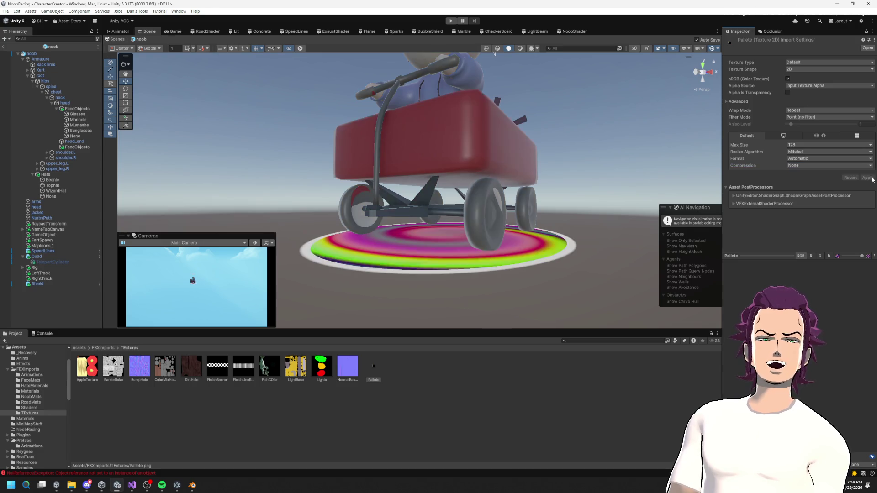
# Apply a 512 Max Size to Pallete, keeping the format on Automatic.
pyautogui.click(813, 145)
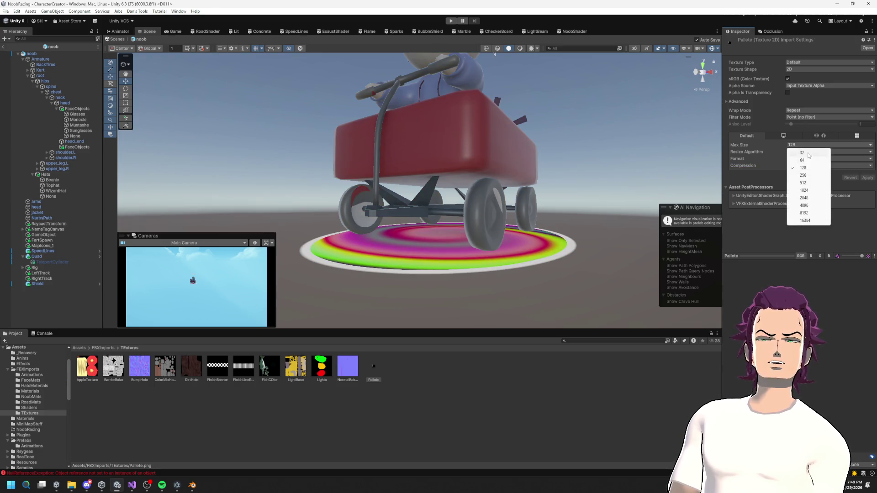
pyautogui.click(809, 182)
pyautogui.click(868, 178)
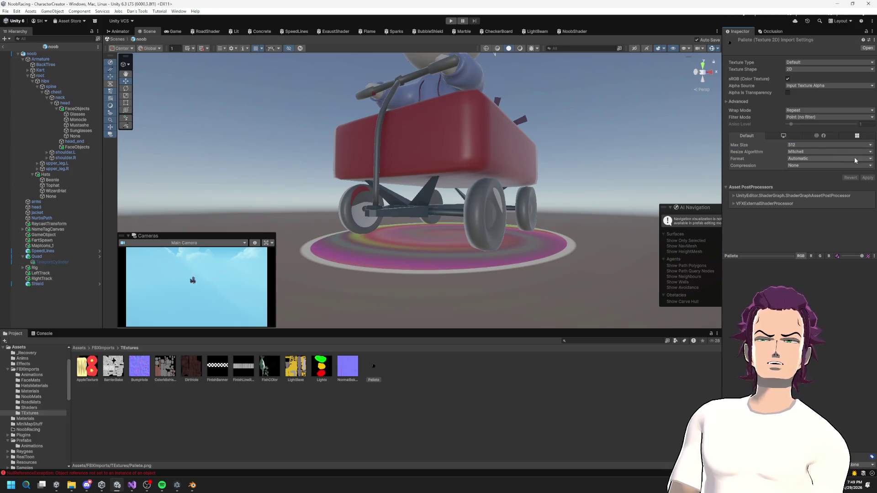
pyautogui.click(818, 160)
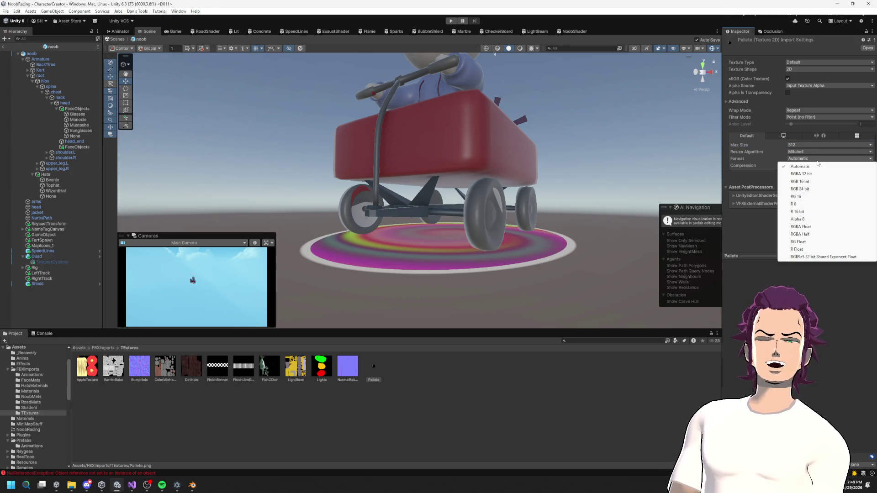
pyautogui.click(750, 182)
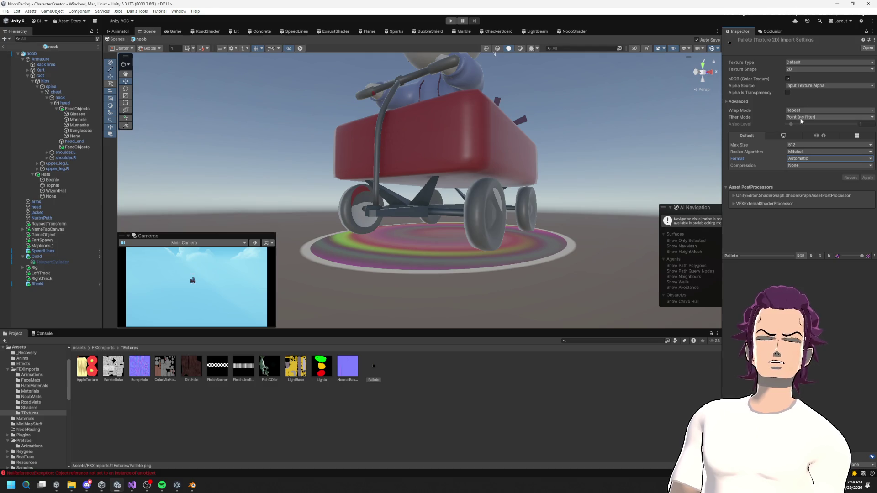
# Toggle sRGB off and back on for Pallete, applying each change.
pyautogui.click(800, 87)
pyautogui.click(787, 79)
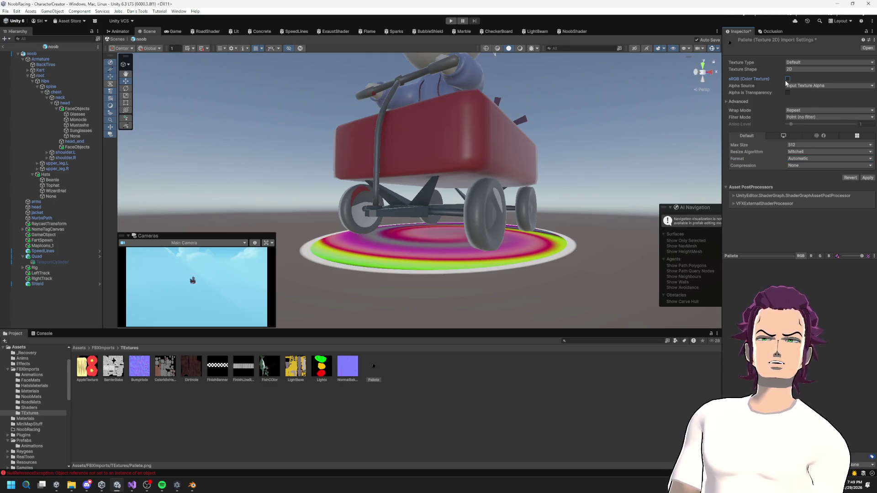
pyautogui.click(869, 178)
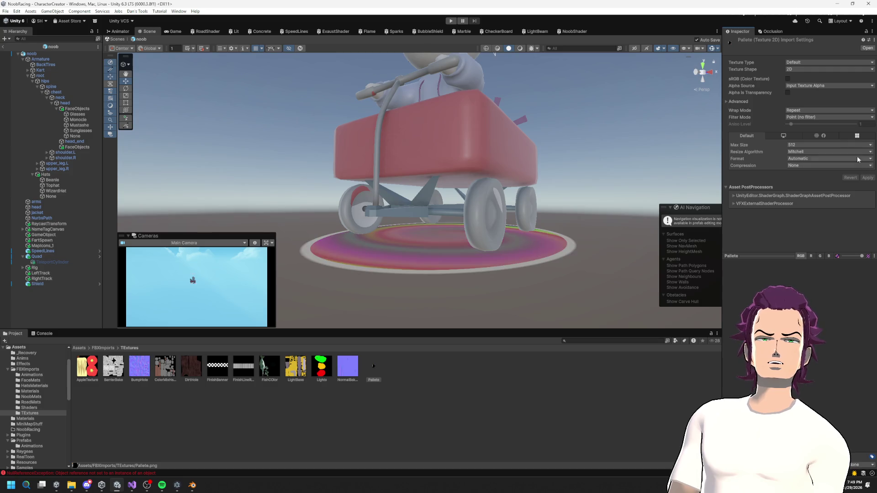
pyautogui.click(787, 79)
pyautogui.click(868, 178)
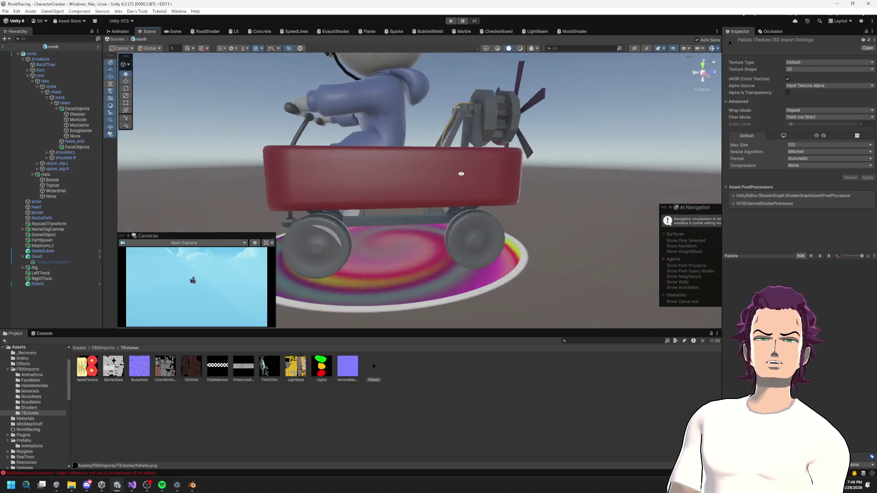
pyautogui.moveTo(460, 175); pyautogui.dragTo(436, 225)
# Zoom in on the engine mount, then set the Sample Texture 2D node's Space to Object.
pyautogui.moveTo(432, 242)
pyautogui.mouseDown()
pyautogui.moveTo(513, 172)
pyautogui.moveTo(474, 180)
pyautogui.moveTo(484, 164)
pyautogui.mouseUp()
pyautogui.scroll(5, 482, 193)
pyautogui.scroll(-3, 484, 165)
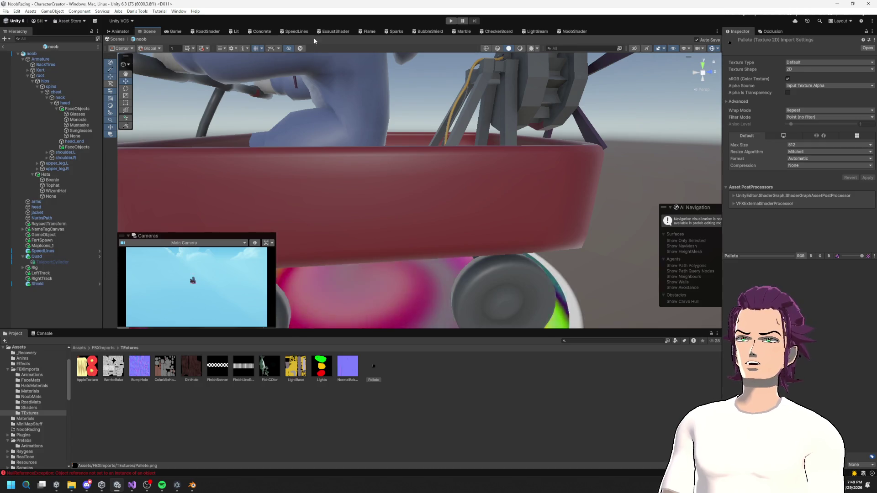
pyautogui.click(567, 31)
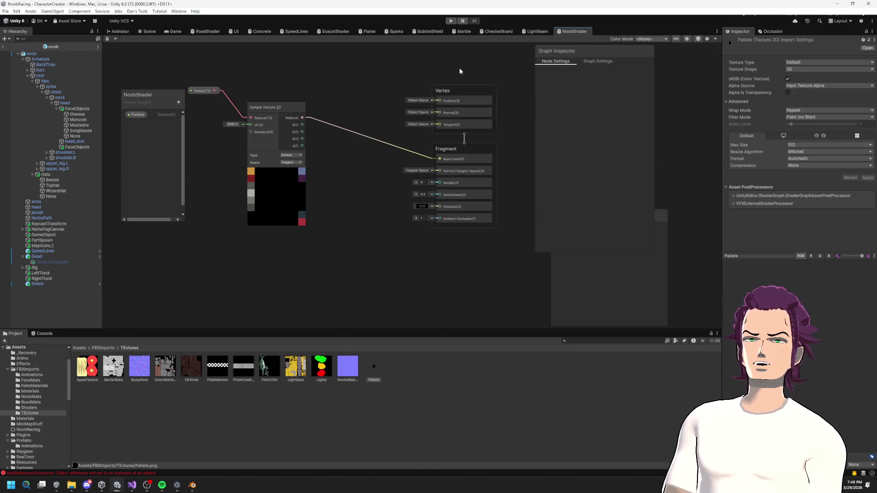
pyautogui.scroll(10, 347, 176)
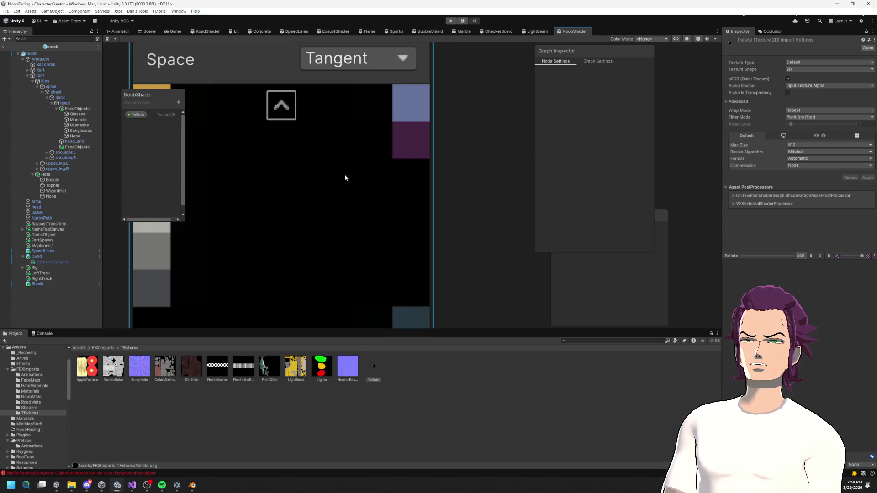
pyautogui.scroll(-8, 345, 178)
pyautogui.click(344, 135)
pyautogui.click(337, 152)
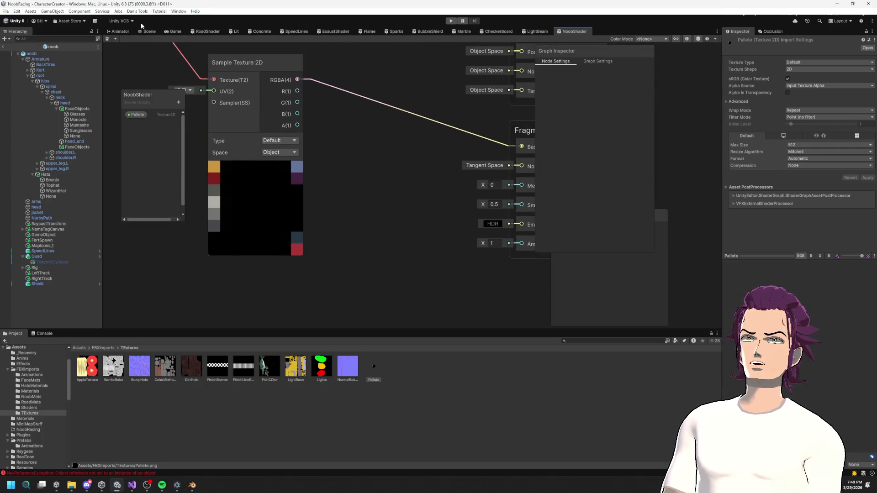
# Check the kart from a higher angle, then switch the Sample Texture 2D Space to Tangent.
pyautogui.click(149, 31)
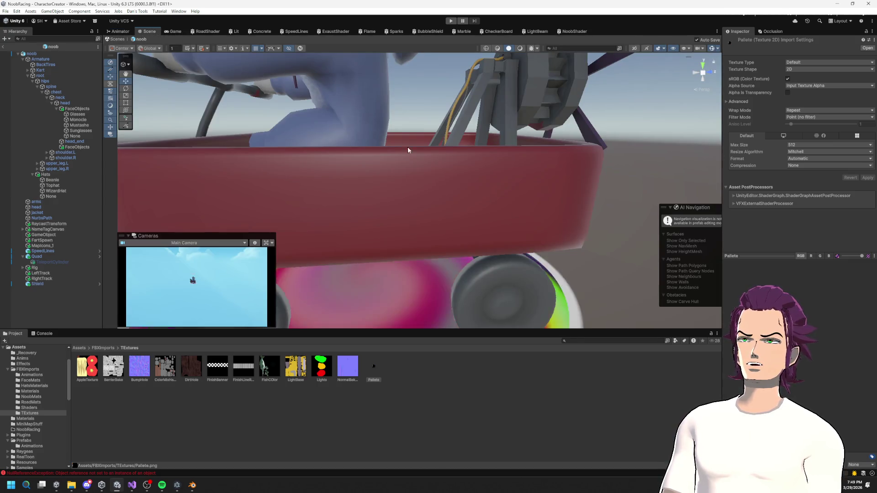
pyautogui.scroll(-10, 448, 144)
pyautogui.moveTo(451, 139)
pyautogui.mouseDown()
pyautogui.moveTo(492, 160)
pyautogui.moveTo(530, 162)
pyautogui.moveTo(465, 160)
pyautogui.mouseUp()
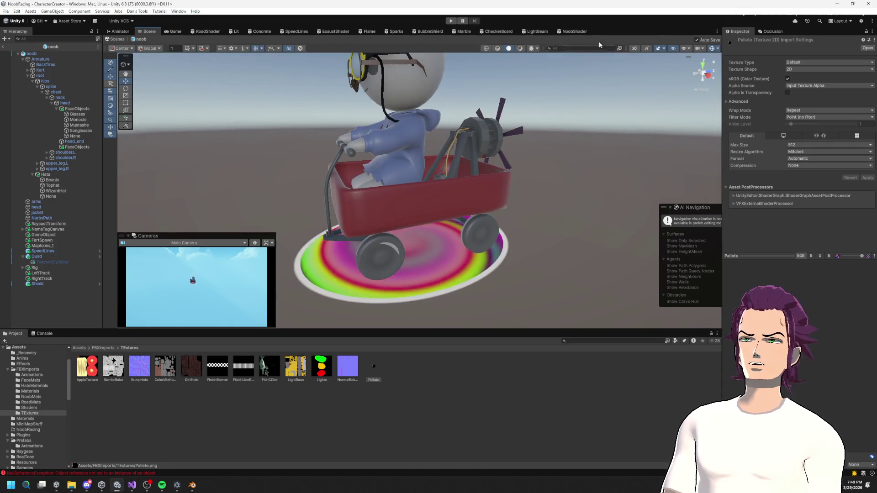
pyautogui.click(574, 31)
pyautogui.click(350, 201)
# Confirm Tangent space on the Sample Texture 2D node and save NoobShader.
pyautogui.click(343, 192)
pyautogui.click(420, 163)
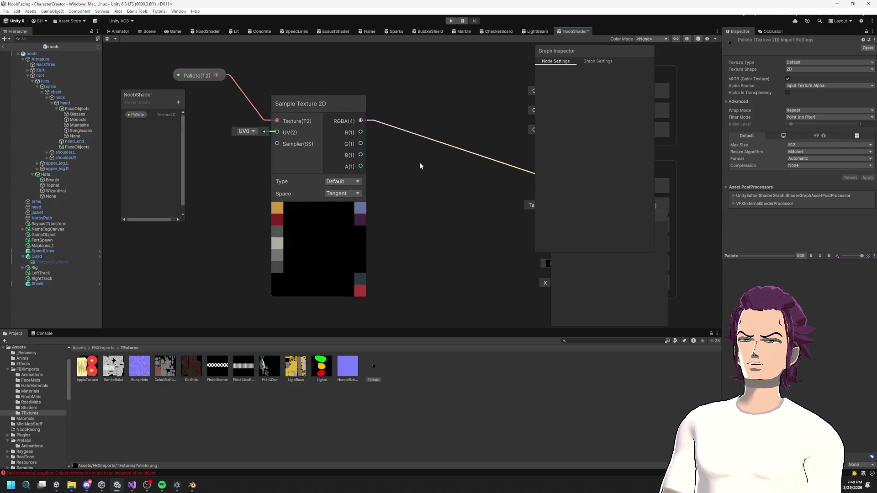
pyautogui.hotkey('ctrl', 's')
# Compare UV1 and UV0 on the palette sample's preview, settling on UV0.
pyautogui.click(245, 134)
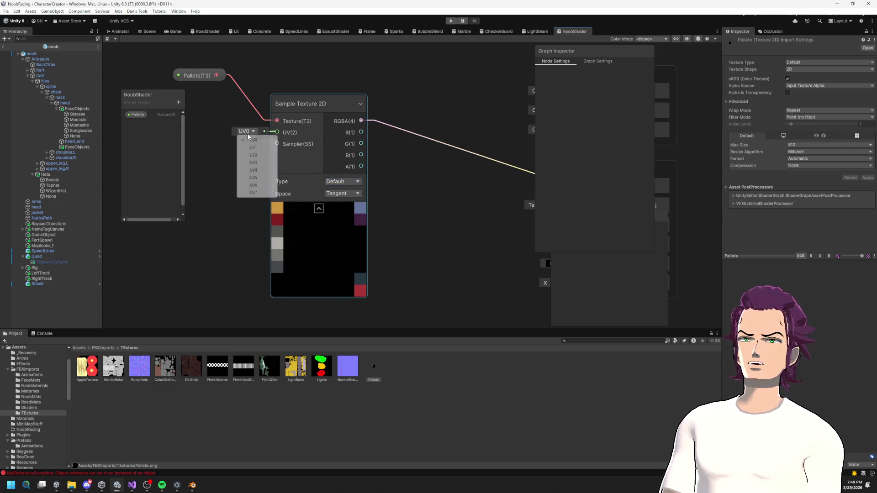
pyautogui.click(252, 147)
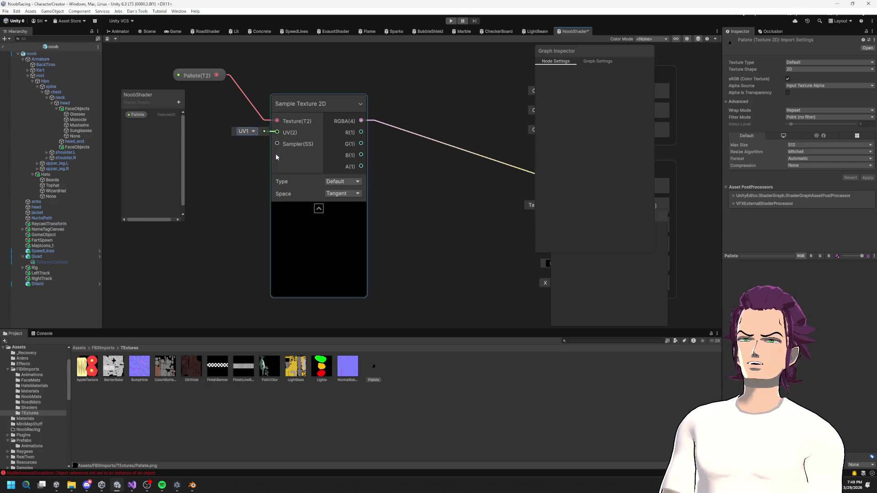
pyautogui.click(249, 133)
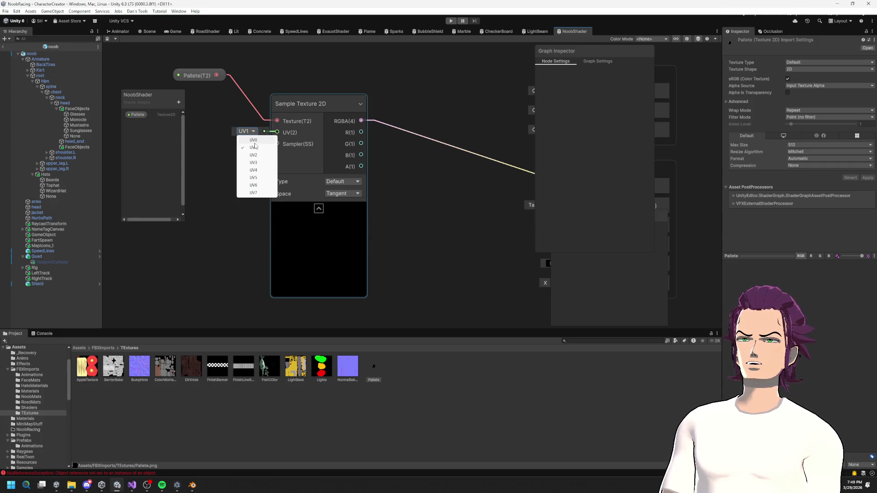
pyautogui.click(249, 139)
pyautogui.click(249, 132)
pyautogui.click(255, 147)
pyautogui.click(253, 133)
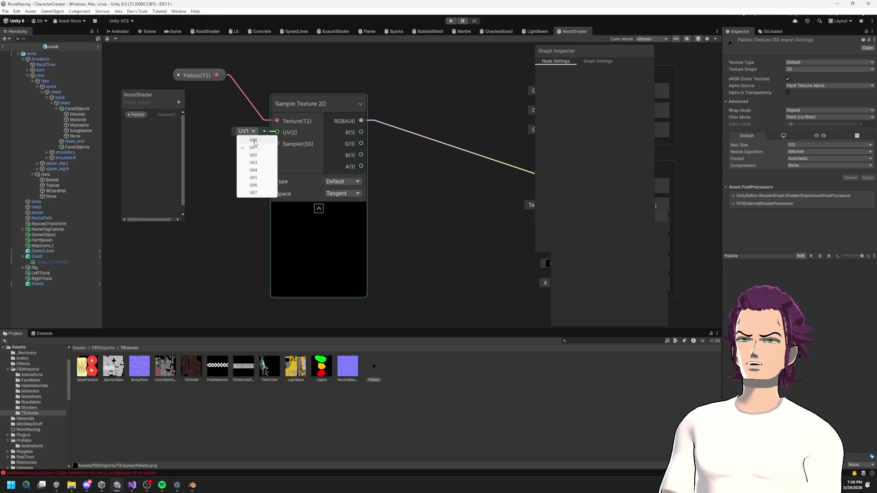
pyautogui.click(249, 139)
# Add a UV node via a 'uv' node search, move it left, and return to the Scene.
pyautogui.rightClick(224, 194)
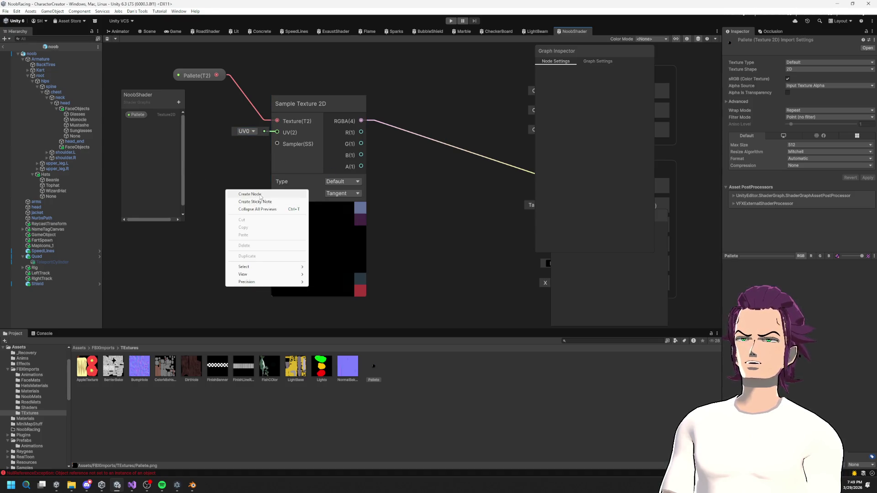
pyautogui.click(235, 195)
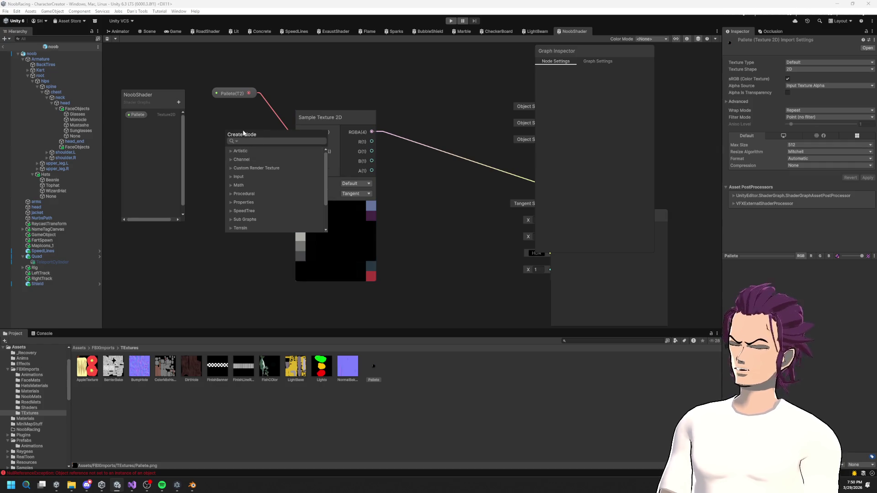
pyautogui.click(200, 134)
pyautogui.rightClick(210, 131)
pyautogui.click(232, 136)
pyautogui.write('uv')
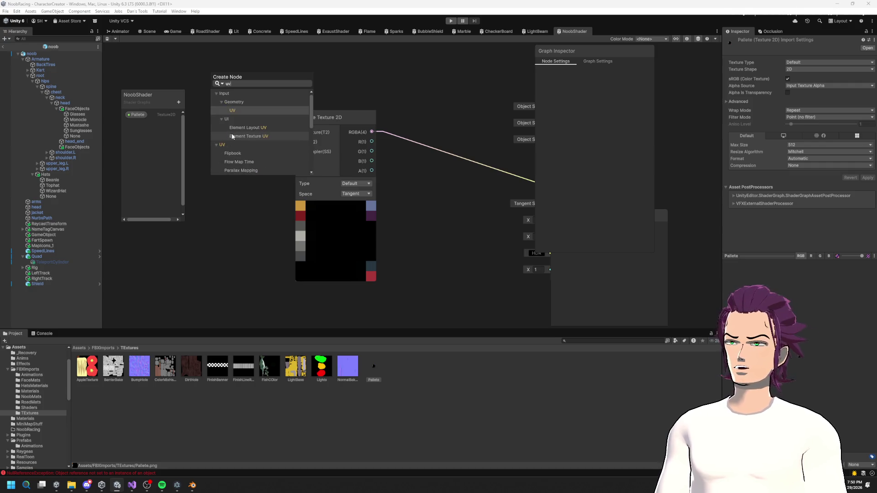
pyautogui.click(237, 108)
pyautogui.moveTo(334, 159)
pyautogui.mouseDown()
pyautogui.moveTo(246, 144)
pyautogui.moveTo(362, 157)
pyautogui.moveTo(471, 137)
pyautogui.moveTo(476, 161)
pyautogui.moveTo(459, 172)
pyautogui.moveTo(414, 131)
pyautogui.moveTo(416, 164)
pyautogui.moveTo(421, 114)
pyautogui.moveTo(423, 144)
pyautogui.mouseUp()
pyautogui.click(147, 31)
pyautogui.scroll(3, 416, 164)
# Zoom and orbit to the kart's rear, then move NoobShader's UV node into clear space.
pyautogui.scroll(5, 423, 151)
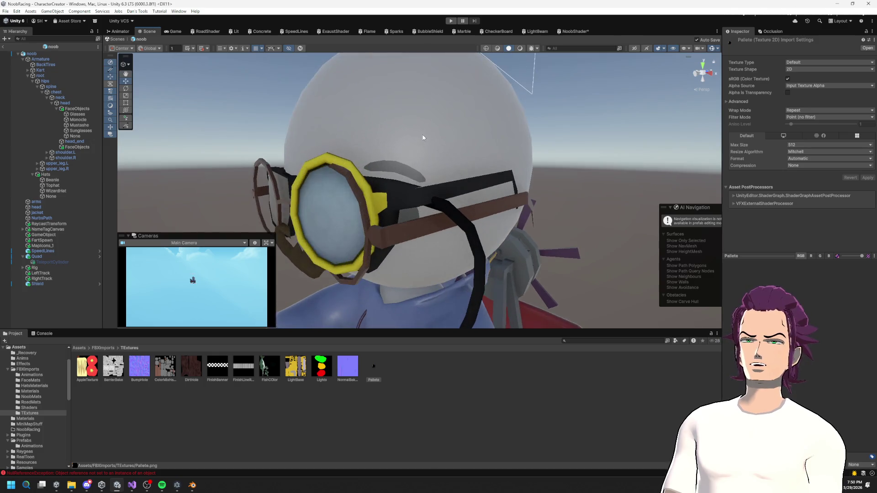
pyautogui.scroll(-2, 423, 157)
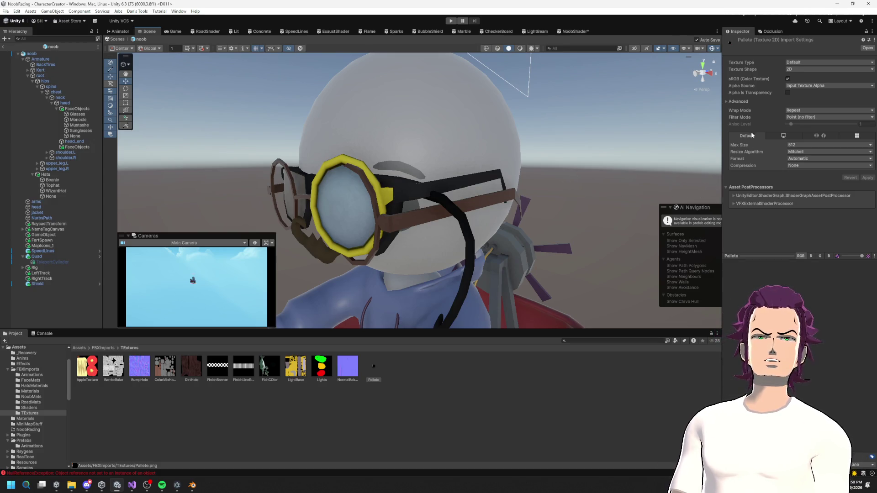
pyautogui.scroll(-3, 622, 200)
pyautogui.moveTo(621, 200)
pyautogui.mouseDown()
pyautogui.moveTo(454, 171)
pyautogui.moveTo(535, 162)
pyautogui.moveTo(528, 167)
pyautogui.moveTo(509, 146)
pyautogui.moveTo(528, 183)
pyautogui.moveTo(525, 201)
pyautogui.moveTo(523, 183)
pyautogui.moveTo(551, 151)
pyautogui.moveTo(617, 133)
pyautogui.moveTo(542, 115)
pyautogui.moveTo(515, 176)
pyautogui.mouseUp()
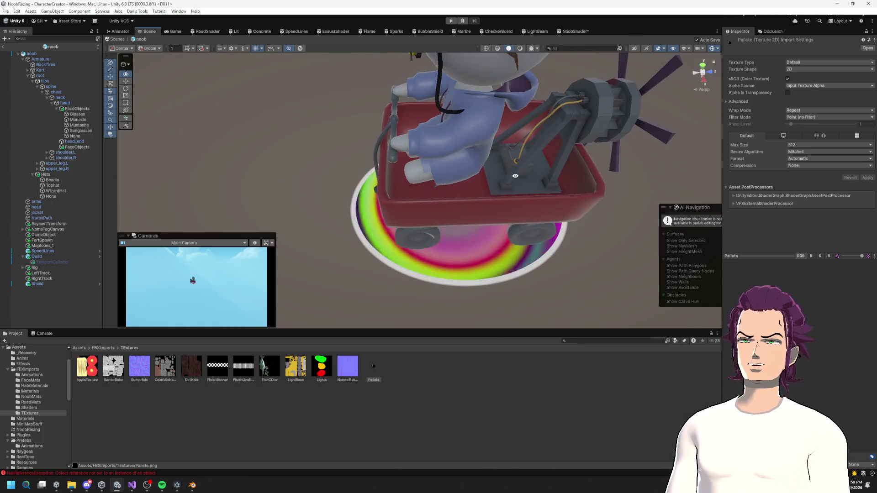
pyautogui.click(573, 31)
pyautogui.moveTo(293, 163); pyautogui.dragTo(391, 122)
# Add a Split node fed by the UV node's Out(4) and place it beside it.
pyautogui.moveTo(335, 100)
pyautogui.mouseDown()
pyautogui.moveTo(225, 88)
pyautogui.moveTo(329, 97)
pyautogui.moveTo(412, 181)
pyautogui.mouseUp()
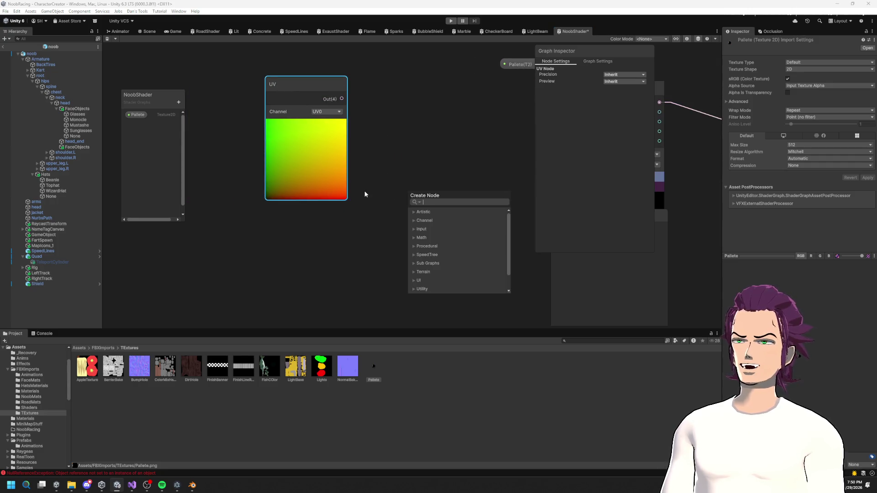
pyautogui.write('ch')
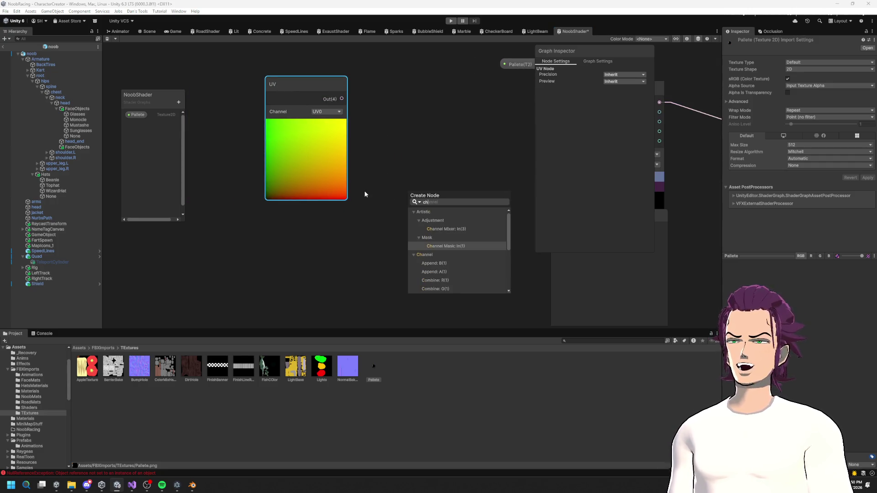
pyautogui.press('BackSpace')
pyautogui.press('BackSpace')
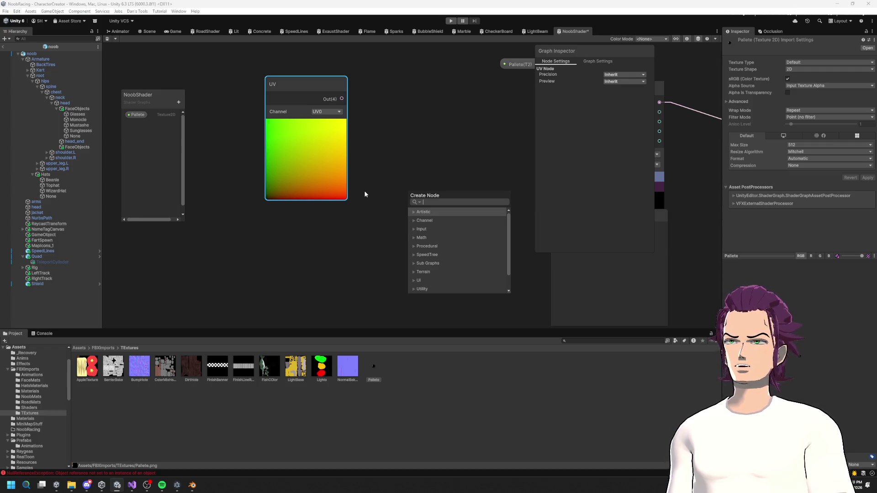
pyautogui.write('split')
pyautogui.press('Return')
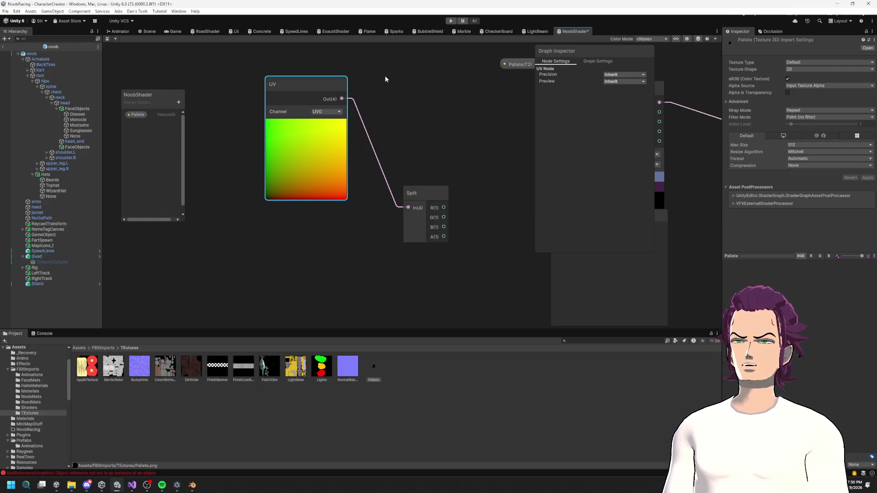
pyautogui.moveTo(423, 192); pyautogui.dragTo(397, 104)
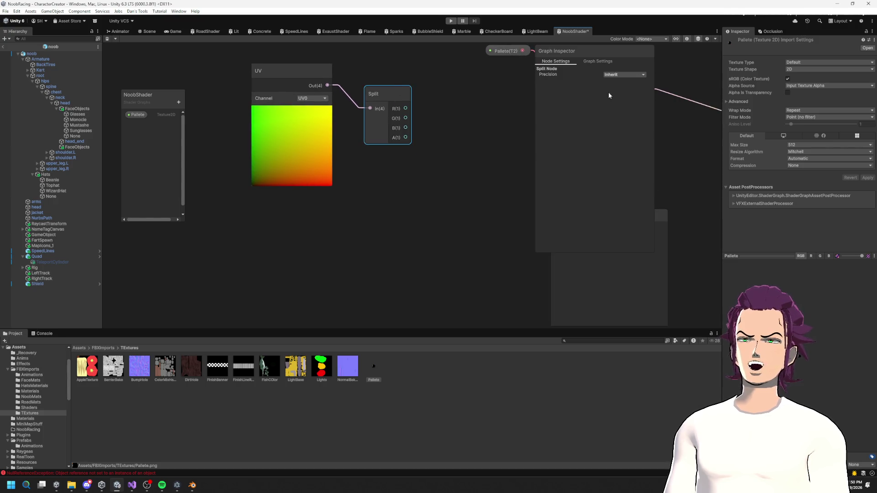
# Move the Pallete and Sample Texture 2D nodes up-left and pan to the Vertex/Fragment stack.
pyautogui.moveTo(531, 173); pyautogui.dragTo(405, 169)
pyautogui.scroll(-3, 426, 142)
pyautogui.moveTo(374, 88)
pyautogui.mouseDown()
pyautogui.moveTo(486, 151)
pyautogui.moveTo(409, 130)
pyautogui.mouseUp()
pyautogui.moveTo(274, 54); pyautogui.dragTo(438, 164)
pyautogui.click(418, 137)
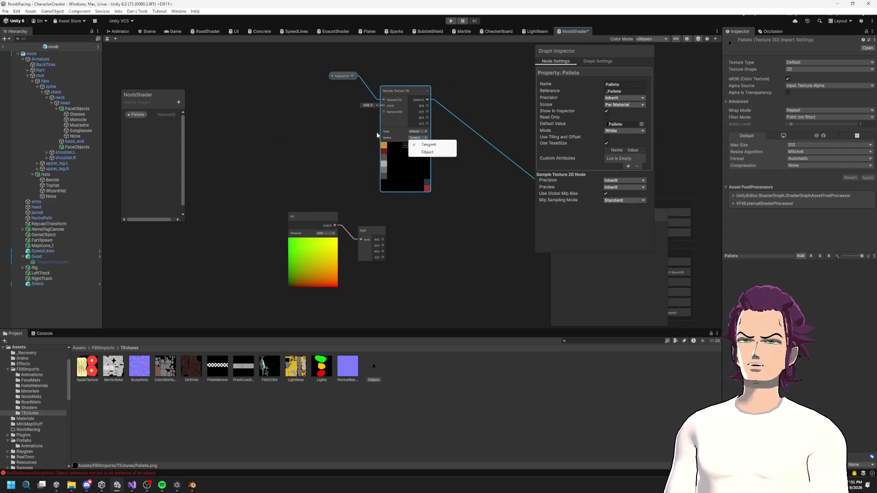
pyautogui.click(335, 139)
pyautogui.moveTo(506, 168); pyautogui.dragTo(334, 100)
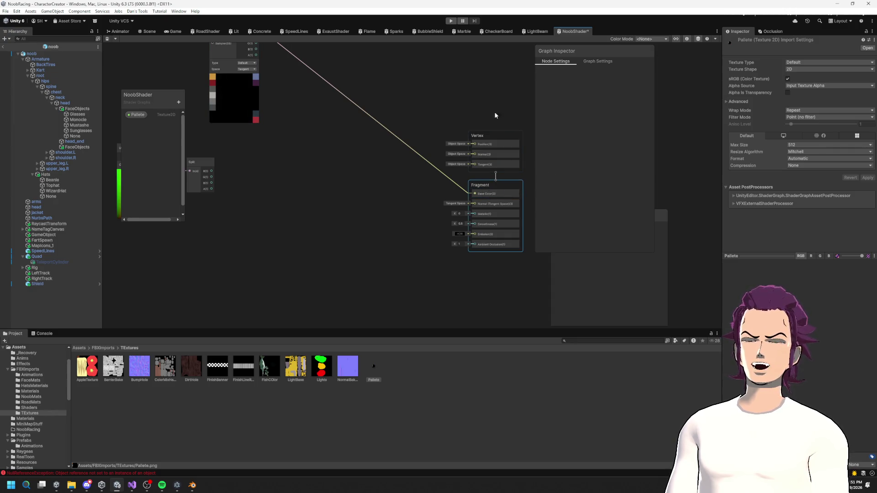
# Set the graph's Workflow Mode to Specular and view the kart in the Scene.
pyautogui.click(597, 61)
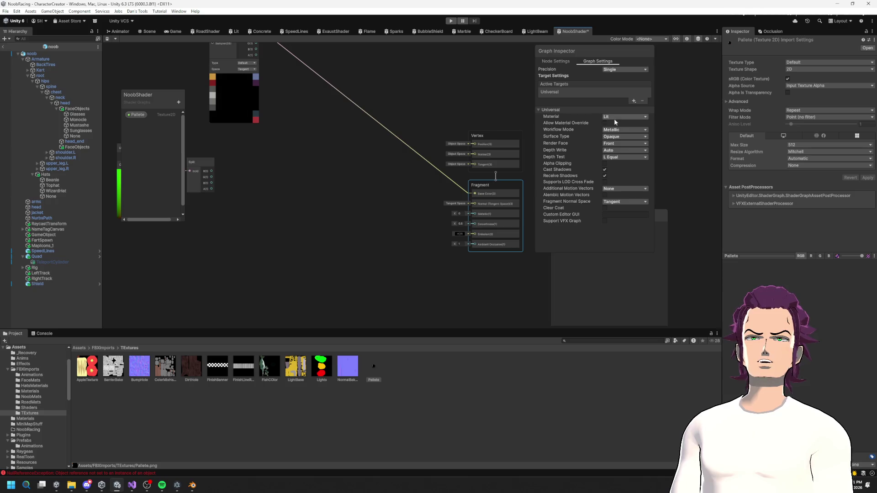
pyautogui.click(624, 137)
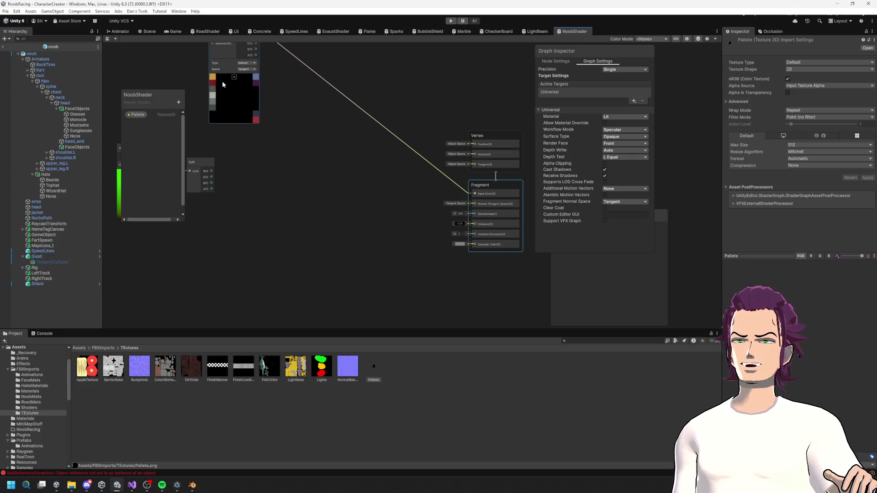
pyautogui.click(151, 31)
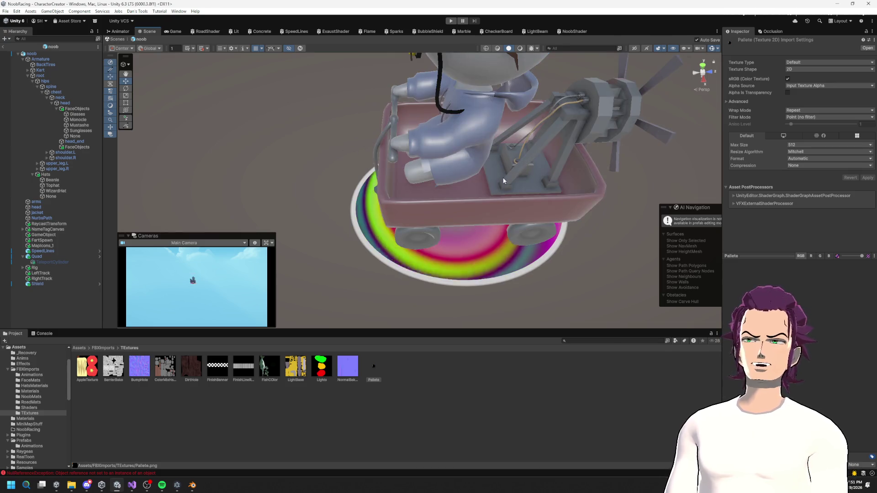
# Orbit the specular kart from side and low rear angles, then glance at LightBeam and return to NoobShader.
pyautogui.moveTo(501, 203)
pyautogui.mouseDown()
pyautogui.moveTo(517, 146)
pyautogui.moveTo(497, 162)
pyautogui.moveTo(499, 177)
pyautogui.moveTo(574, 141)
pyautogui.moveTo(616, 158)
pyautogui.mouseUp()
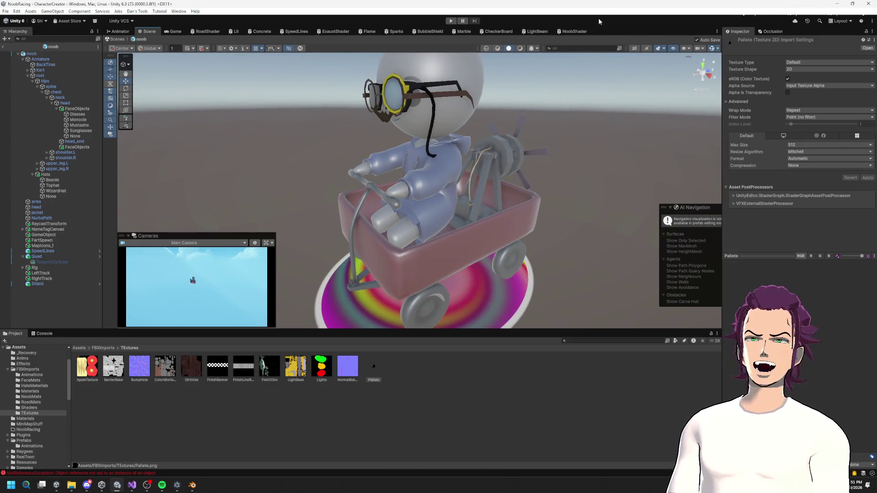
pyautogui.moveTo(485, 190); pyautogui.dragTo(465, 219)
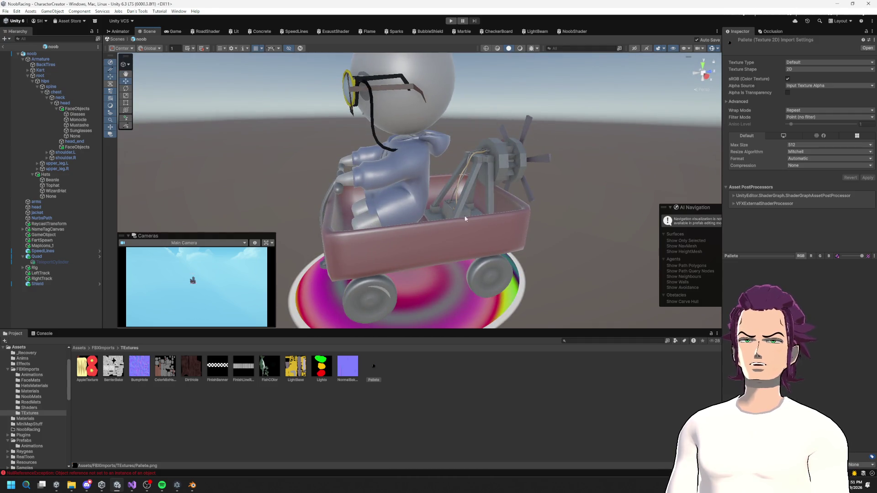
pyautogui.moveTo(380, 300); pyautogui.dragTo(371, 268)
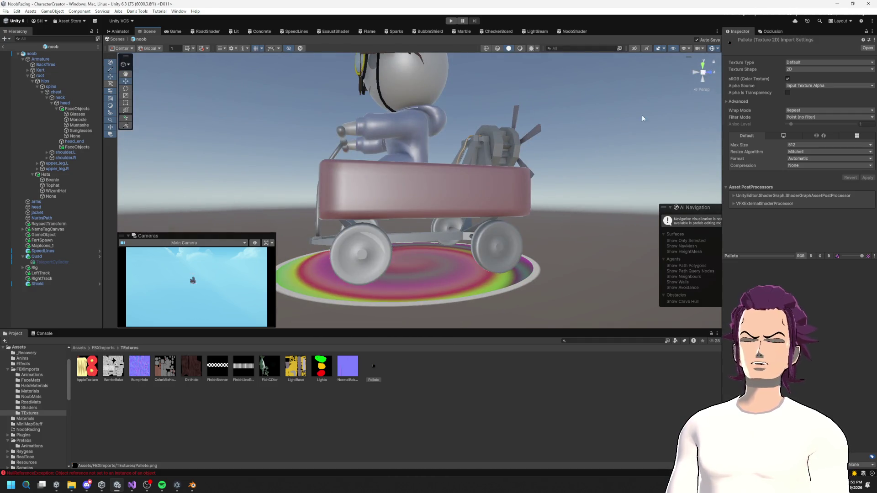
pyautogui.click(536, 31)
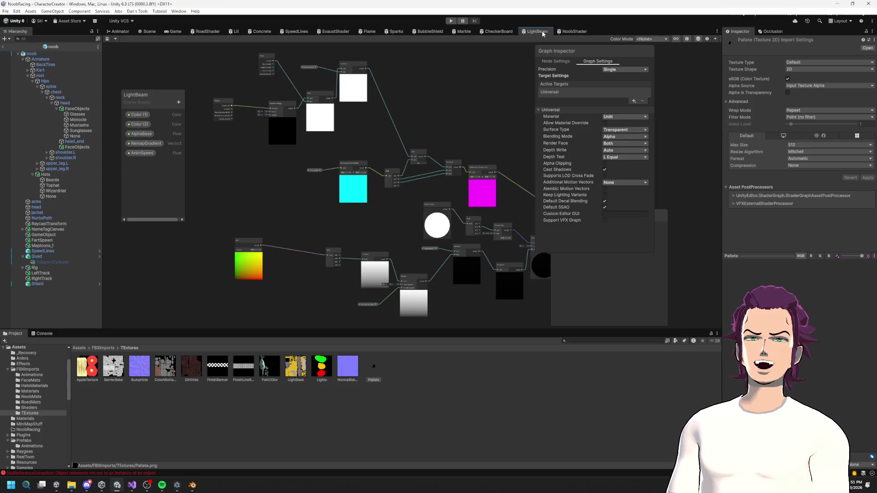
pyautogui.click(572, 31)
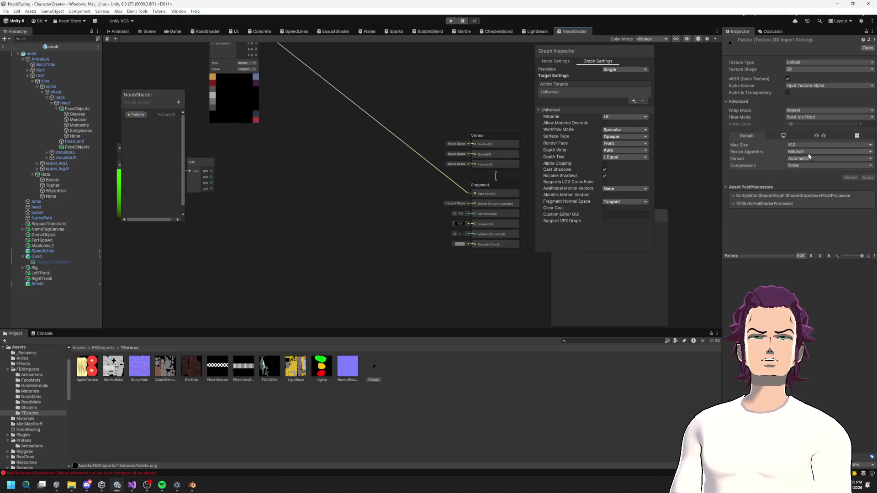
# Switch NoobShader's Workflow Mode to Metallic and commit Fragment Smoothness 0, then return to the kart in the Scene view.
pyautogui.click(621, 129)
pyautogui.click(617, 145)
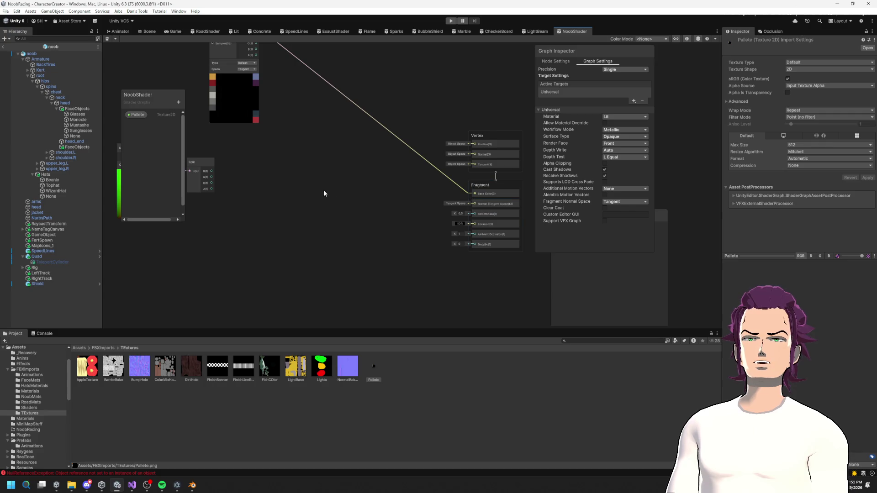
pyautogui.scroll(3, 324, 193)
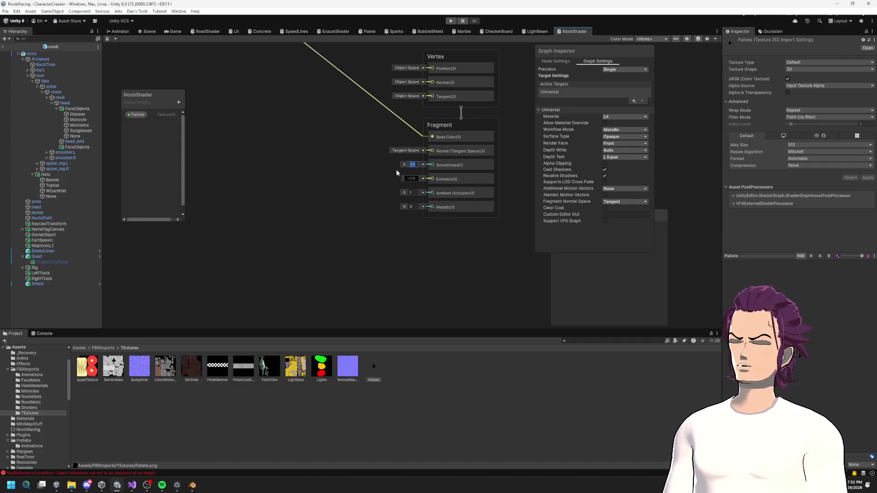
pyautogui.press('Return')
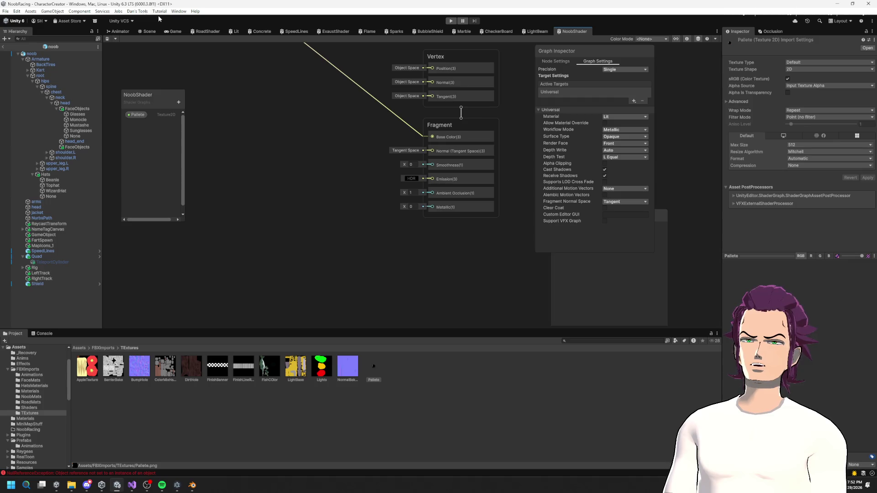
pyautogui.click(148, 31)
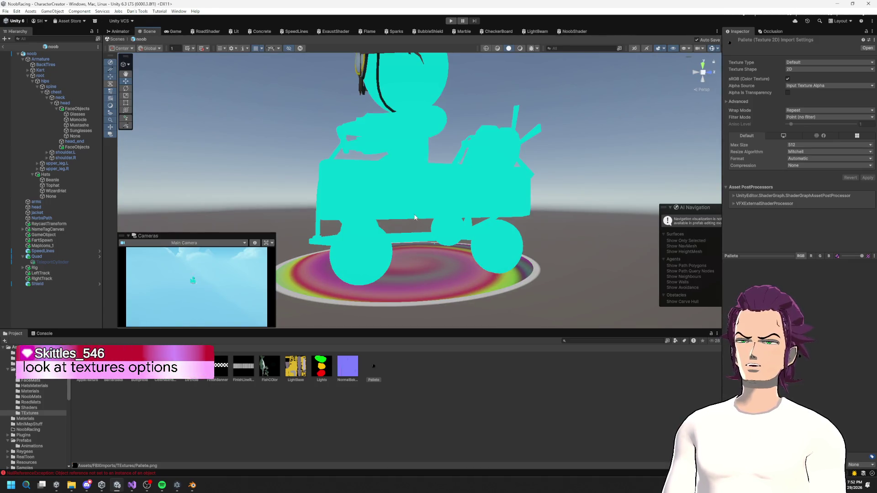
# Try Bilinear, then Trilinear filtering on the Palette texture and apply it.
pyautogui.moveTo(416, 217); pyautogui.dragTo(446, 230)
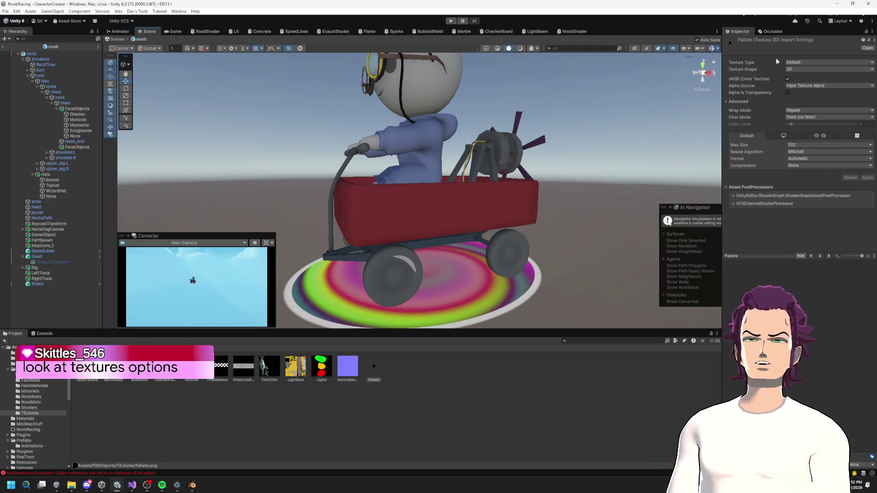
pyautogui.click(805, 117)
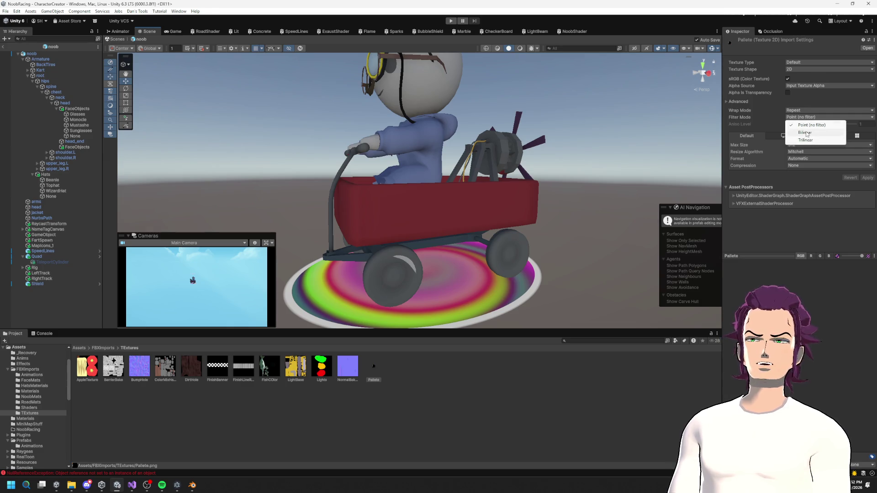
pyautogui.click(805, 132)
pyautogui.click(827, 117)
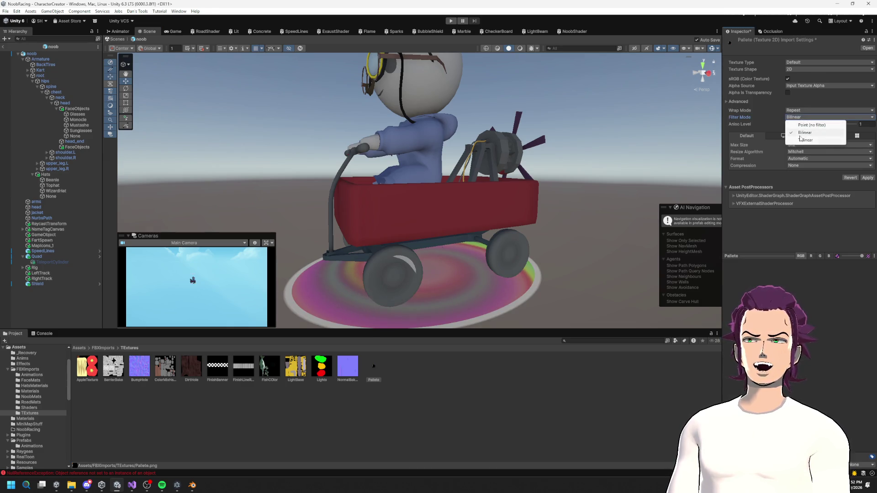
pyautogui.click(806, 139)
pyautogui.click(866, 179)
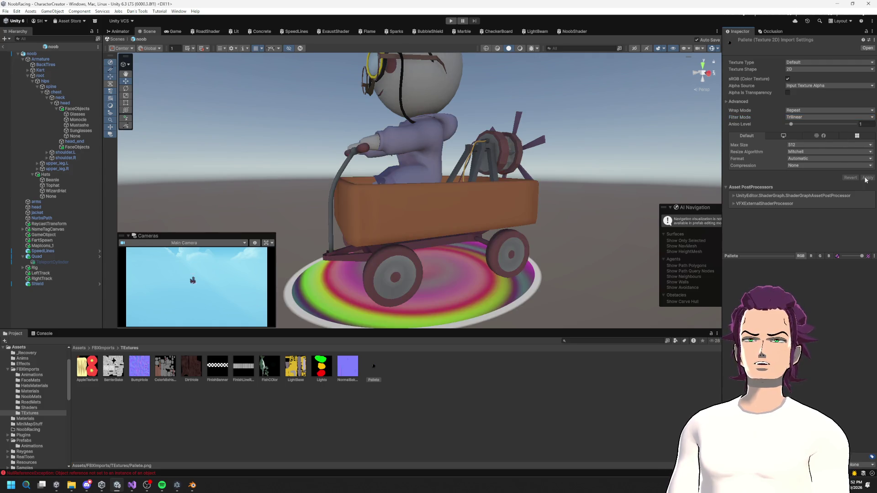
# Inspect the kart from low and rear angles, then apply Point (no filter) filtering to the Palette texture.
pyautogui.moveTo(425, 256); pyautogui.dragTo(405, 268)
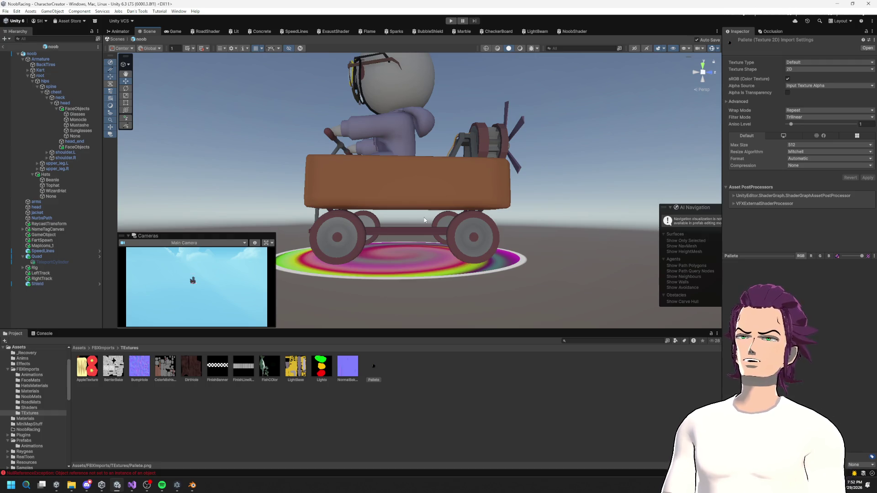
pyautogui.scroll(2, 447, 213)
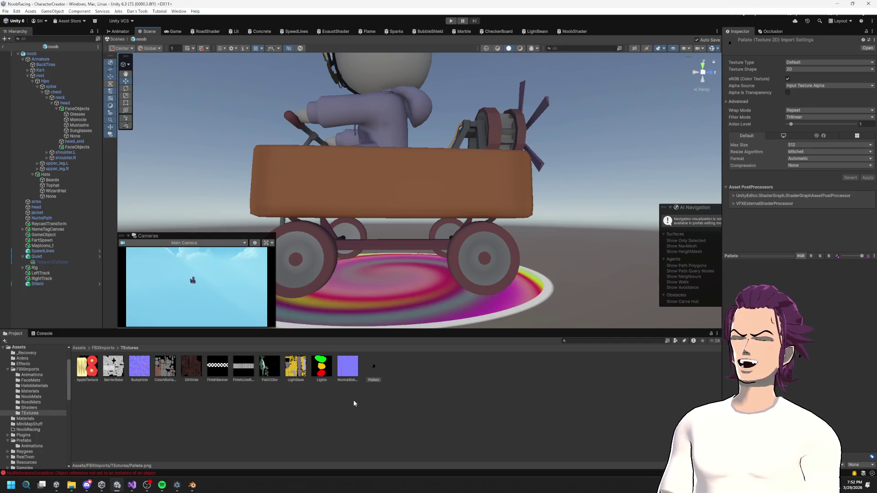
pyautogui.moveTo(426, 228)
pyautogui.mouseDown()
pyautogui.moveTo(557, 246)
pyautogui.moveTo(514, 246)
pyautogui.moveTo(631, 215)
pyautogui.mouseUp()
pyautogui.click(813, 117)
pyautogui.click(804, 122)
pyautogui.click(865, 178)
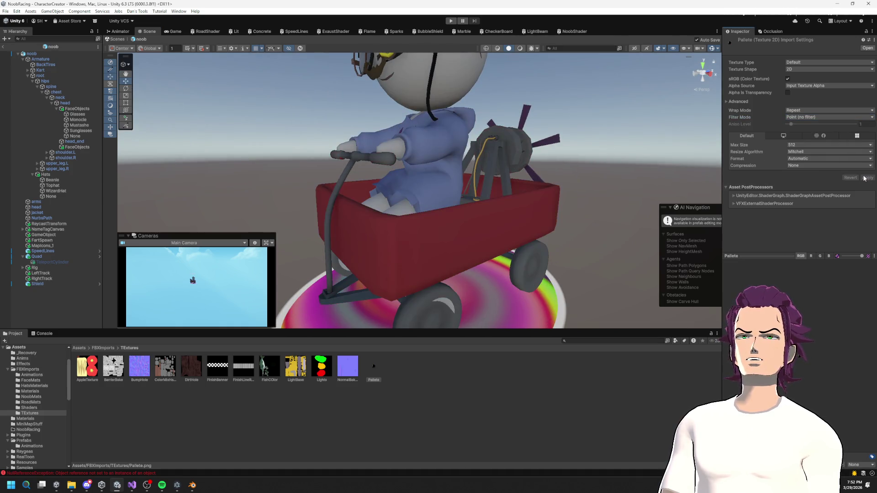
# Set the Palette texture back to Trilinear filtering and apply it.
pyautogui.click(808, 117)
pyautogui.click(813, 138)
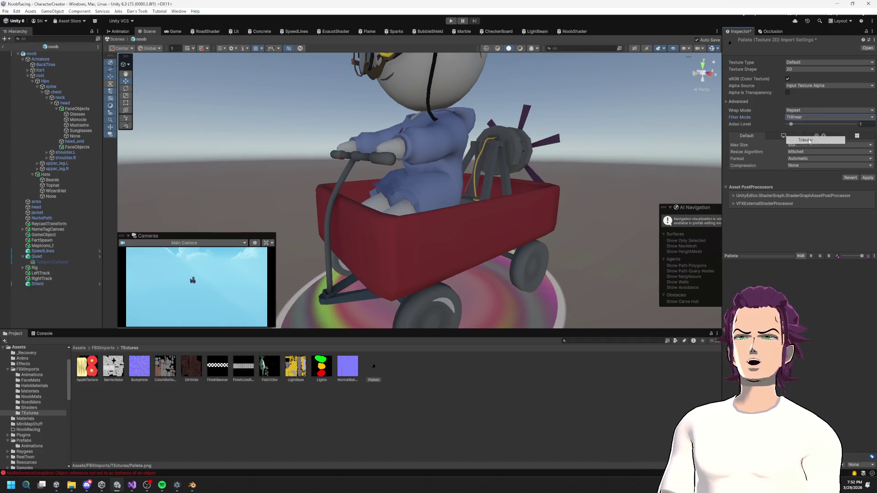
pyautogui.click(869, 179)
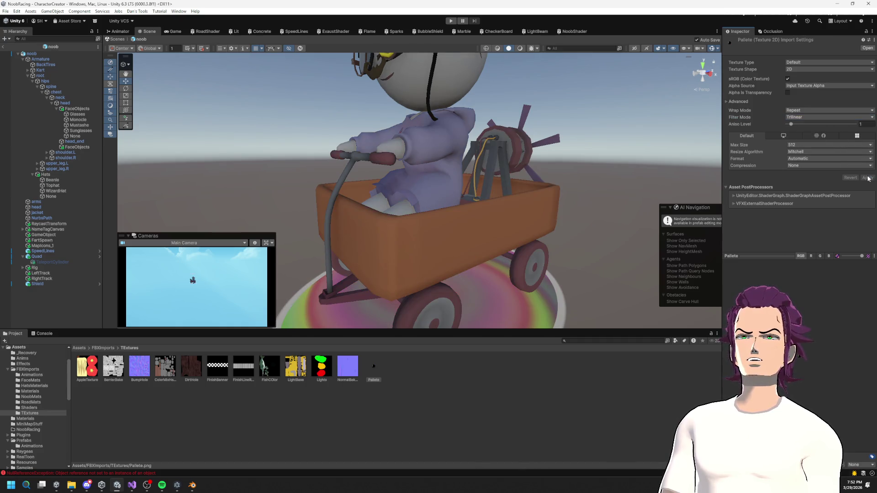
# Under Advanced set Non-Power of 2 to None, switch Filter Mode to Point (no filter), and apply.
pyautogui.click(727, 101)
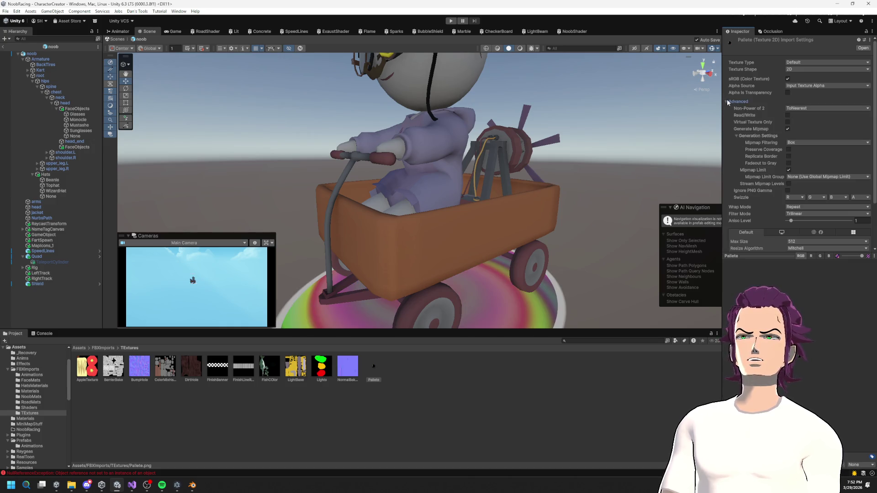
pyautogui.click(824, 109)
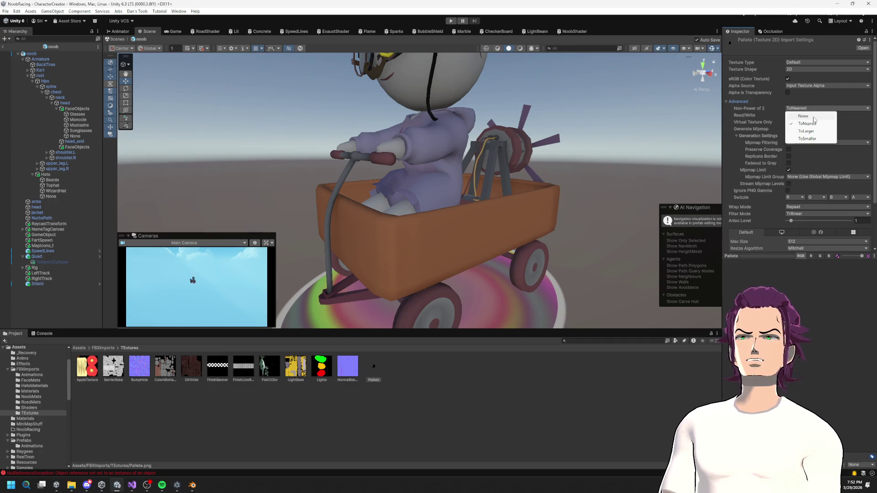
pyautogui.click(814, 116)
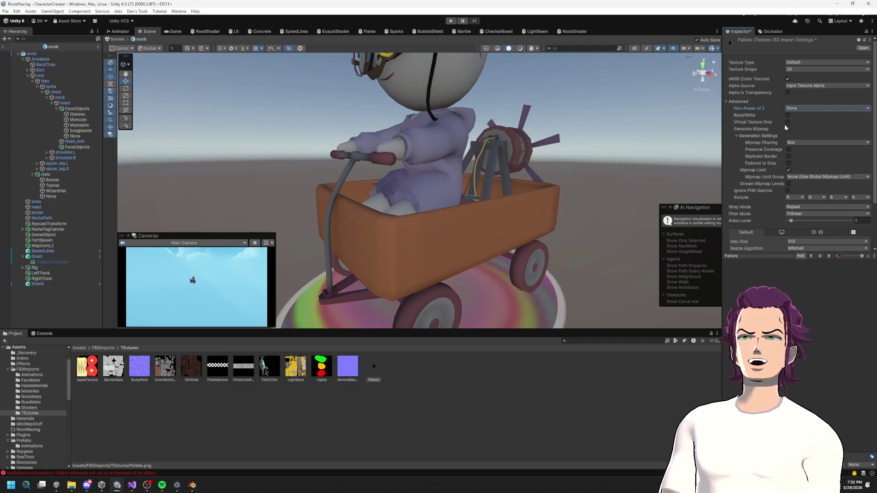
pyautogui.scroll(-3, 807, 187)
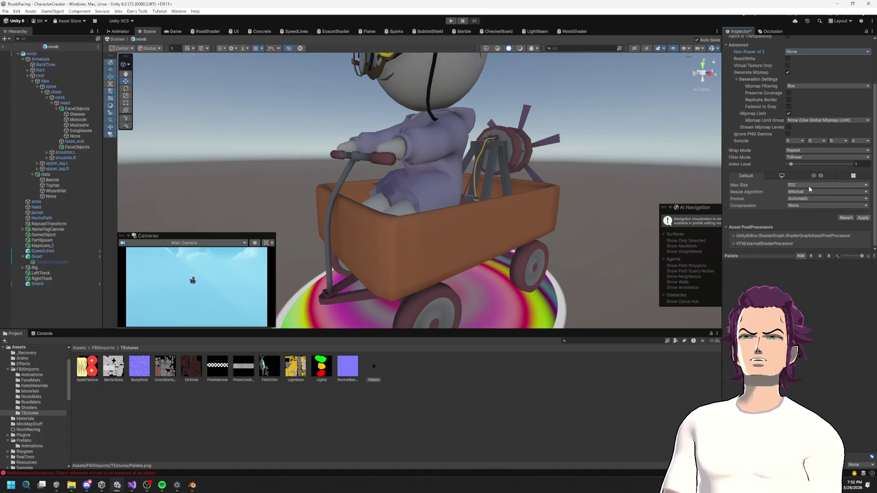
pyautogui.click(803, 157)
pyautogui.click(812, 165)
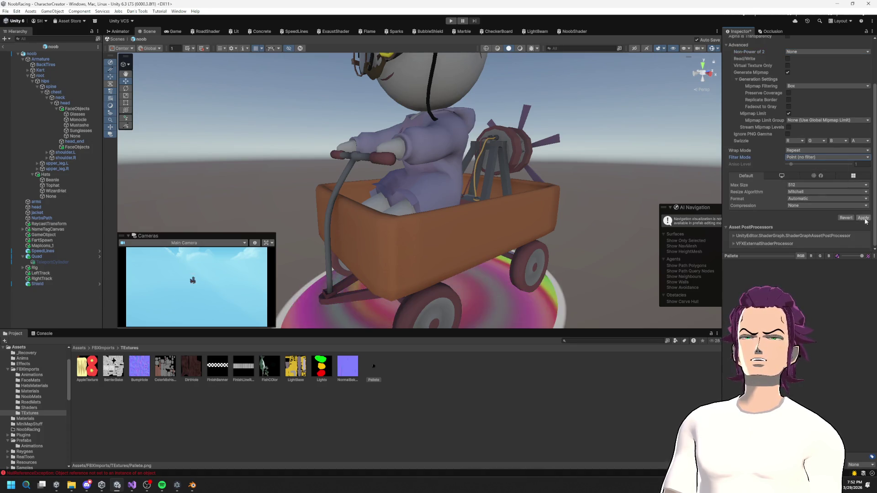
pyautogui.click(864, 219)
pyautogui.scroll(2, 793, 101)
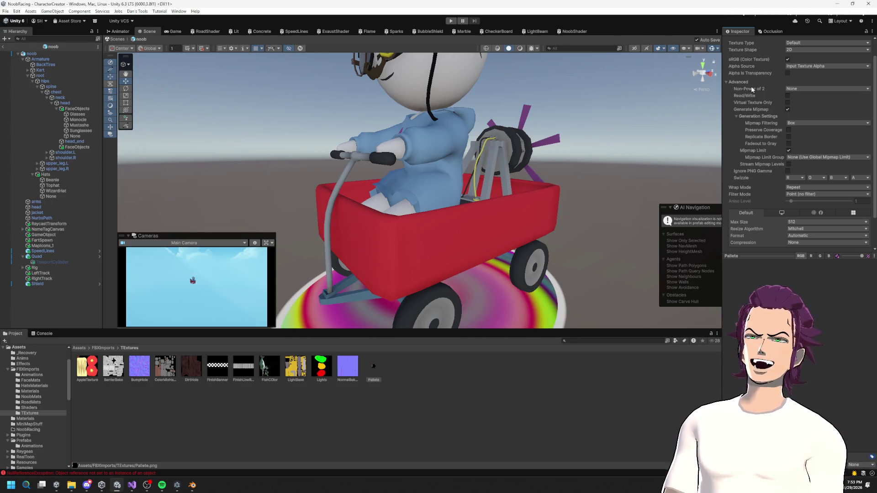
pyautogui.click(797, 89)
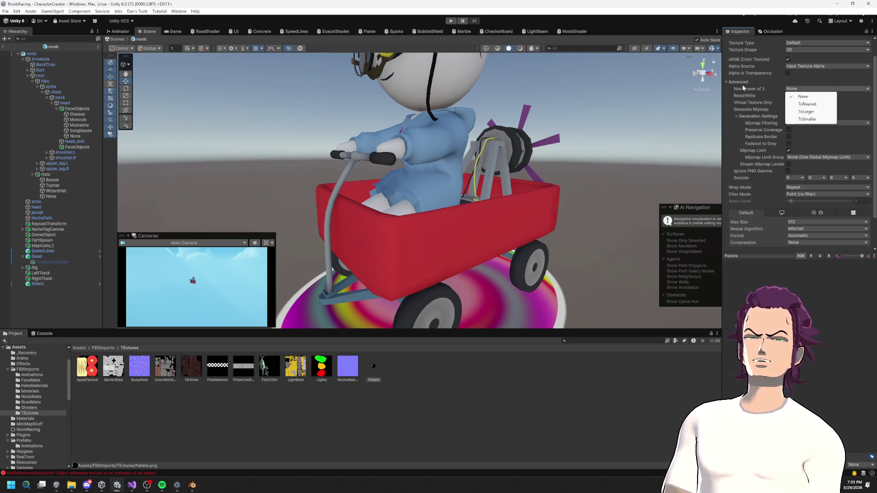
pyautogui.click(758, 90)
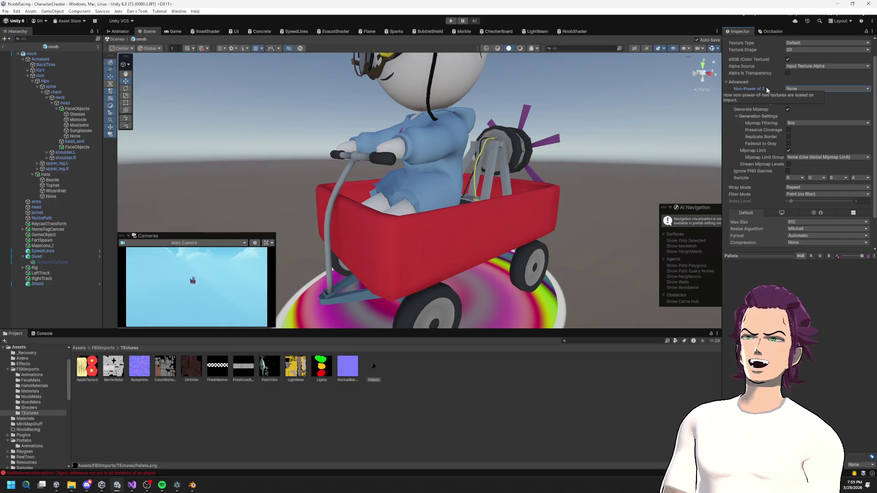
pyautogui.moveTo(329, 196)
pyautogui.mouseDown()
pyautogui.moveTo(330, 287)
pyautogui.moveTo(338, 196)
pyautogui.mouseUp()
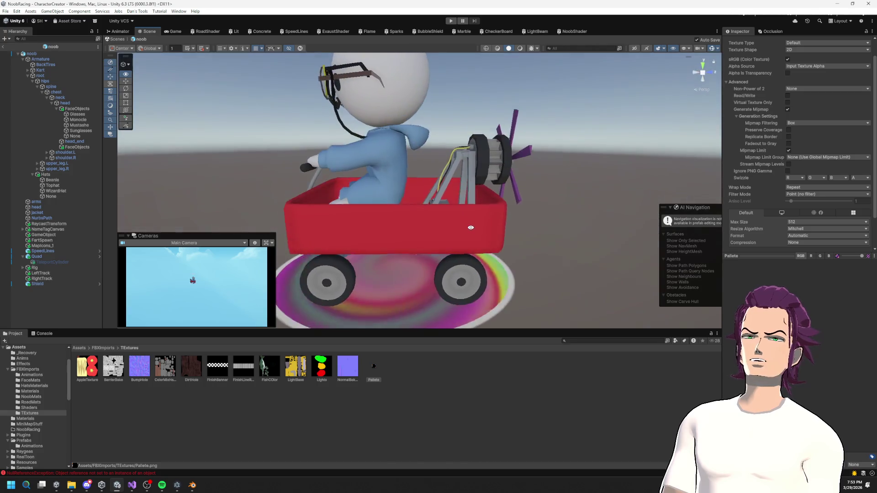
pyautogui.click(575, 32)
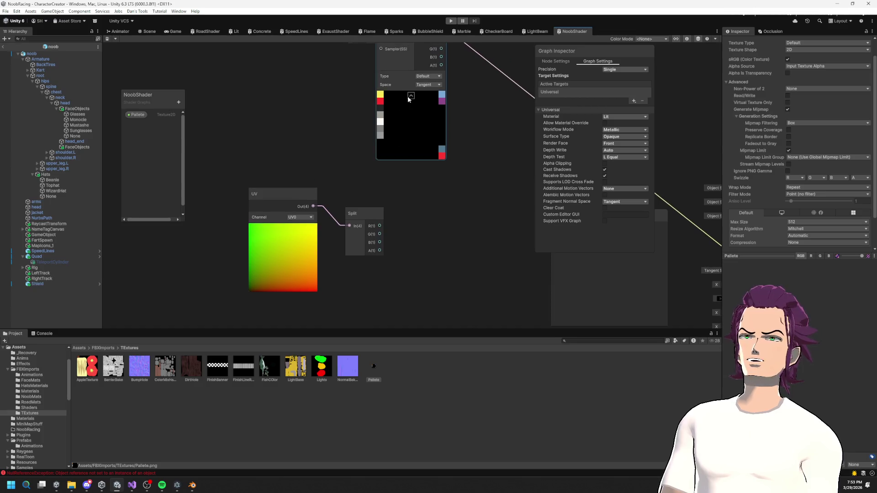
# Move the Split node up to sit right beside the UV node's output.
pyautogui.moveTo(412, 294); pyautogui.dragTo(413, 294)
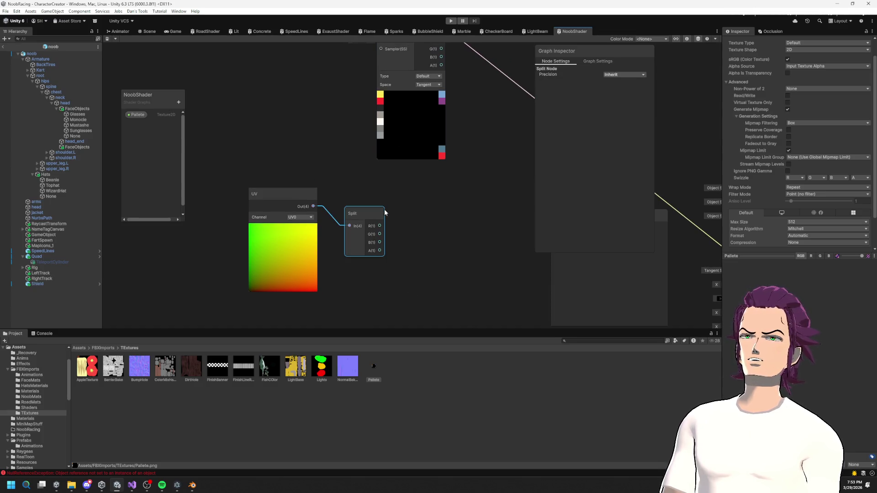
pyautogui.scroll(3, 419, 135)
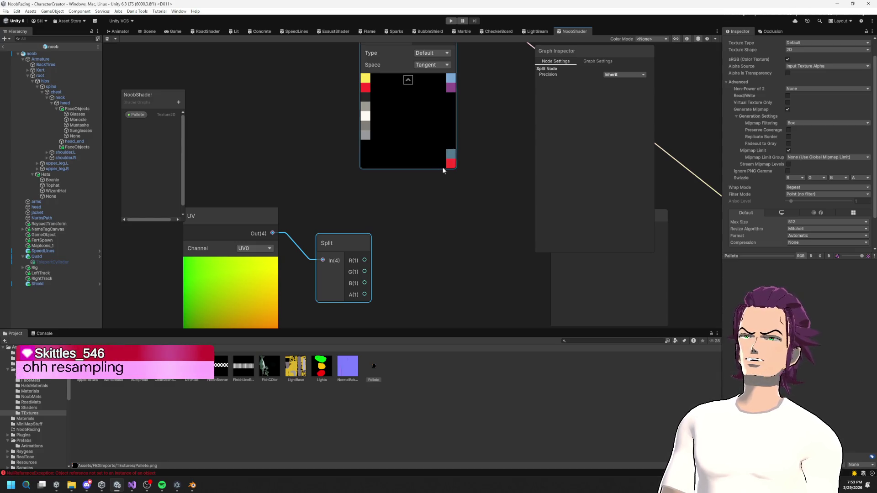
pyautogui.moveTo(426, 90)
pyautogui.mouseDown()
pyautogui.moveTo(358, 157)
pyautogui.moveTo(344, 217)
pyautogui.moveTo(460, 235)
pyautogui.moveTo(438, 227)
pyautogui.mouseUp()
pyautogui.press('Escape')
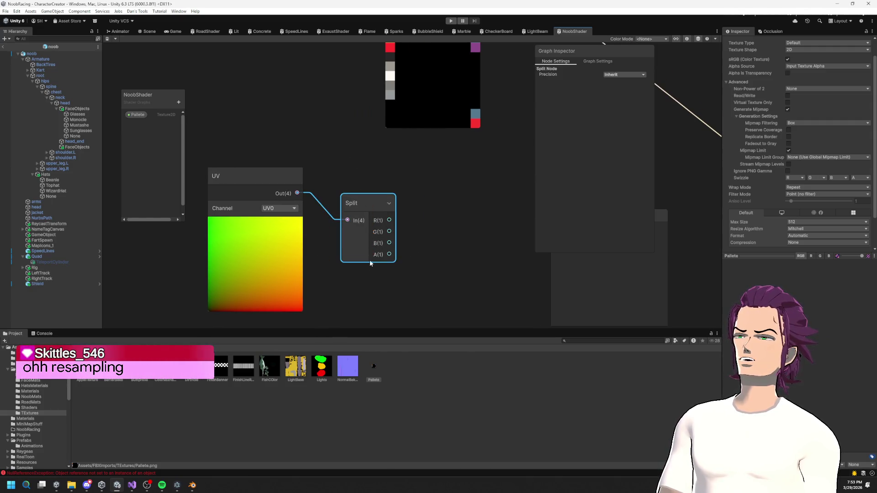
pyautogui.moveTo(359, 206); pyautogui.dragTo(352, 172)
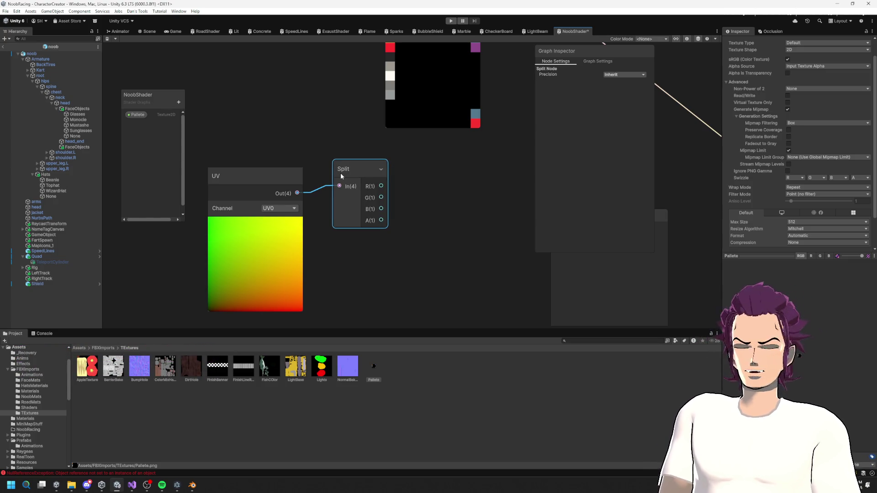
pyautogui.moveTo(365, 175); pyautogui.dragTo(328, 224)
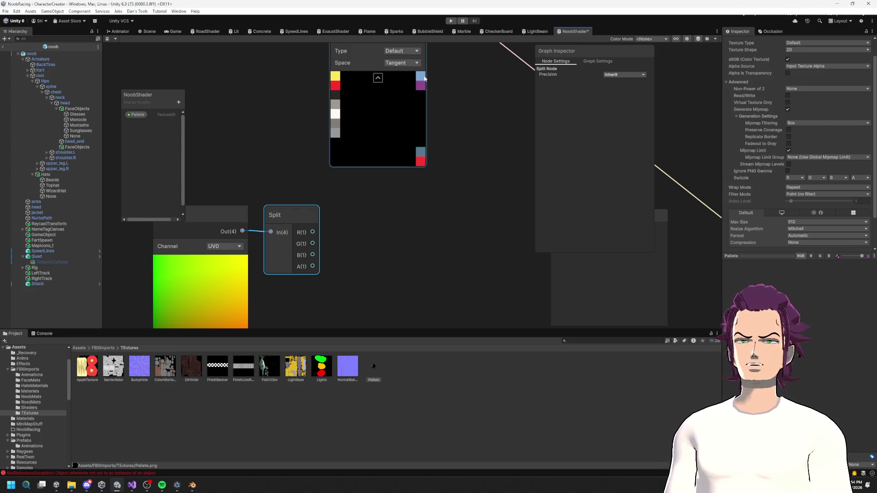
# Add two Color properties to the blackboard named OutfitMain and OutfitSecond.
pyautogui.click(177, 103)
pyautogui.click(201, 148)
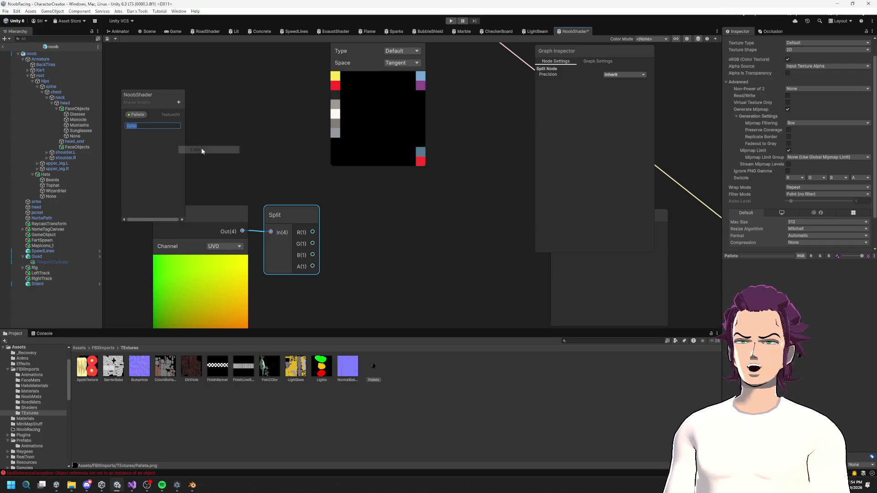
pyautogui.press('BackSpace')
pyautogui.write('Outli')
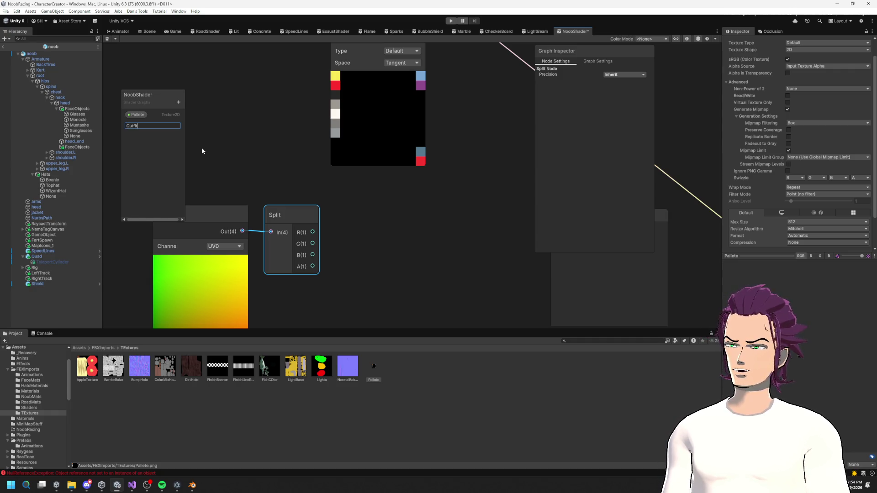
pyautogui.write('Main')
pyautogui.press('Return')
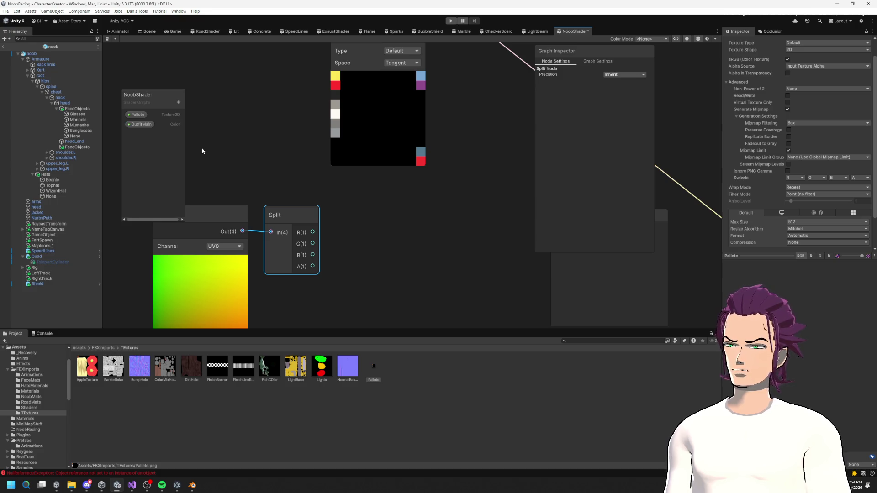
pyautogui.click(179, 102)
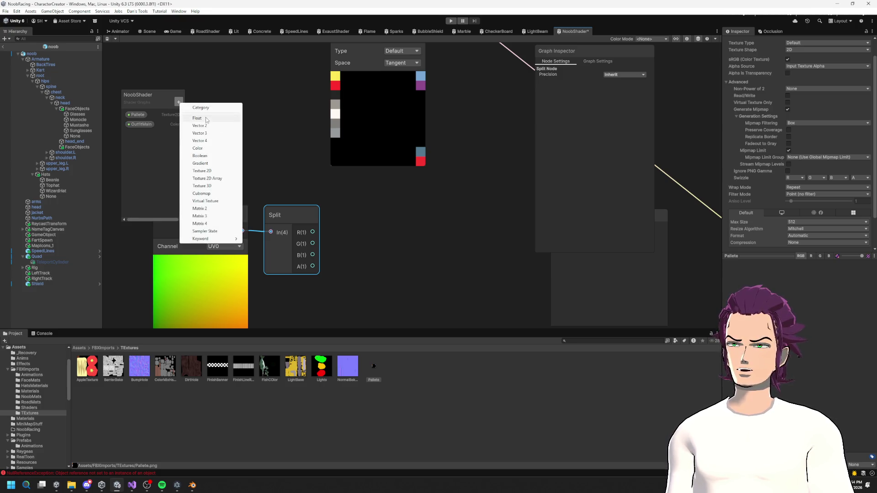
pyautogui.click(208, 149)
pyautogui.write('OutfitS')
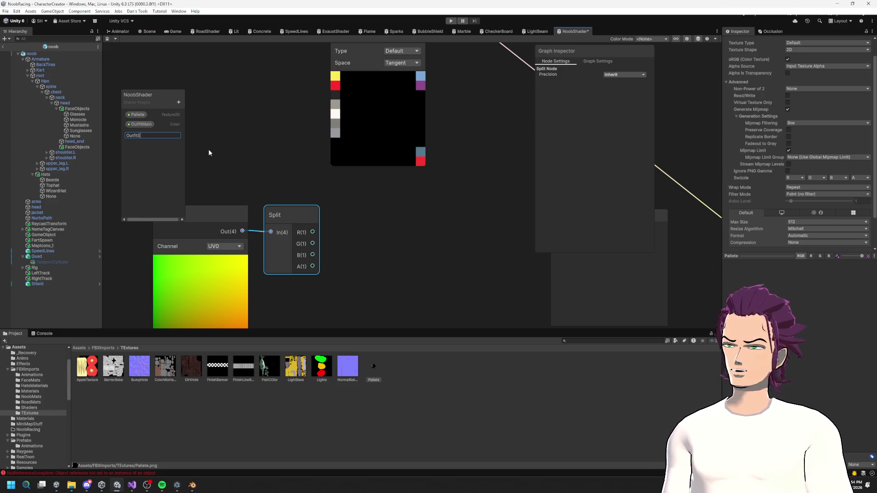
pyautogui.write('econd')
pyautogui.press('Return')
# Add two more Color properties named KartMain and KartSecond.
pyautogui.click(179, 102)
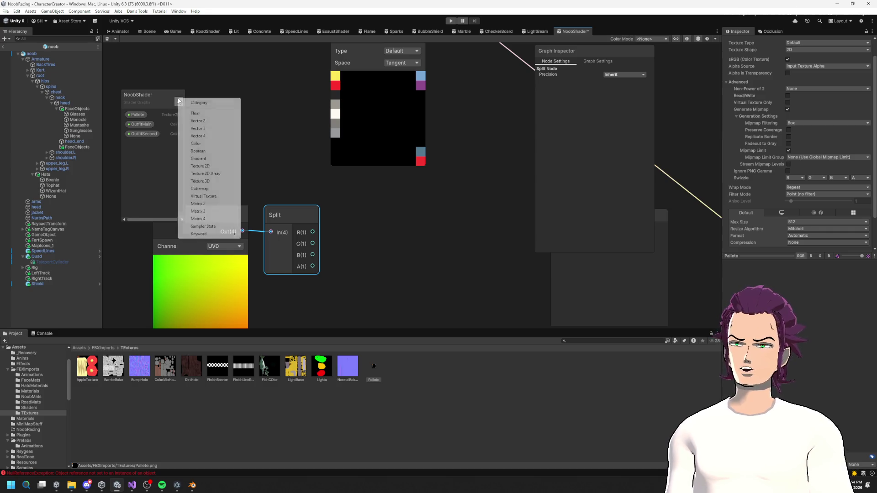
pyautogui.click(208, 146)
pyautogui.write('KartMain')
pyautogui.press('Return')
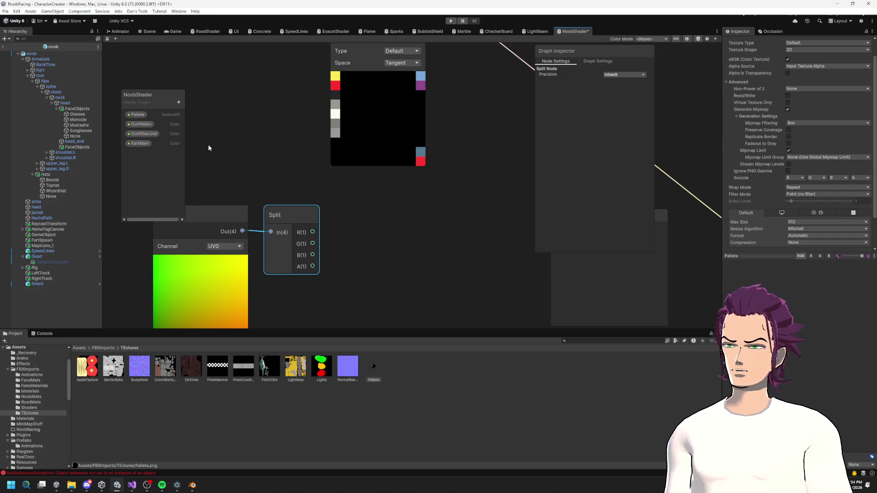
pyautogui.click(179, 103)
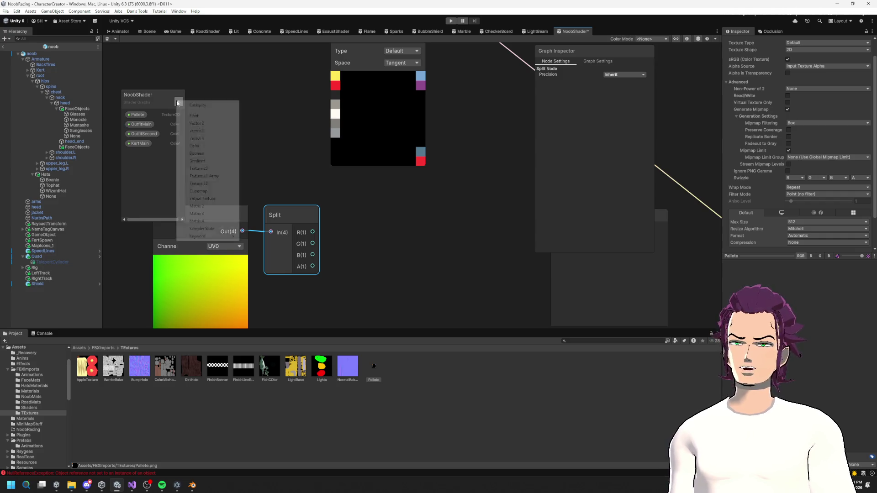
pyautogui.click(207, 144)
pyautogui.write('Kart')
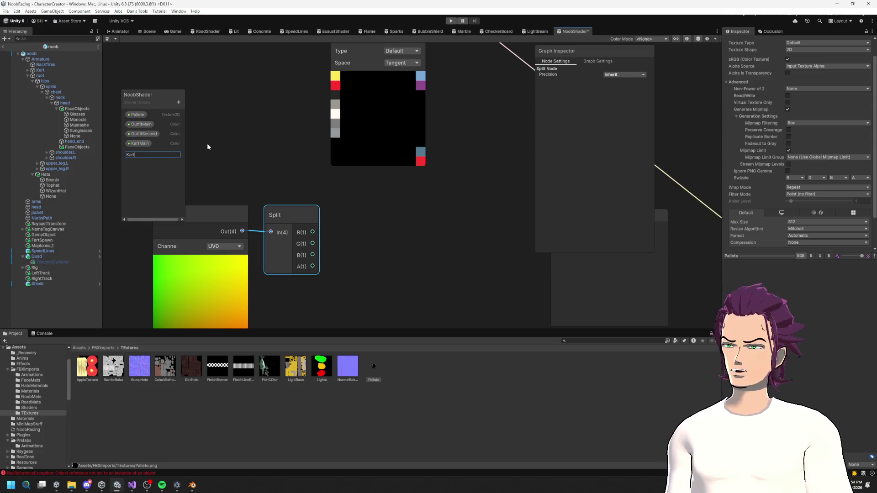
pyautogui.press('BackSpace')
pyautogui.press('BackSpace')
pyautogui.write('Second')
pyautogui.press('Return')
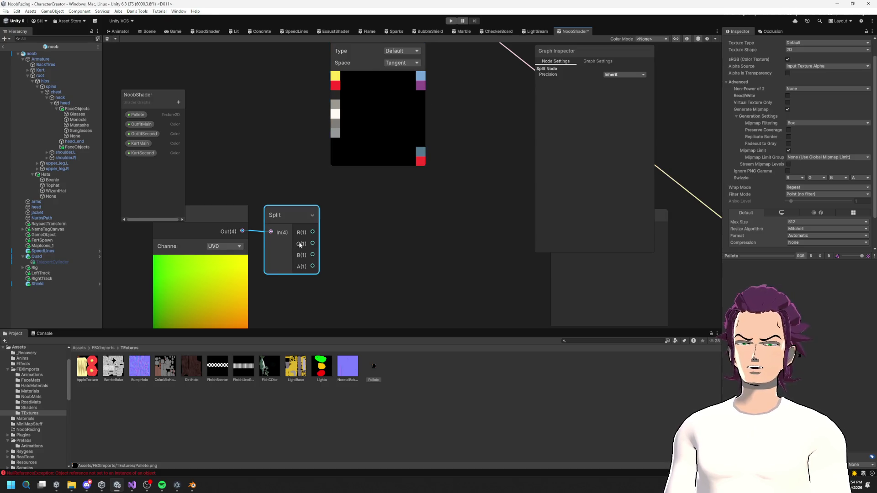
pyautogui.moveTo(337, 223); pyautogui.dragTo(333, 178)
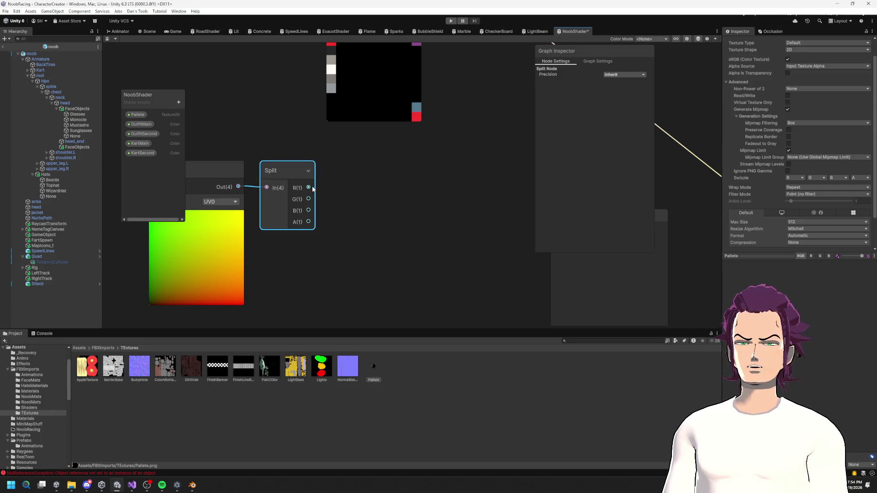
pyautogui.moveTo(314, 189); pyautogui.dragTo(368, 184)
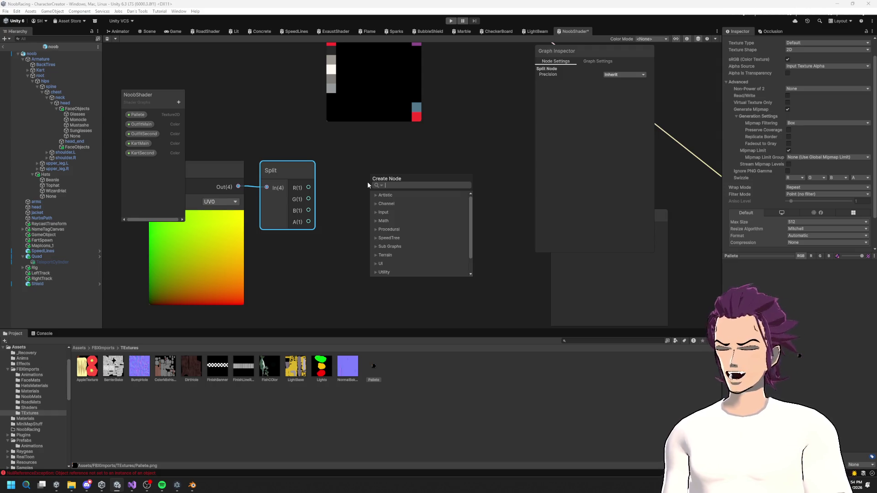
pyautogui.write('if')
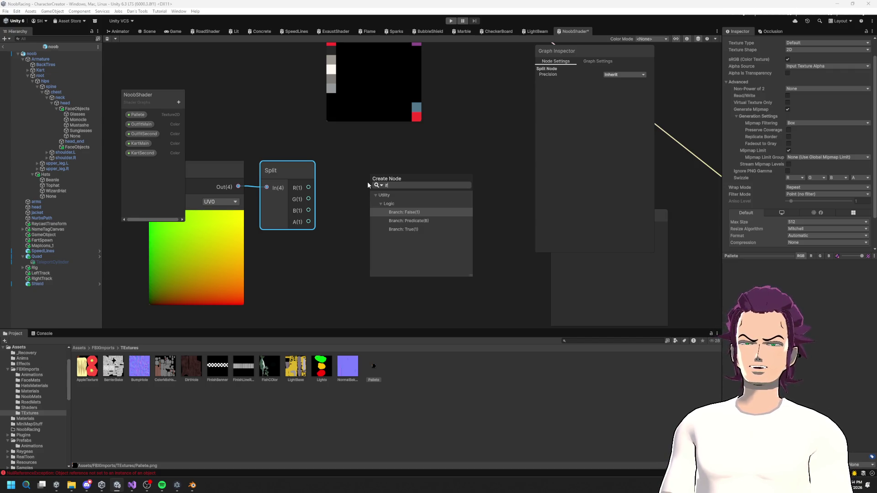
pyautogui.press('Down')
pyautogui.press('Down')
pyautogui.press('Up')
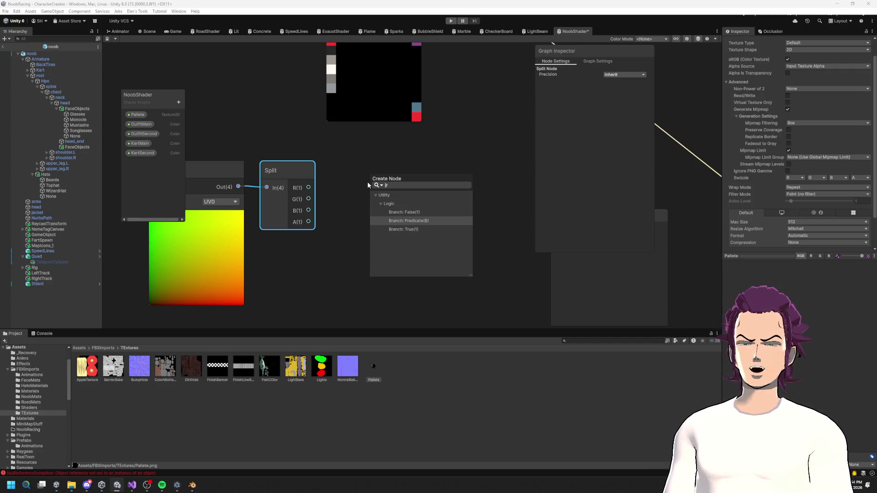
pyautogui.press('Down')
pyautogui.press('Up')
pyautogui.press('Down')
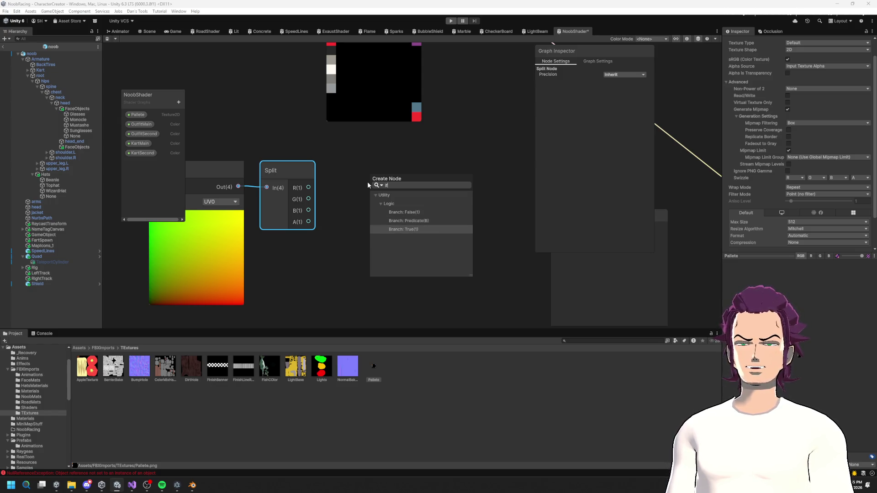
pyautogui.press('Up')
pyautogui.press('Return')
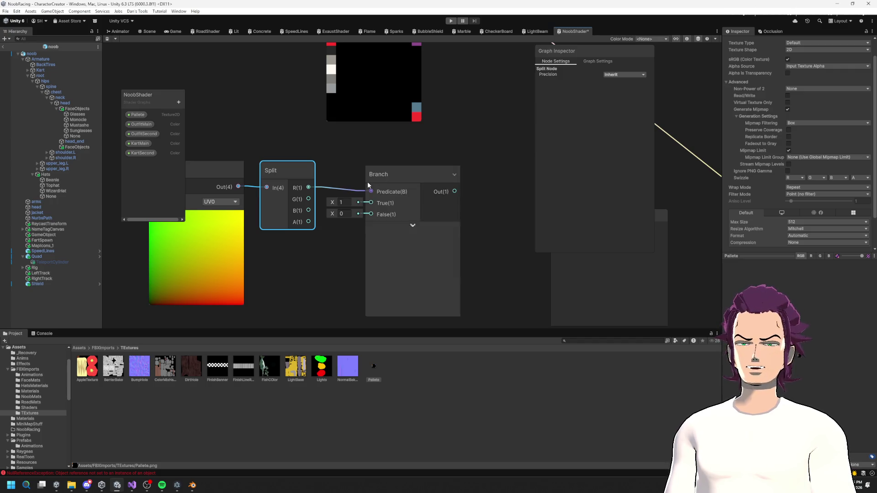
pyautogui.click(348, 202)
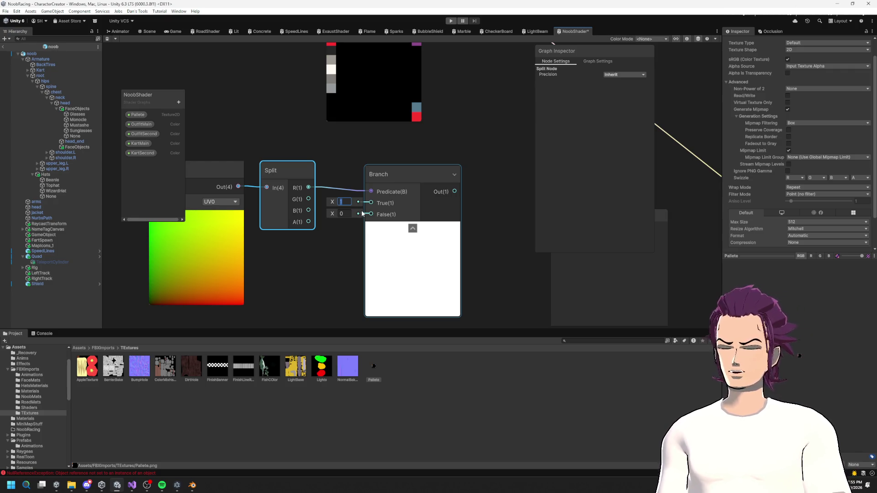
pyautogui.click(391, 173)
pyautogui.moveTo(404, 183); pyautogui.dragTo(447, 190)
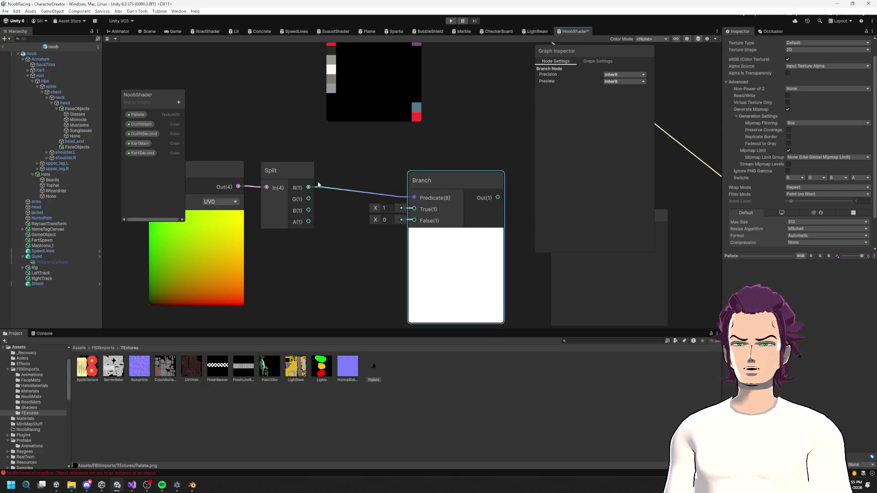
pyautogui.rightClick(328, 165)
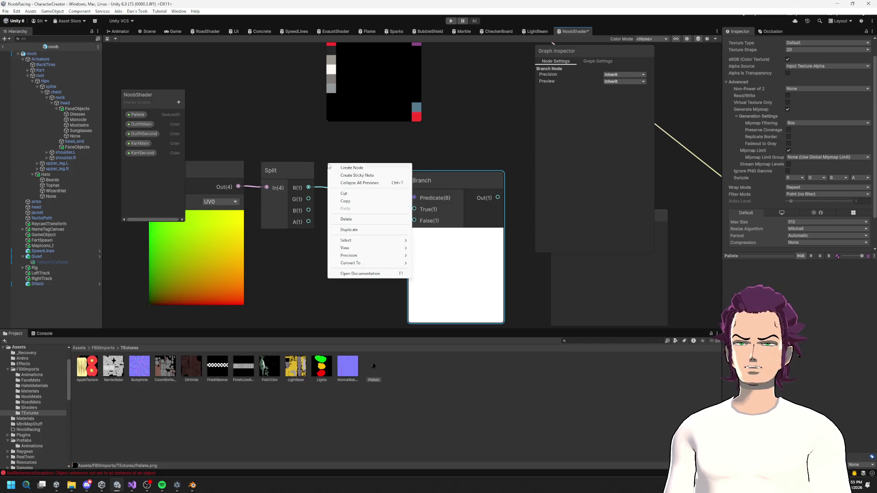
pyautogui.click(343, 155)
pyautogui.click(425, 182)
pyautogui.press('Delete')
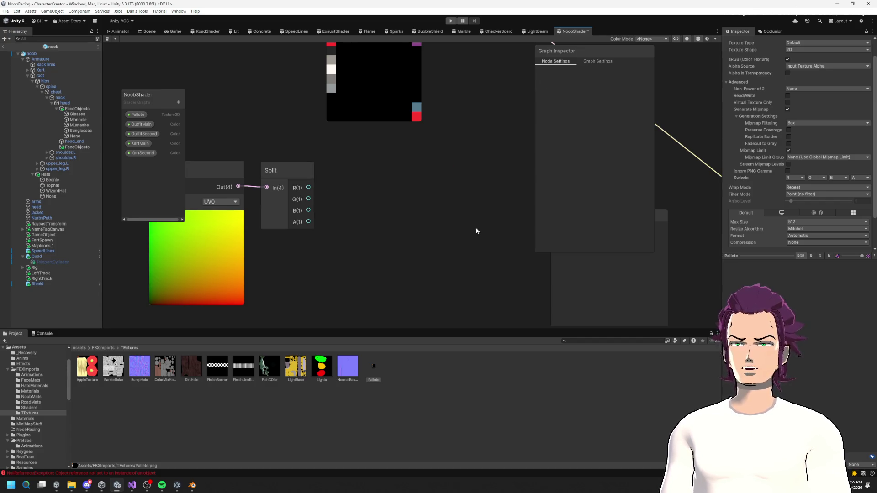
# Add a Comparison node on Split's R output testing Greater Or Equal 0.9.
pyautogui.moveTo(336, 197); pyautogui.dragTo(334, 191)
pyautogui.write('gre')
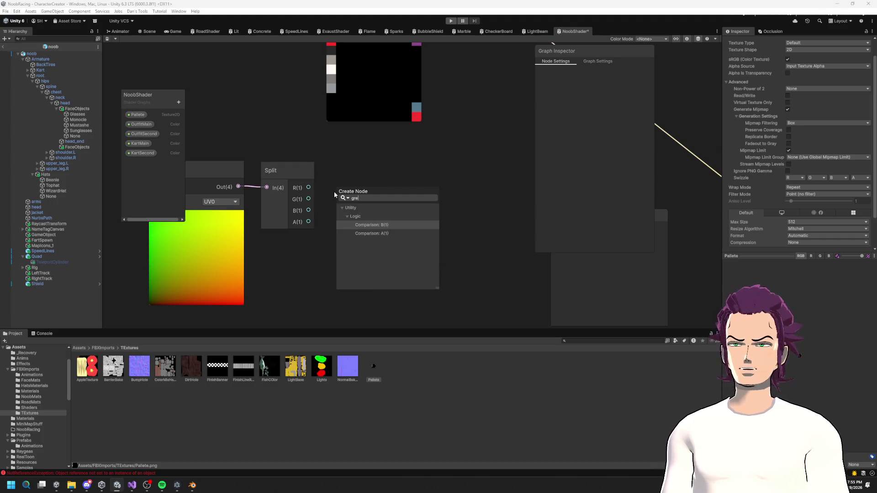
pyautogui.press('Down')
pyautogui.press('Return')
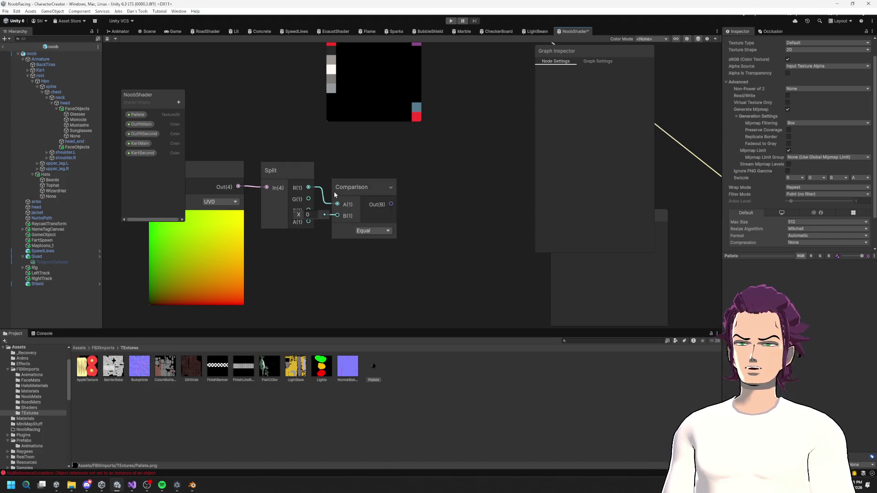
pyautogui.click(308, 215)
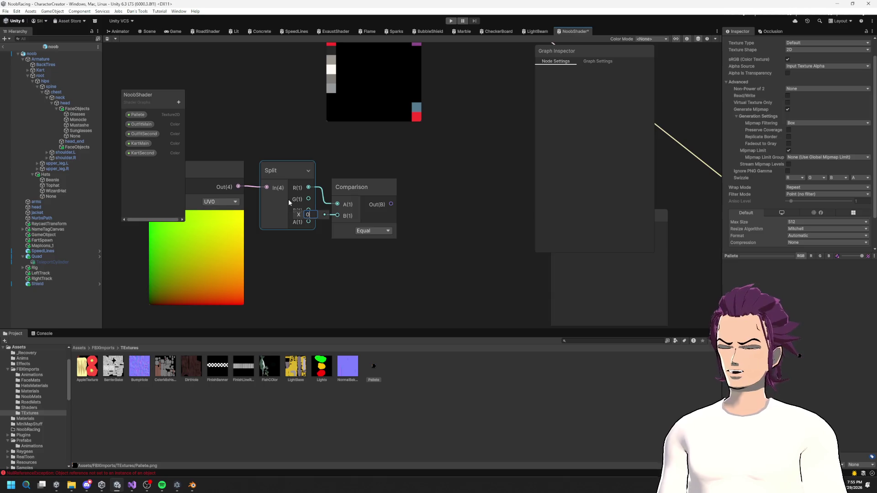
pyautogui.write('.9')
pyautogui.click(367, 231)
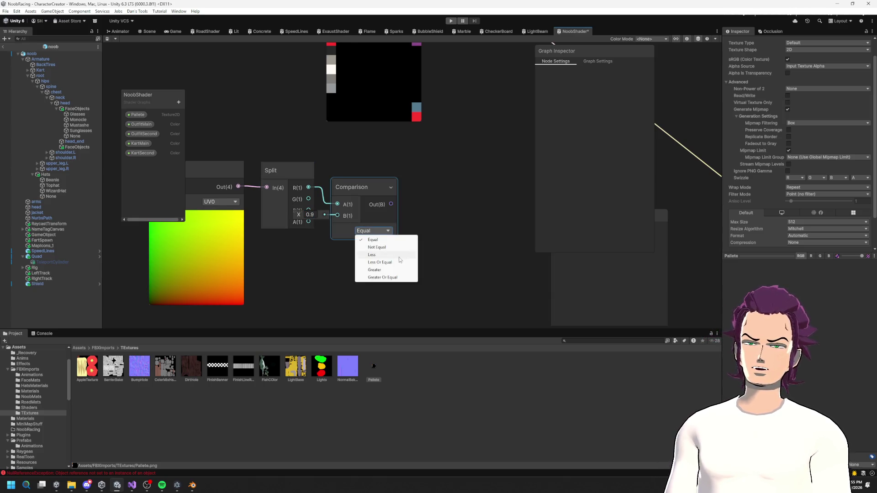
pyautogui.click(387, 277)
pyautogui.moveTo(361, 186)
pyautogui.mouseDown()
pyautogui.moveTo(376, 170)
pyautogui.moveTo(420, 191)
pyautogui.mouseUp()
# Add a Preview node showing the Comparison result, then start a connection from Split's G output.
pyautogui.write('pre')
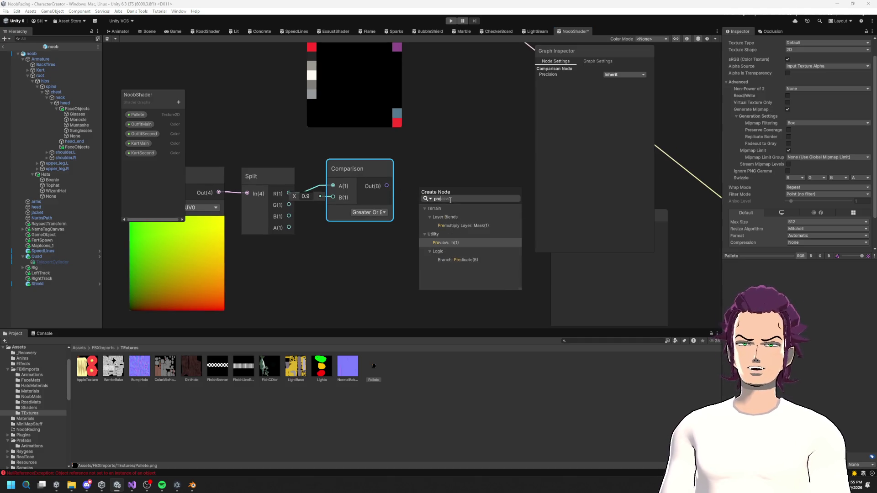
pyautogui.press('Return')
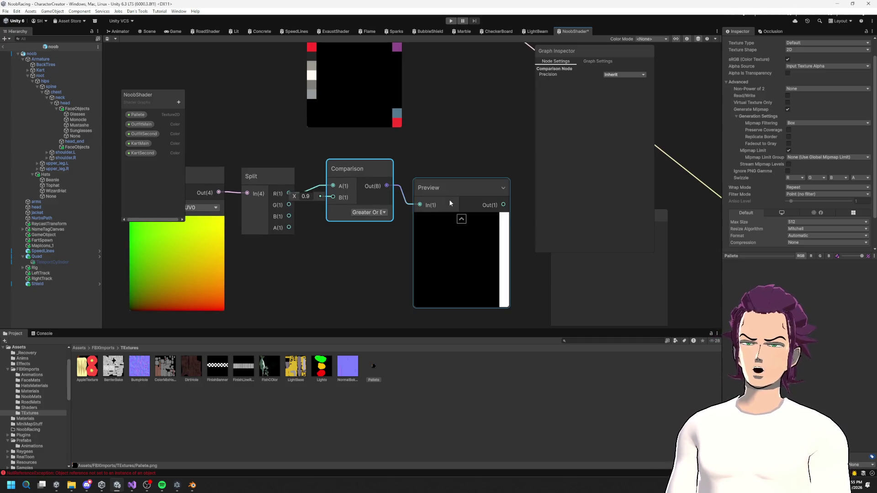
pyautogui.moveTo(480, 254); pyautogui.dragTo(465, 228)
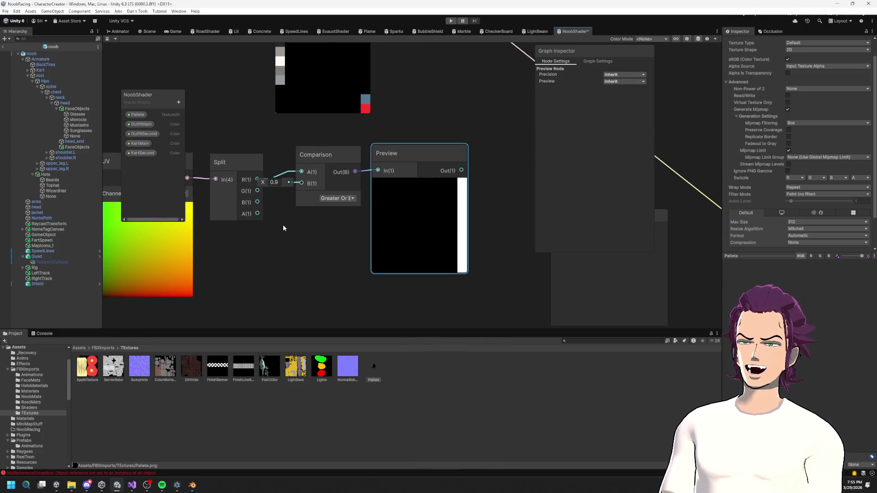
pyautogui.click(257, 166)
pyautogui.moveTo(257, 167); pyautogui.dragTo(316, 248)
# Create a second Comparison node fed by Split's G with a Preview of its result.
pyautogui.write('compaq')
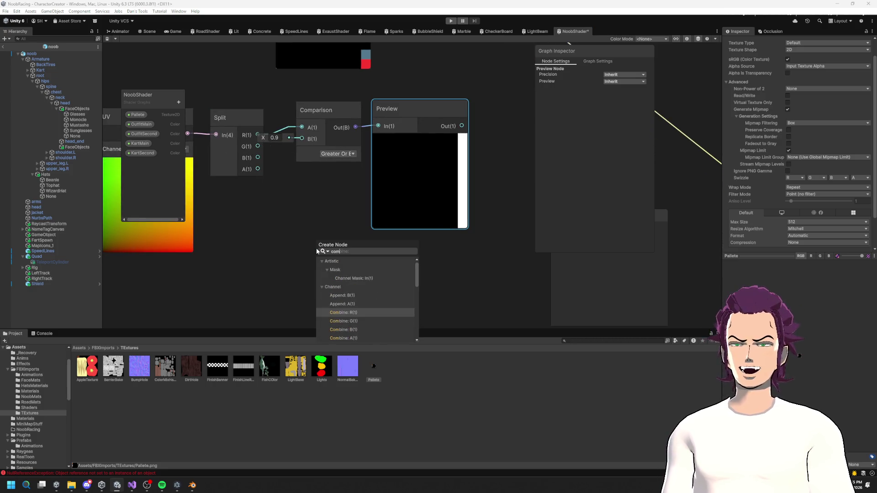
pyautogui.press('BackSpace')
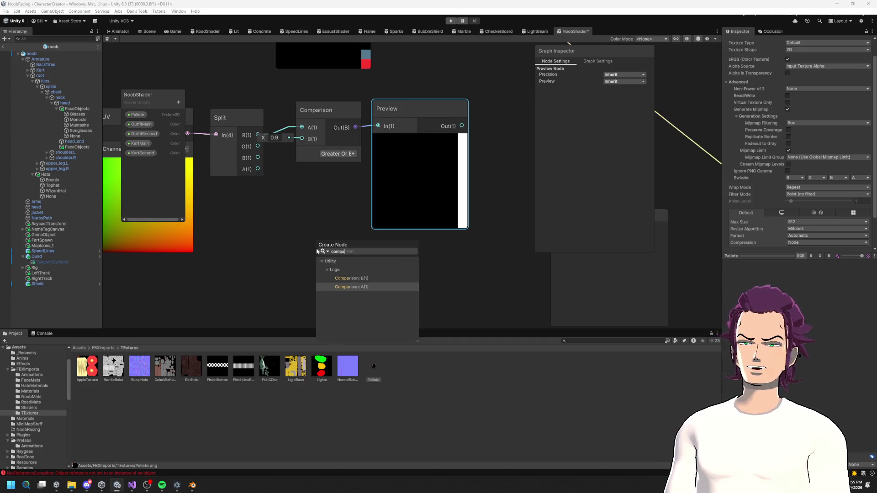
pyautogui.press('Return')
pyautogui.click(357, 286)
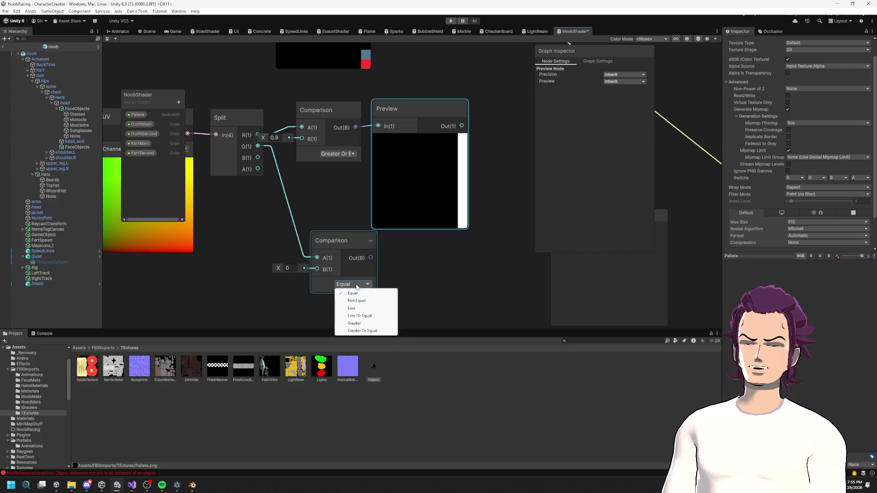
pyautogui.moveTo(371, 258); pyautogui.dragTo(409, 261)
pyautogui.write('preview')
pyautogui.press('Return')
# Try Greater and then Greater Or Equal modes on the second Comparison.
pyautogui.moveTo(301, 270)
pyautogui.mouseDown()
pyautogui.moveTo(270, 199)
pyautogui.moveTo(247, 200)
pyautogui.mouseUp()
pyautogui.click(323, 213)
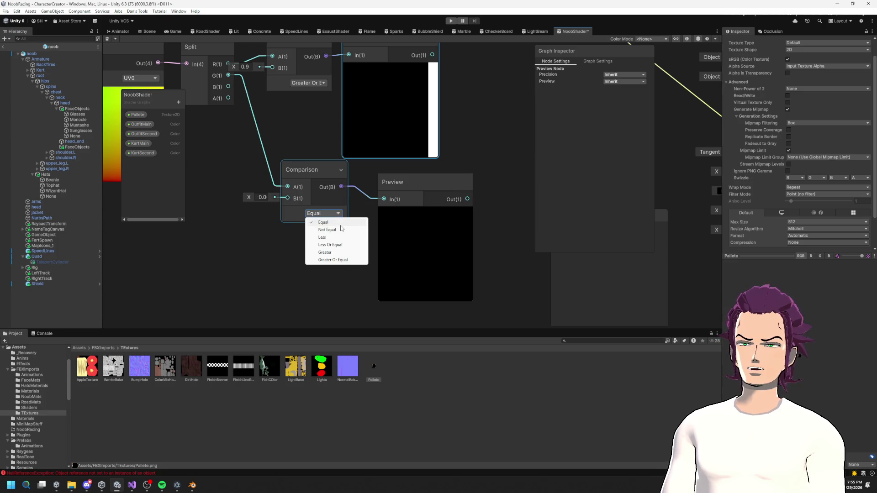
pyautogui.click(320, 251)
pyautogui.click(319, 214)
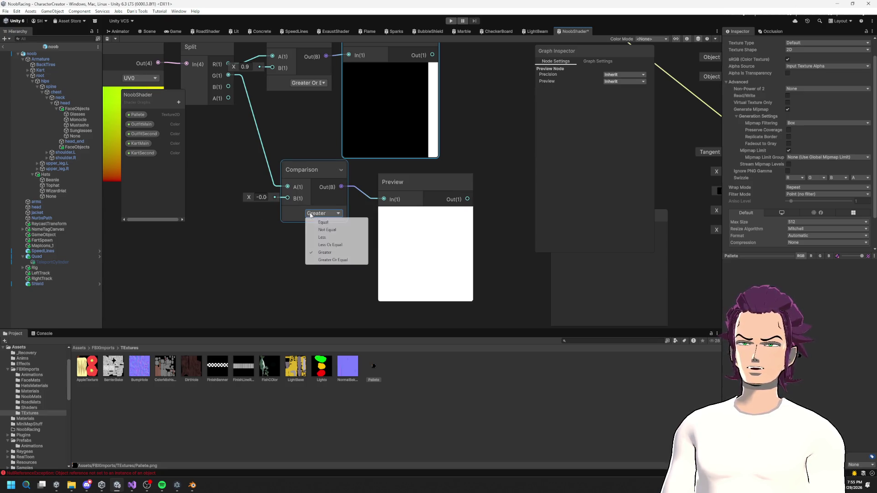
pyautogui.click(320, 260)
pyautogui.scroll(5, 308, 194)
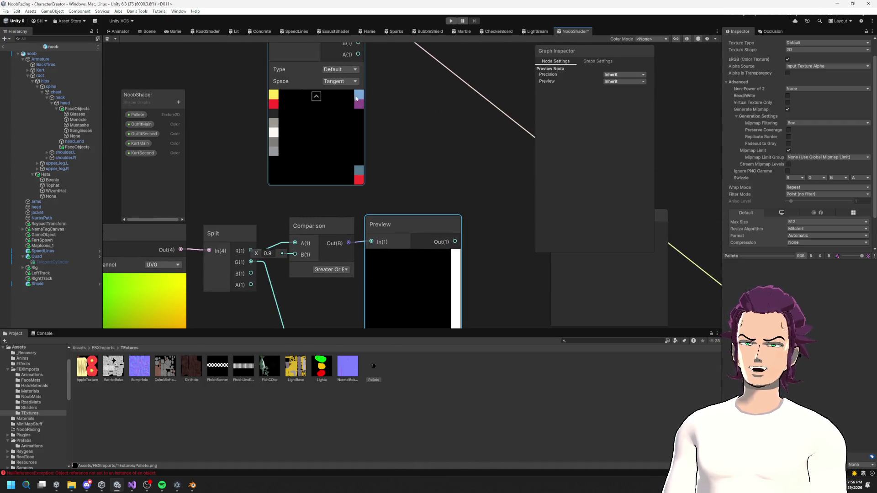
pyautogui.scroll(-1, 404, 126)
pyautogui.scroll(-3, 404, 126)
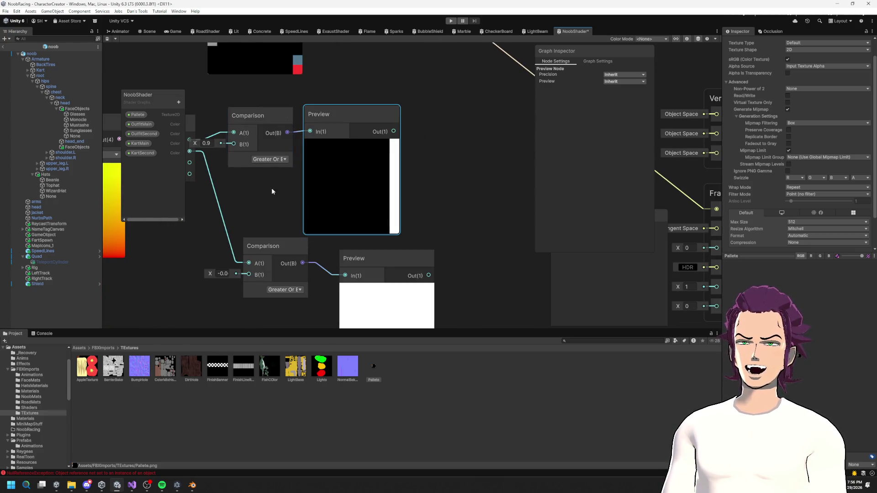
pyautogui.scroll(-2, 279, 206)
# Set the lower Comparison to Less Or Equal with threshold 0.9.
pyautogui.click(235, 227)
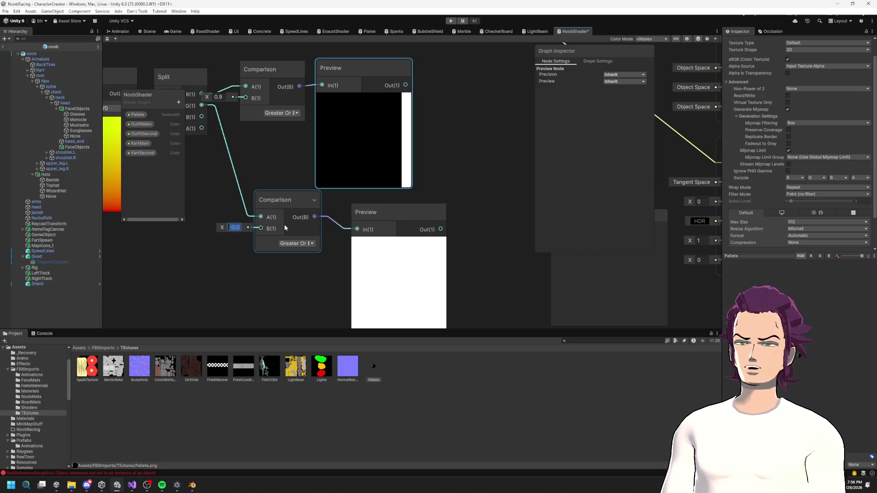
pyautogui.write('-')
pyautogui.press('BackSpace')
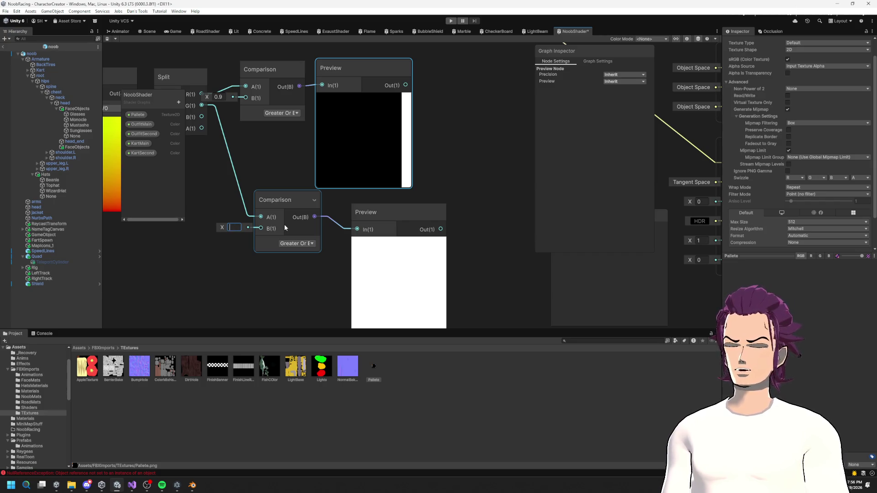
pyautogui.write('0.')
pyautogui.press('BackSpace')
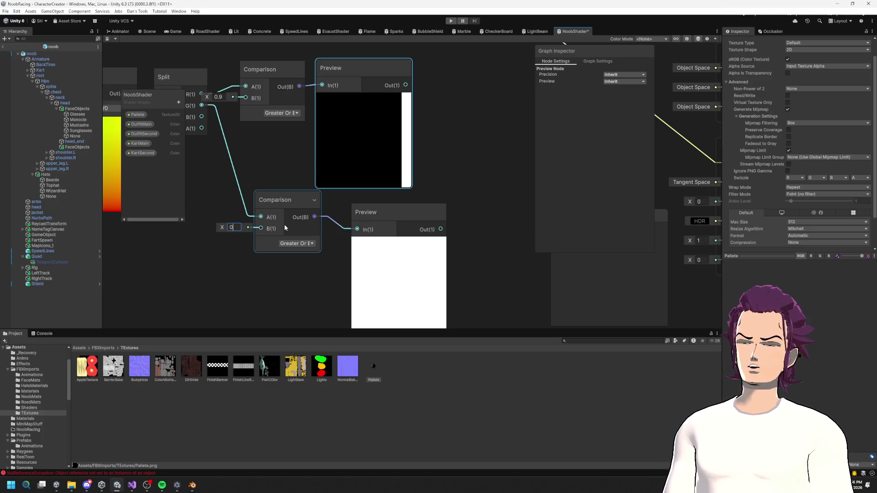
pyautogui.click(308, 244)
pyautogui.click(311, 276)
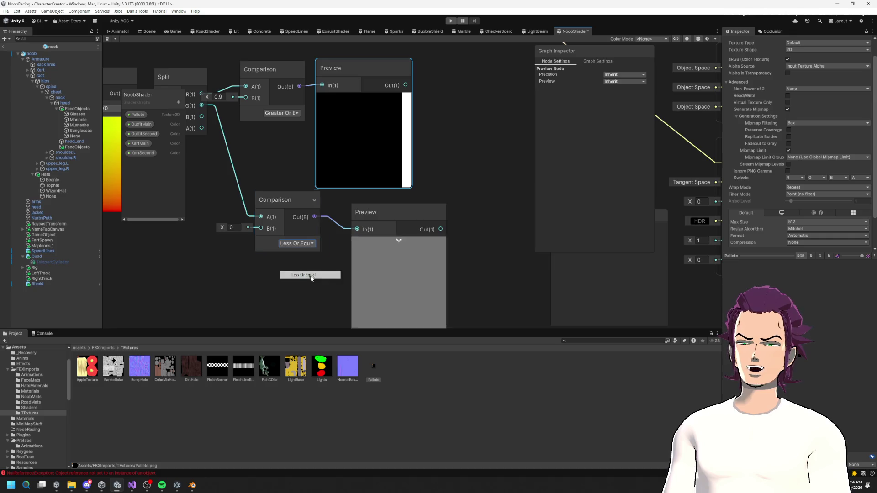
pyautogui.click(232, 227)
pyautogui.write('0.1')
pyautogui.press('BackSpace')
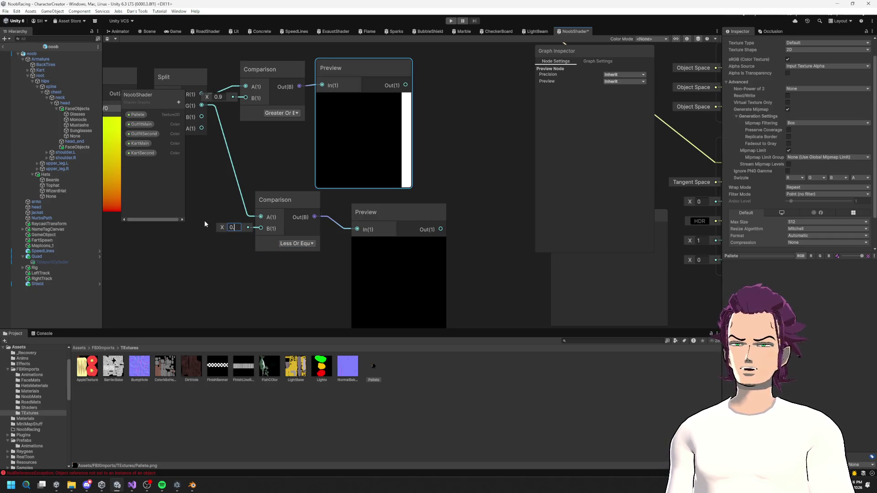
pyautogui.write('9')
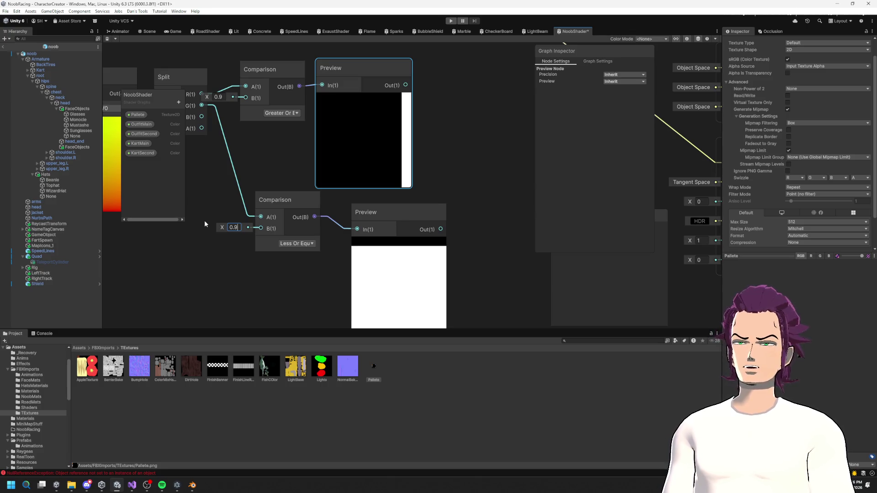
# Invert the lower preview with One Minus, feed it into a Multiply, and wire the upper Preview into Multiply B.
pyautogui.moveTo(440, 229); pyautogui.dragTo(469, 248)
pyautogui.write('minus')
pyautogui.press('Return')
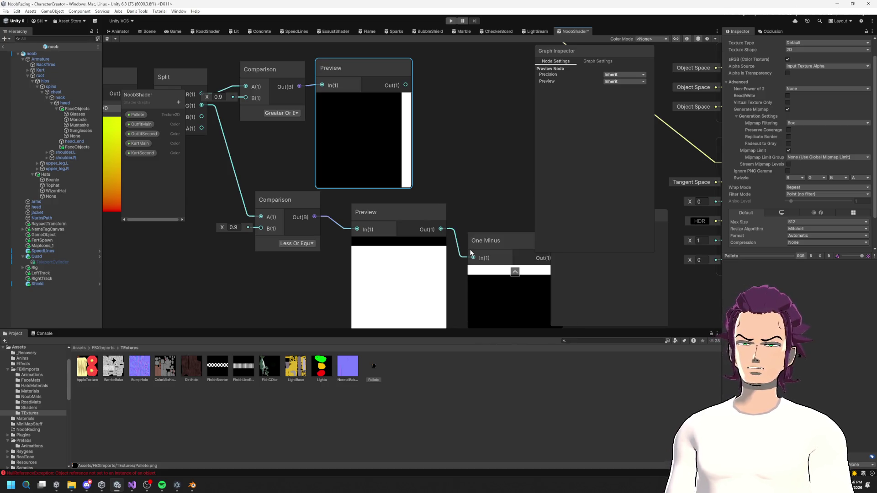
pyautogui.moveTo(486, 246); pyautogui.dragTo(432, 142)
pyautogui.write('mul')
pyautogui.press('Return')
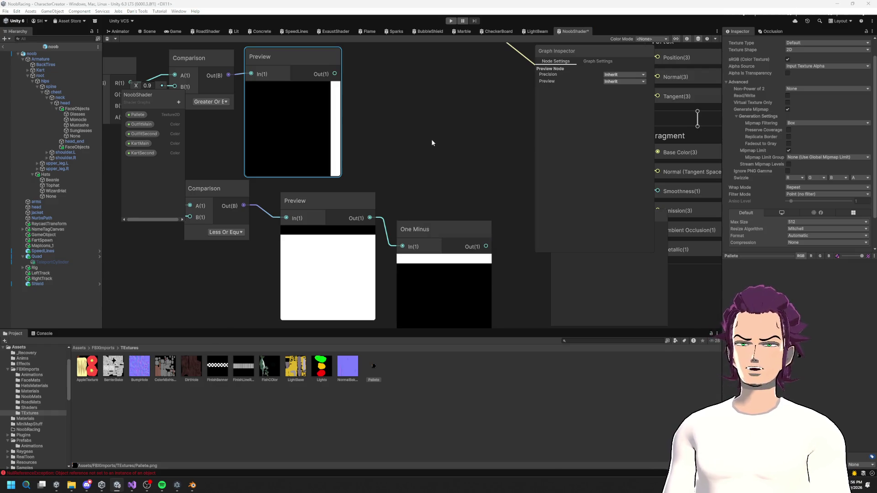
pyautogui.moveTo(323, 76)
pyautogui.mouseDown()
pyautogui.moveTo(428, 168)
pyautogui.moveTo(402, 170)
pyautogui.moveTo(399, 257)
pyautogui.moveTo(401, 218)
pyautogui.mouseUp()
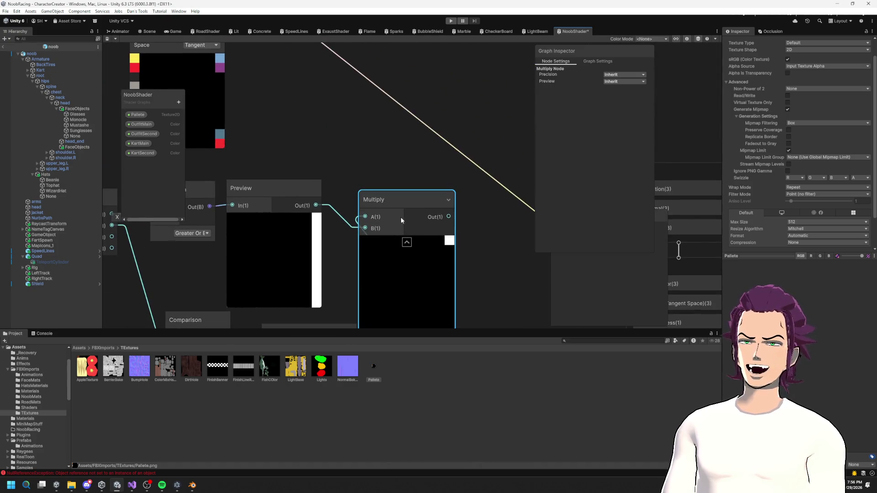
# Delete both Preview nodes, wiring the upper Comparison into Multiply B and the lower into One Minus.
pyautogui.press('f')
pyautogui.moveTo(249, 111)
pyautogui.mouseDown()
pyautogui.moveTo(313, 167)
pyautogui.moveTo(311, 161)
pyautogui.mouseUp()
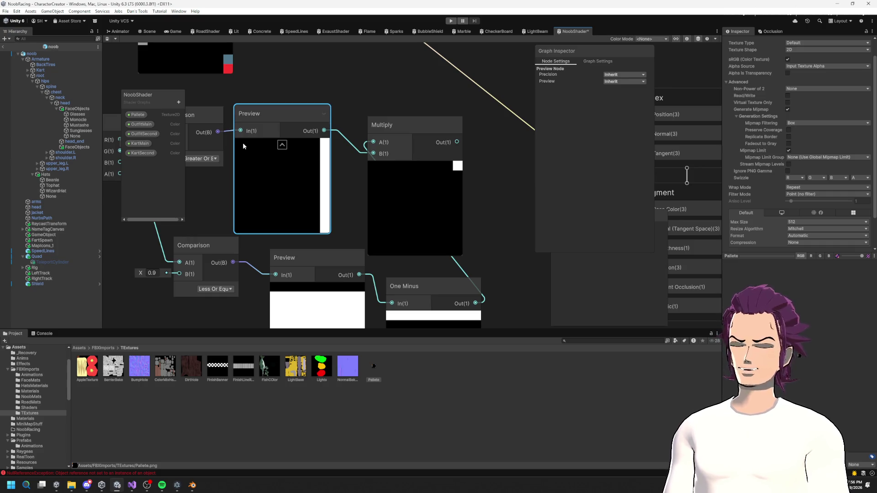
pyautogui.press('Delete')
pyautogui.moveTo(218, 132); pyautogui.dragTo(374, 154)
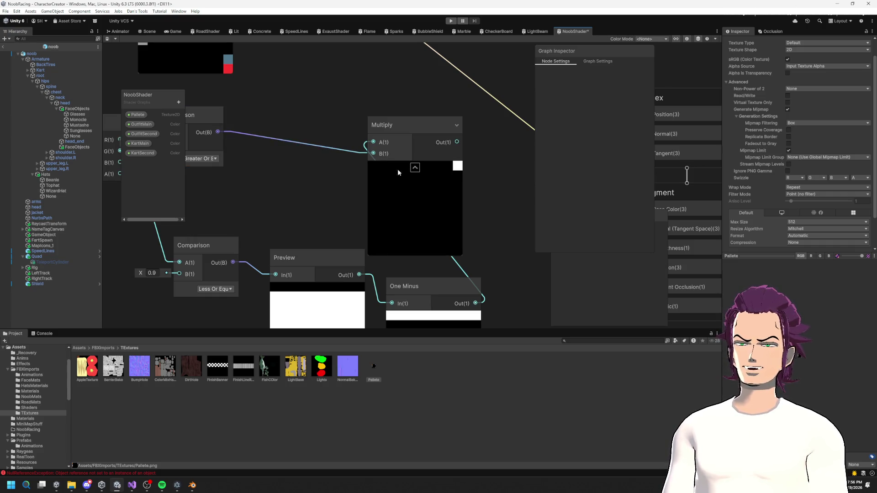
pyautogui.scroll(-3, 379, 178)
pyautogui.scroll(-2, 334, 226)
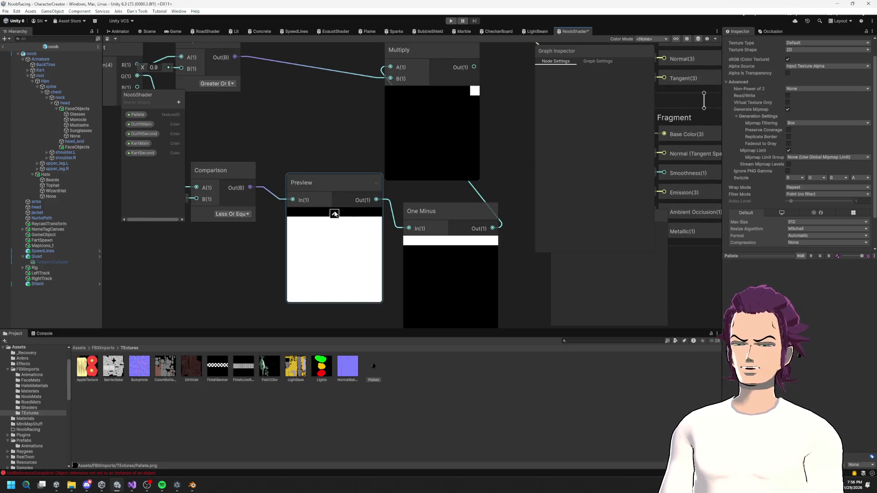
pyautogui.click(335, 213)
pyautogui.click(290, 179)
pyautogui.press('Delete')
pyautogui.moveTo(250, 188); pyautogui.dragTo(409, 228)
pyautogui.moveTo(459, 247)
pyautogui.mouseDown()
pyautogui.moveTo(326, 172)
pyautogui.moveTo(360, 152)
pyautogui.moveTo(454, 242)
pyautogui.mouseUp()
# Align the Comparison, One Minus and Sample Texture nodes into a tidy group with previews collapsed.
pyautogui.click(368, 256)
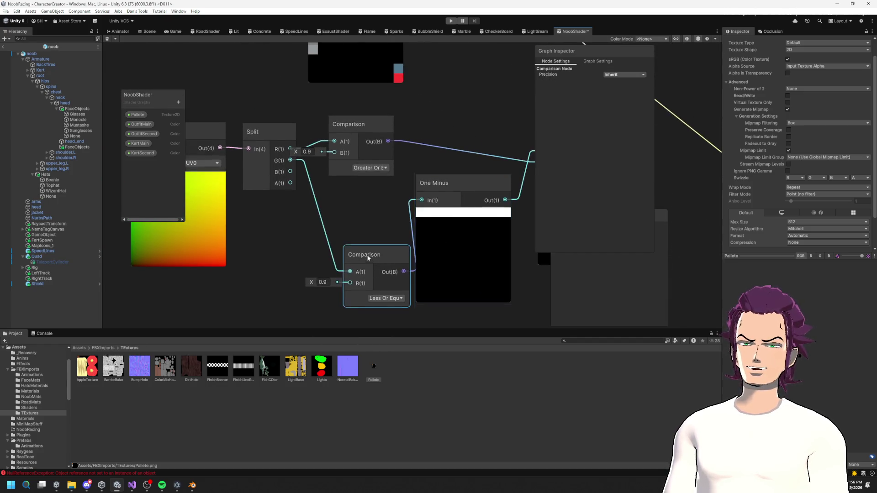
pyautogui.moveTo(368, 257); pyautogui.dragTo(341, 194)
pyautogui.moveTo(397, 46)
pyautogui.mouseDown()
pyautogui.moveTo(281, 102)
pyautogui.moveTo(308, 188)
pyautogui.mouseUp()
pyautogui.moveTo(307, 134); pyautogui.dragTo(312, 142)
pyautogui.moveTo(423, 204); pyautogui.dragTo(386, 97)
pyautogui.click(328, 218)
pyautogui.scroll(-2, 341, 221)
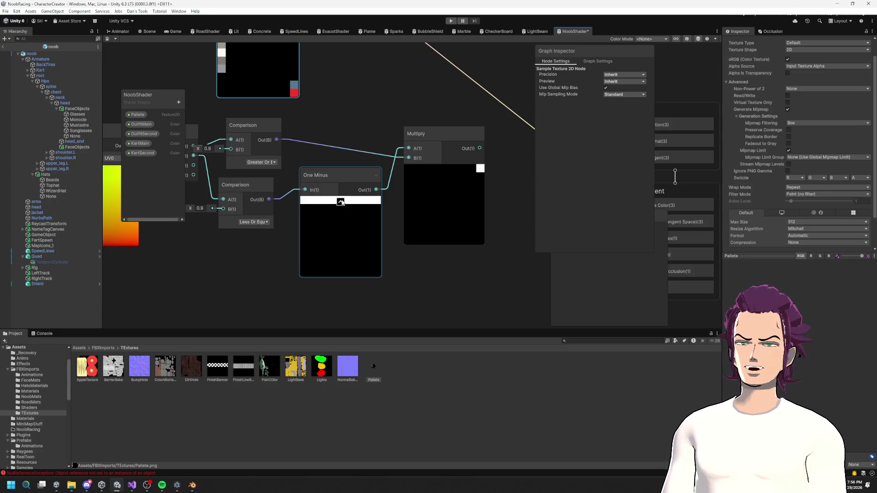
pyautogui.click(341, 202)
pyautogui.moveTo(255, 184)
pyautogui.mouseDown()
pyautogui.moveTo(352, 149)
pyautogui.moveTo(337, 138)
pyautogui.mouseUp()
pyautogui.click(328, 138)
pyautogui.moveTo(349, 193); pyautogui.dragTo(354, 191)
pyautogui.moveTo(417, 225); pyautogui.dragTo(317, 204)
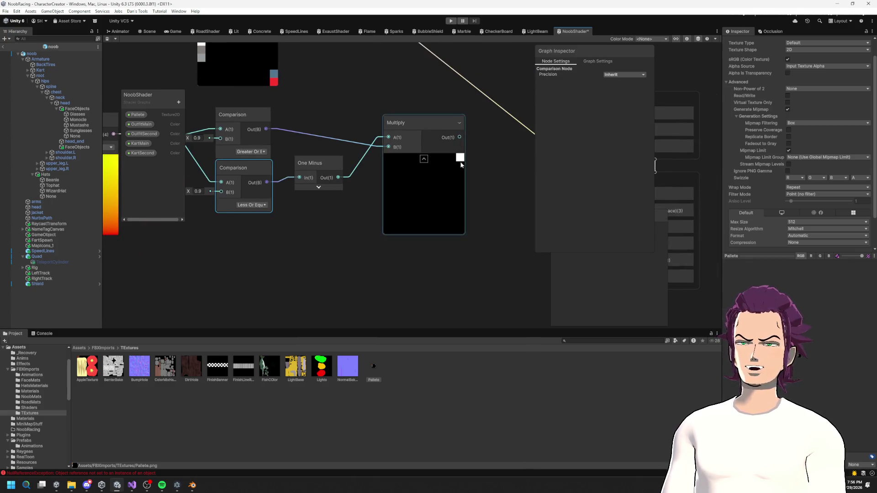
pyautogui.moveTo(460, 165); pyautogui.dragTo(333, 159)
pyautogui.click(146, 123)
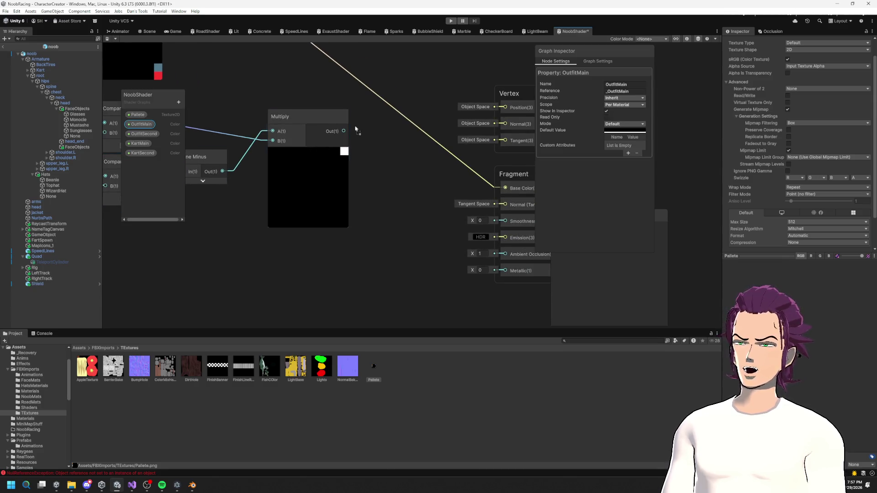
# Wire OutfitMain and the R/G mask Multiply into a new Multiply node.
pyautogui.moveTo(298, 96)
pyautogui.mouseDown()
pyautogui.moveTo(371, 198)
pyautogui.moveTo(358, 193)
pyautogui.mouseUp()
pyautogui.write('mu')
pyautogui.press('Return')
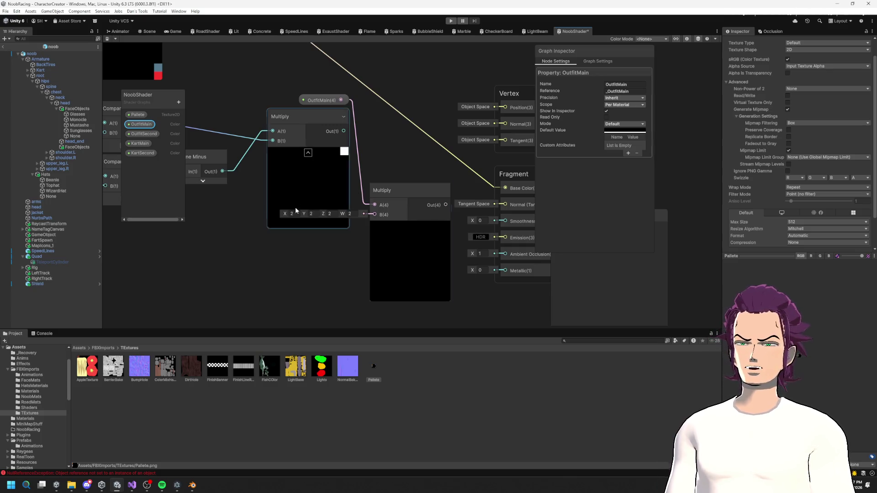
pyautogui.moveTo(343, 131); pyautogui.dragTo(375, 215)
pyautogui.click(331, 203)
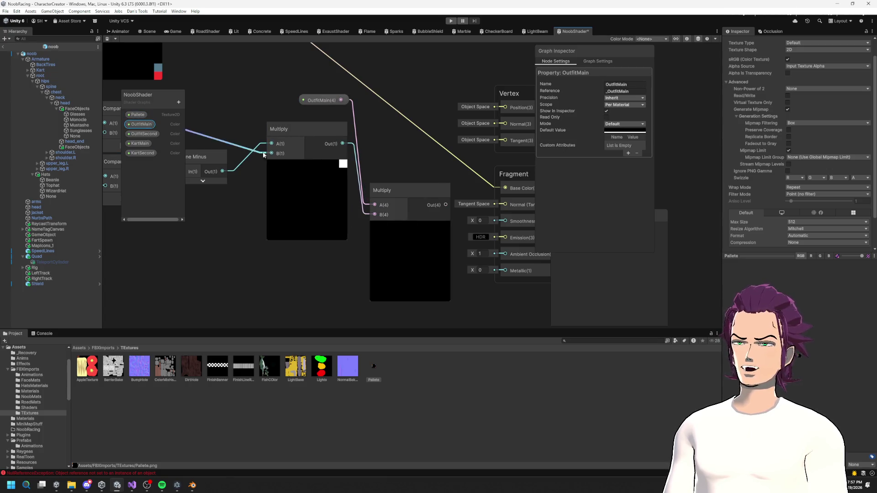
# Set OutfitMain's default colour to the light blue sampled from the palette preview.
pyautogui.moveTo(459, 121); pyautogui.dragTo(542, 202)
pyautogui.click(625, 131)
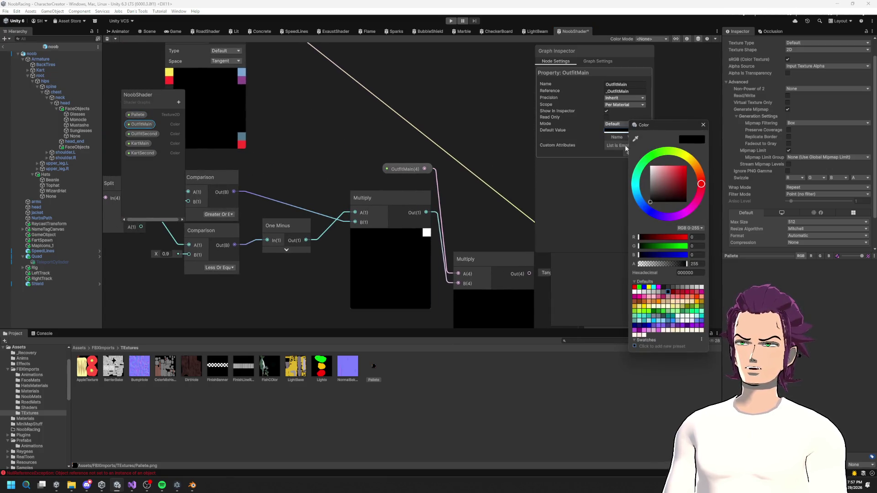
pyautogui.click(635, 139)
pyautogui.click(241, 72)
# Rearrange the Multiply, OutfitMain, Pallete and Sample Texture nodes into a tidier layout.
pyautogui.moveTo(513, 258)
pyautogui.mouseDown()
pyautogui.moveTo(422, 178)
pyautogui.moveTo(464, 233)
pyautogui.moveTo(424, 182)
pyautogui.mouseUp()
pyautogui.click(422, 179)
pyautogui.moveTo(371, 180)
pyautogui.mouseDown()
pyautogui.moveTo(360, 207)
pyautogui.moveTo(371, 205)
pyautogui.mouseUp()
pyautogui.moveTo(385, 143); pyautogui.dragTo(390, 186)
pyautogui.scroll(-5, 402, 184)
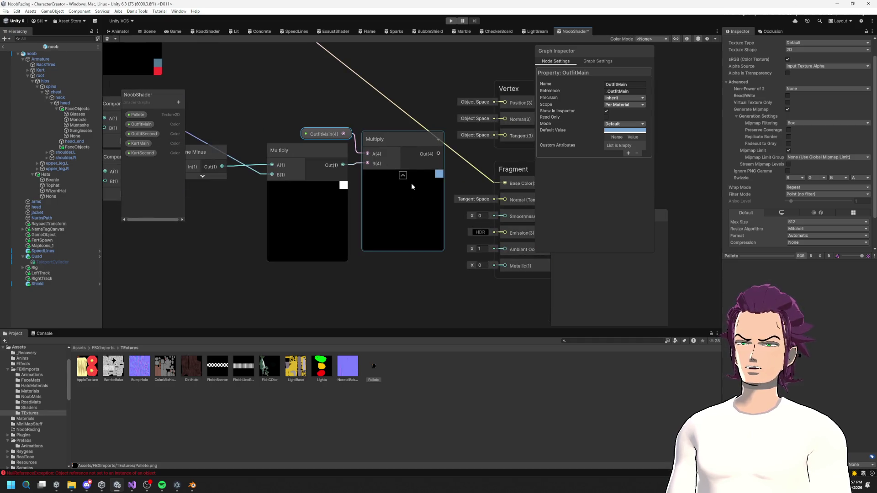
pyautogui.moveTo(343, 123)
pyautogui.mouseDown()
pyautogui.moveTo(368, 133)
pyautogui.moveTo(386, 180)
pyautogui.mouseUp()
pyautogui.moveTo(269, 78); pyautogui.dragTo(333, 122)
pyautogui.moveTo(403, 182); pyautogui.dragTo(452, 169)
pyautogui.scroll(-1, 452, 173)
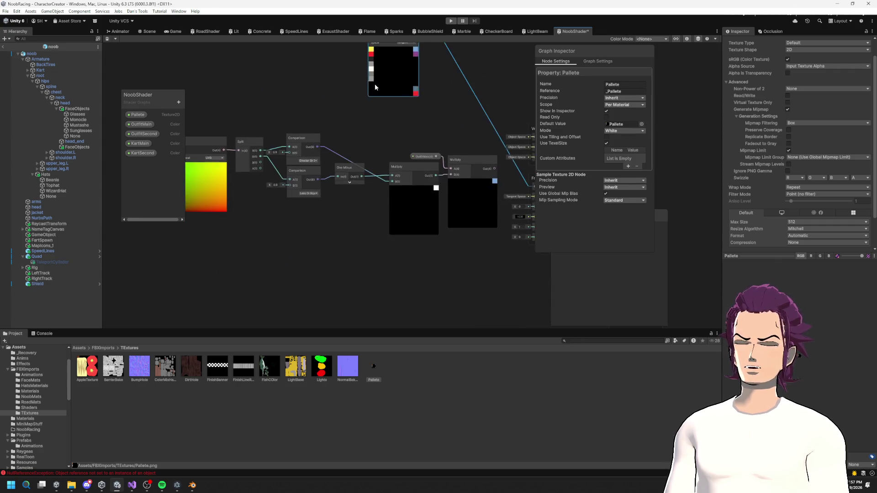
# Shift the mask node chain left and tidy the Multiply and One Minus positions.
pyautogui.moveTo(252, 120); pyautogui.dragTo(502, 228)
pyautogui.moveTo(506, 188)
pyautogui.mouseDown()
pyautogui.moveTo(374, 174)
pyautogui.moveTo(414, 266)
pyautogui.moveTo(451, 174)
pyautogui.moveTo(420, 167)
pyautogui.moveTo(386, 140)
pyautogui.mouseUp()
pyautogui.click(363, 174)
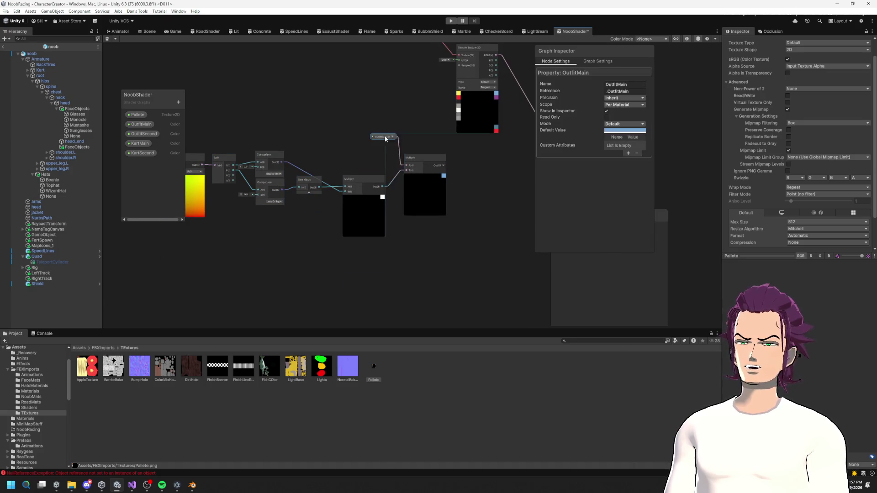
pyautogui.moveTo(364, 178); pyautogui.dragTo(347, 154)
pyautogui.moveTo(304, 179); pyautogui.dragTo(297, 175)
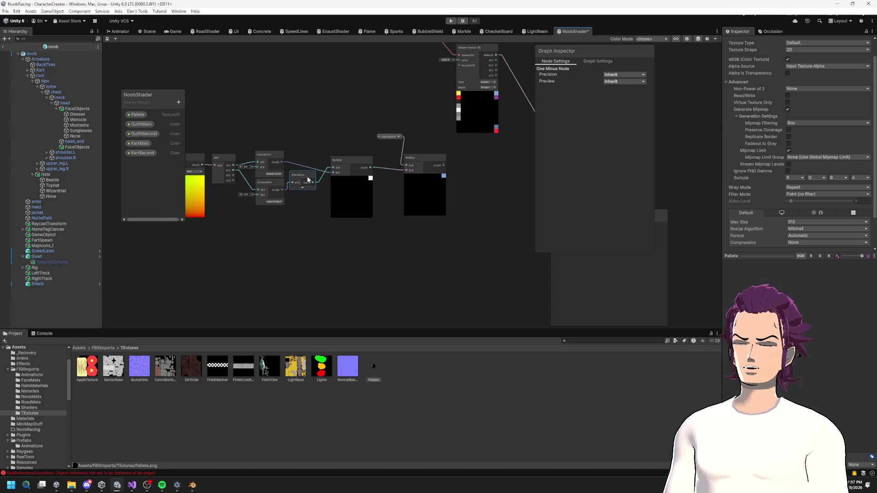
pyautogui.click(345, 162)
pyautogui.moveTo(414, 158); pyautogui.dragTo(390, 156)
pyautogui.click(387, 136)
# Duplicate the Split-to-Multiply mask nodes with Ctrl+D, place the copy below, and expand its preview.
pyautogui.moveTo(424, 222)
pyautogui.mouseDown()
pyautogui.moveTo(371, 133)
pyautogui.moveTo(294, 131)
pyautogui.mouseUp()
pyautogui.hotkey('ctrl', 'd')
pyautogui.moveTo(440, 228)
pyautogui.mouseDown()
pyautogui.moveTo(377, 267)
pyautogui.moveTo(388, 262)
pyautogui.moveTo(380, 276)
pyautogui.mouseUp()
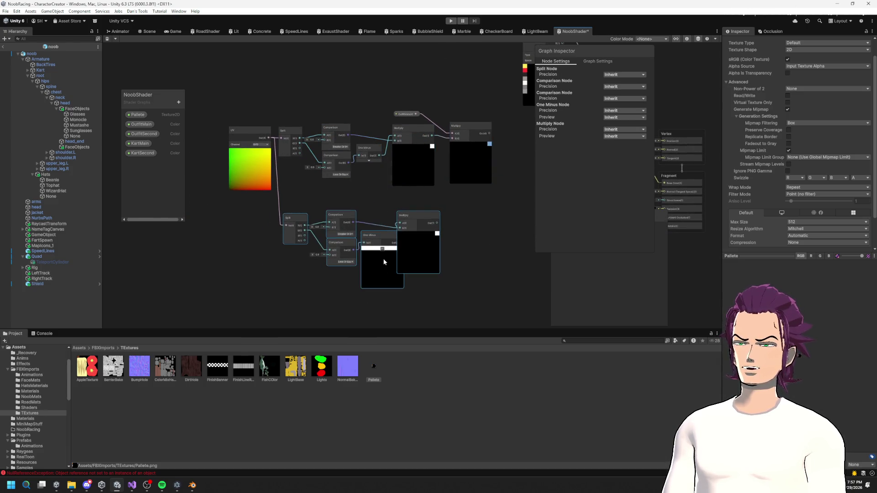
pyautogui.click(409, 233)
pyautogui.scroll(5, 364, 178)
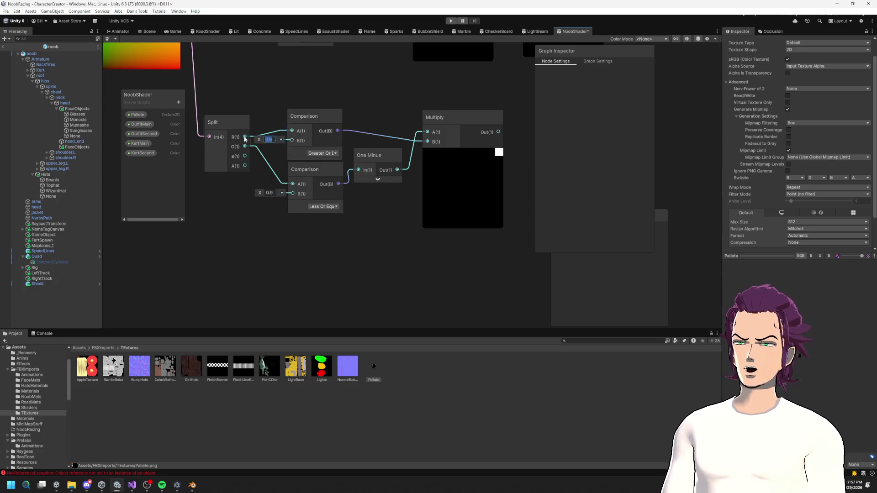
# Set the copied chain's Comparison threshold to 0.8.
pyautogui.moveTo(261, 140); pyautogui.dragTo(260, 141)
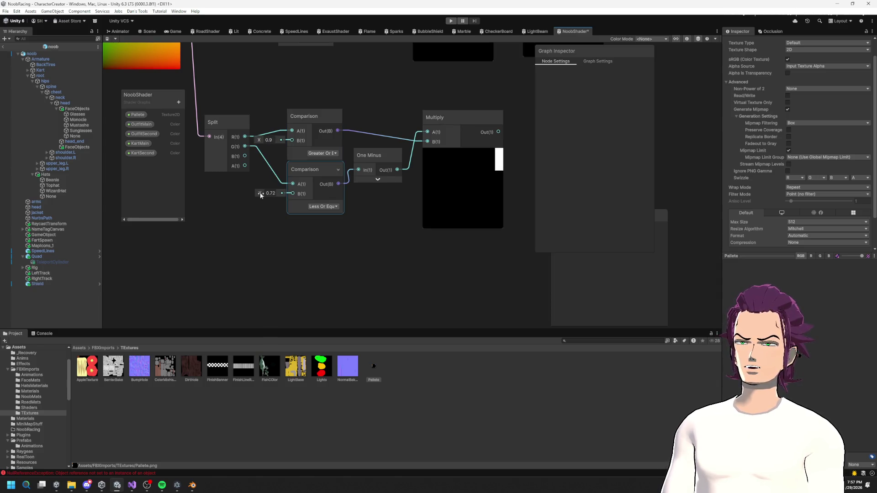
pyautogui.write('0.')
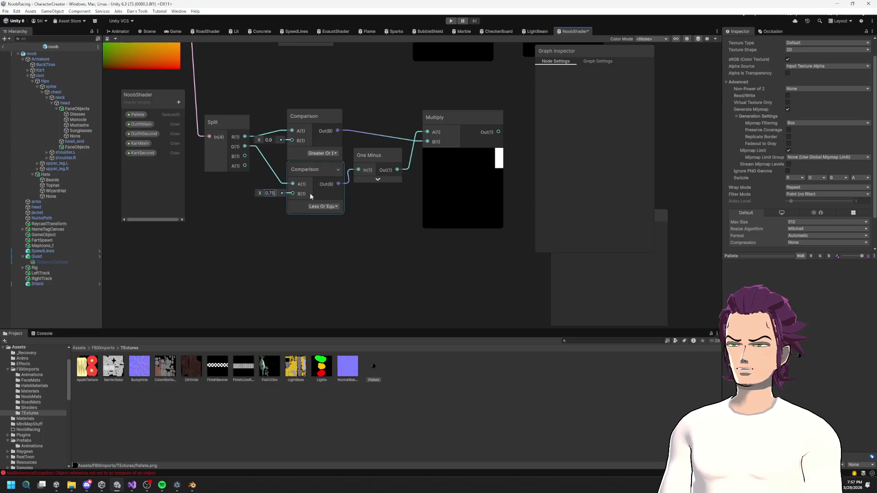
pyautogui.write('8')
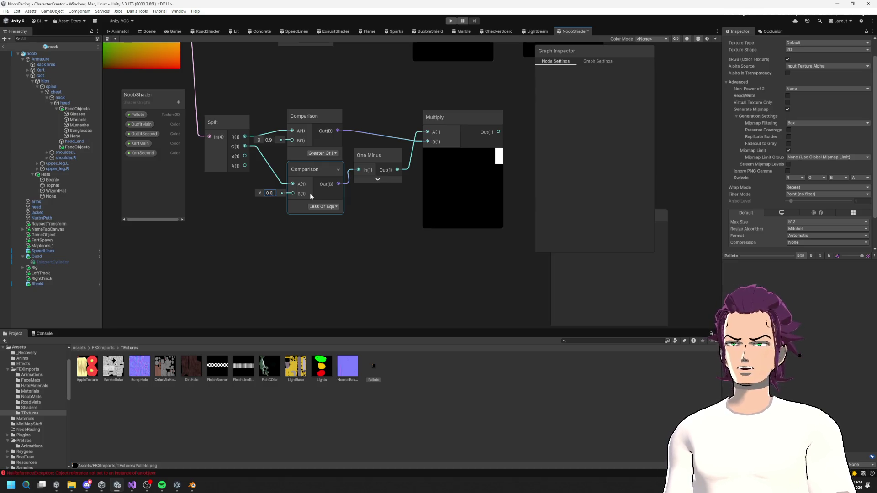
pyautogui.scroll(-3, 412, 209)
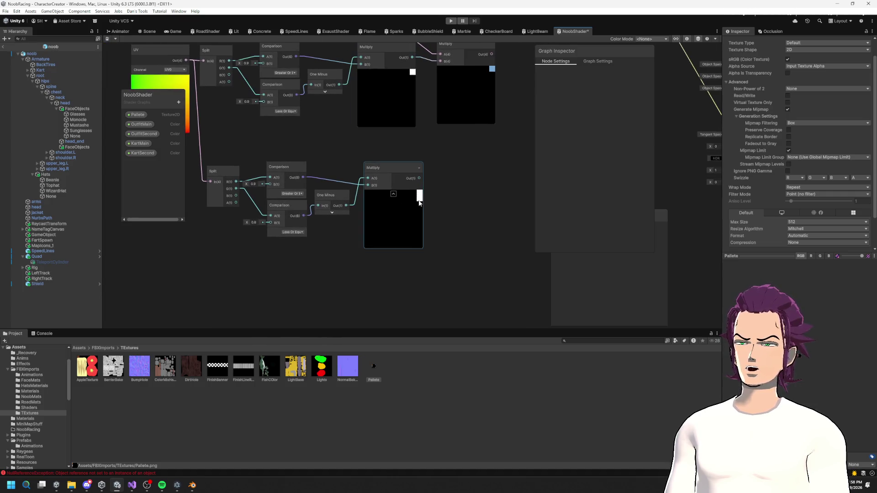
# Try a Subtract node fed by both Multiply outputs, then delete it.
pyautogui.moveTo(413, 57); pyautogui.dragTo(434, 185)
pyautogui.write('sub')
pyautogui.press('Return')
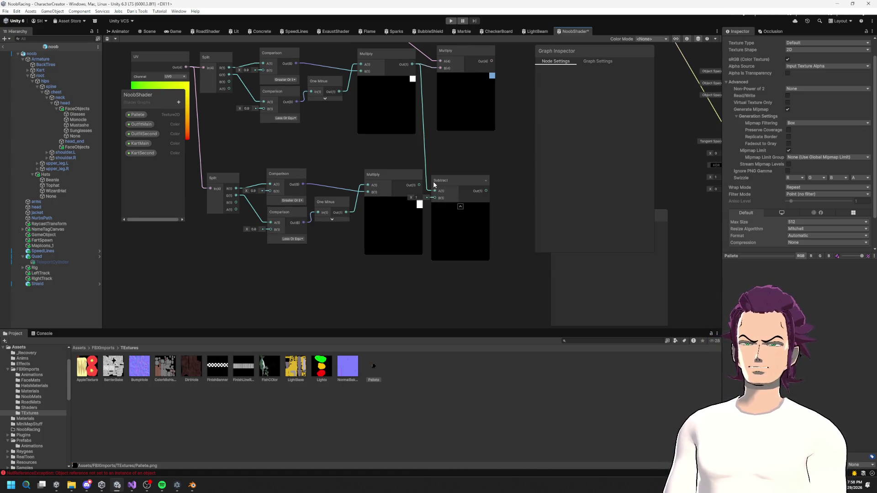
pyautogui.moveTo(438, 160); pyautogui.dragTo(457, 174)
pyautogui.click(502, 202)
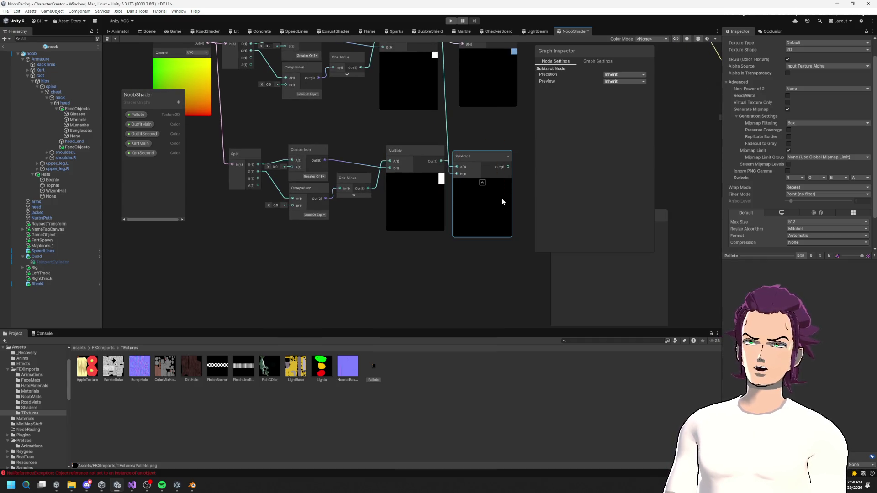
pyautogui.press('Delete')
# Start a new wire from the upper Multiply node's output.
pyautogui.scroll(2, 447, 167)
pyautogui.moveTo(419, 172); pyautogui.dragTo(395, 229)
pyautogui.click(379, 72)
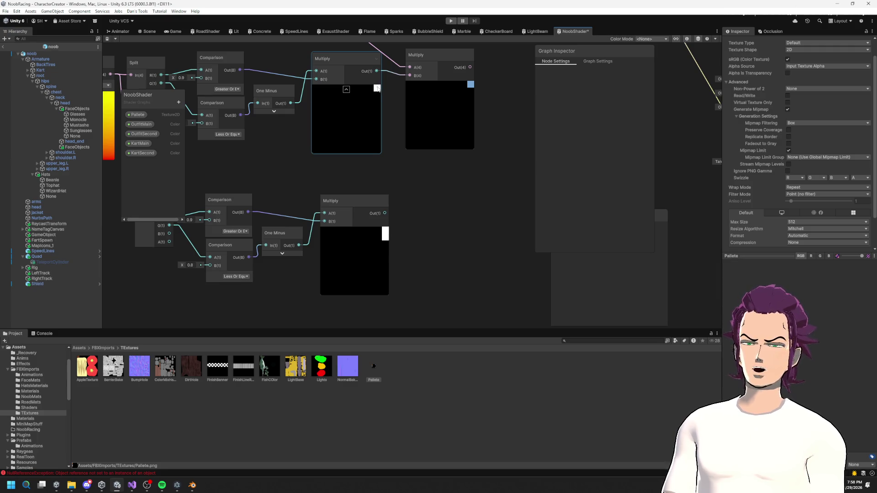
pyautogui.moveTo(377, 72); pyautogui.dragTo(377, 72)
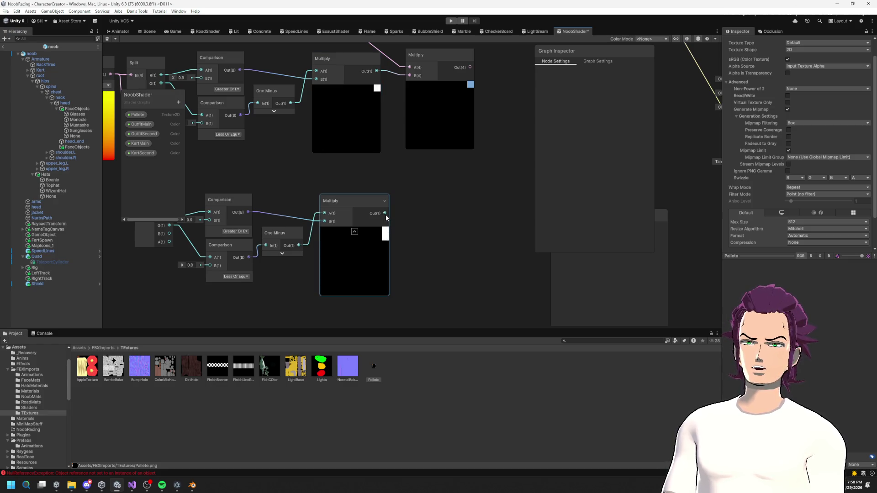
# Add a One Minus after the upper Multiply and multiply it with the lower Multiply output.
pyautogui.moveTo(379, 71)
pyautogui.mouseDown()
pyautogui.moveTo(419, 230)
pyautogui.moveTo(426, 225)
pyautogui.mouseUp()
pyautogui.write('min')
pyautogui.press('Down')
pyautogui.press('Down')
pyautogui.press('Return')
pyautogui.moveTo(392, 252)
pyautogui.mouseDown()
pyautogui.moveTo(407, 286)
pyautogui.moveTo(370, 212)
pyautogui.mouseUp()
pyautogui.write('mult')
pyautogui.press('Return')
pyautogui.moveTo(456, 182)
pyautogui.mouseDown()
pyautogui.moveTo(467, 197)
pyautogui.moveTo(375, 257)
pyautogui.mouseUp()
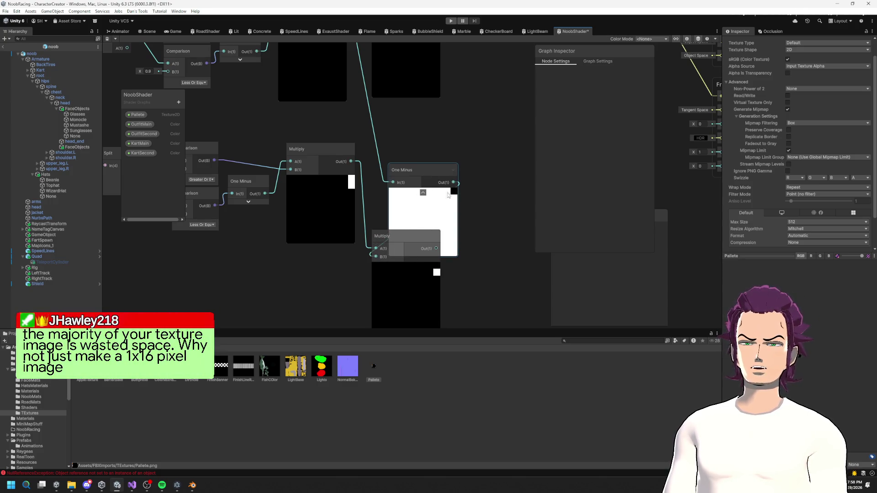
# Collapse the One Minus preview and place One Minus and the new Multiply beside the first Multiply.
pyautogui.click(423, 192)
pyautogui.moveTo(412, 172); pyautogui.dragTo(329, 117)
pyautogui.moveTo(417, 241); pyautogui.dragTo(410, 155)
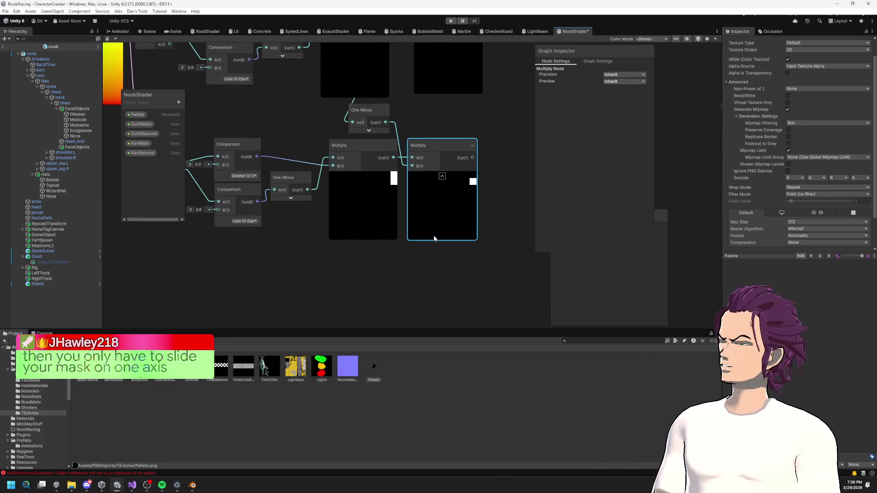
pyautogui.scroll(-2, 445, 226)
pyautogui.moveTo(578, 41); pyautogui.dragTo(484, 165)
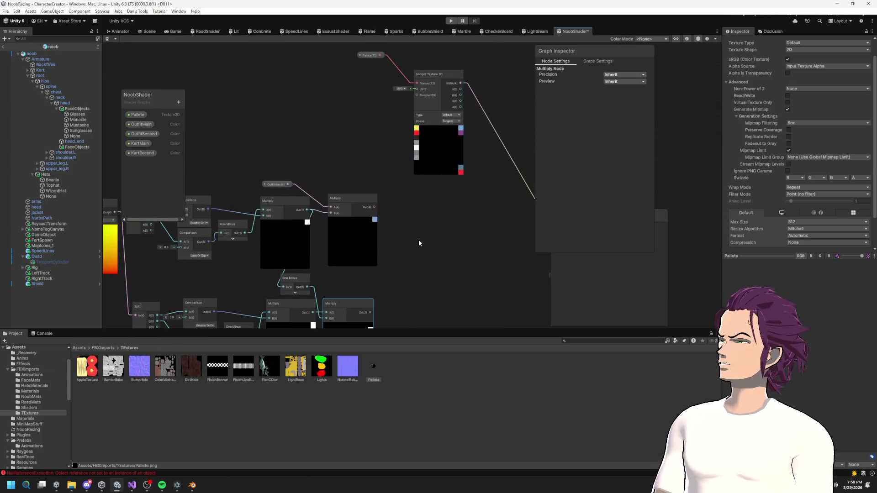
pyautogui.moveTo(419, 242); pyautogui.dragTo(404, 143)
pyautogui.moveTo(411, 219)
pyautogui.mouseDown()
pyautogui.moveTo(424, 187)
pyautogui.moveTo(414, 224)
pyautogui.moveTo(376, 292)
pyautogui.mouseUp()
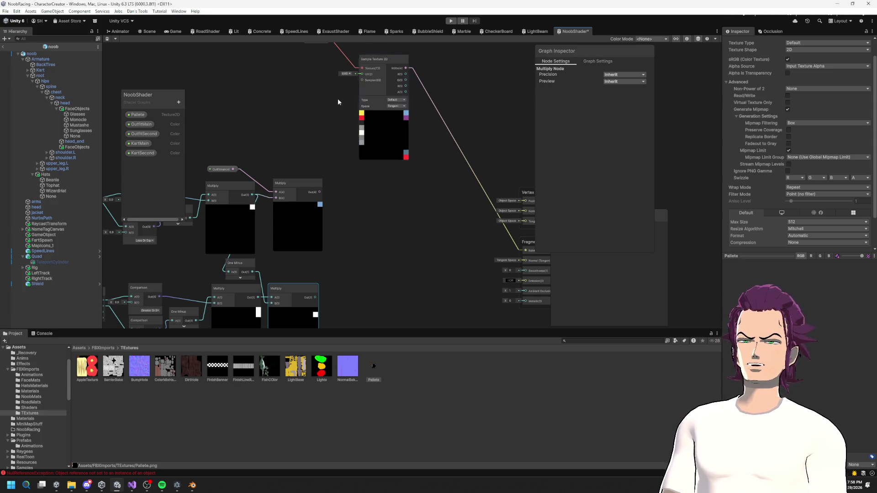
pyautogui.scroll(3, 396, 163)
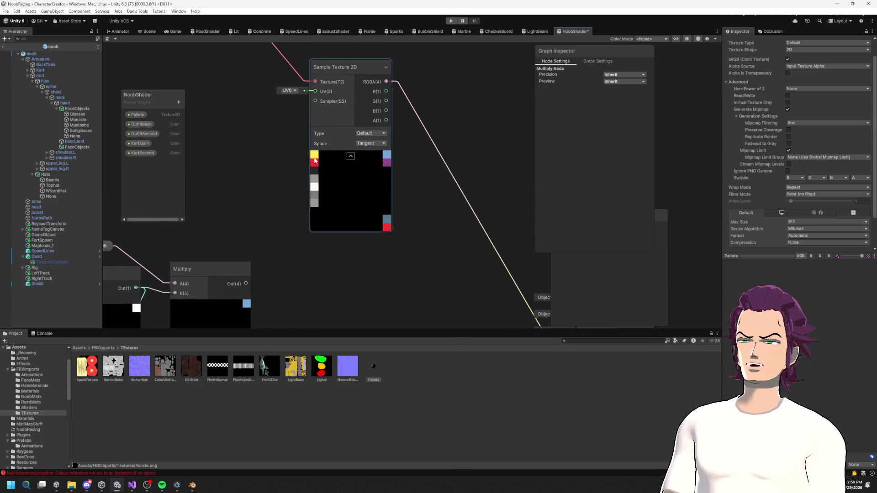
pyautogui.scroll(4, 331, 219)
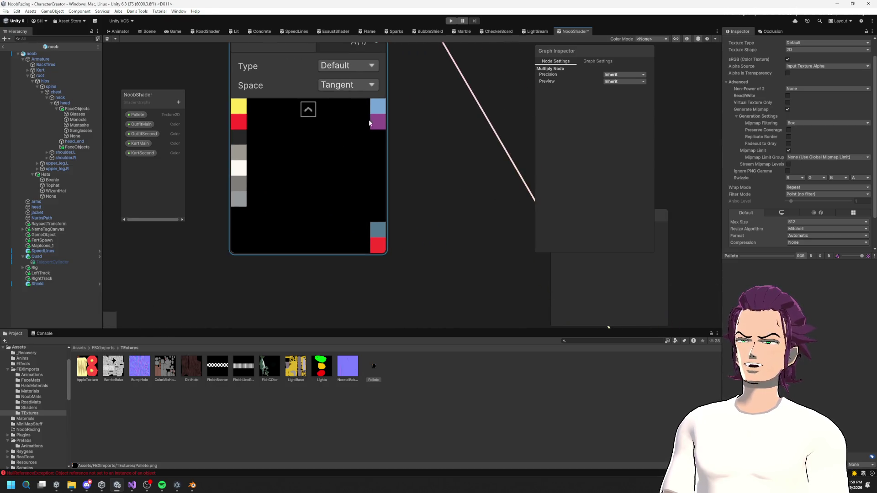
pyautogui.moveTo(326, 180); pyautogui.dragTo(360, 125)
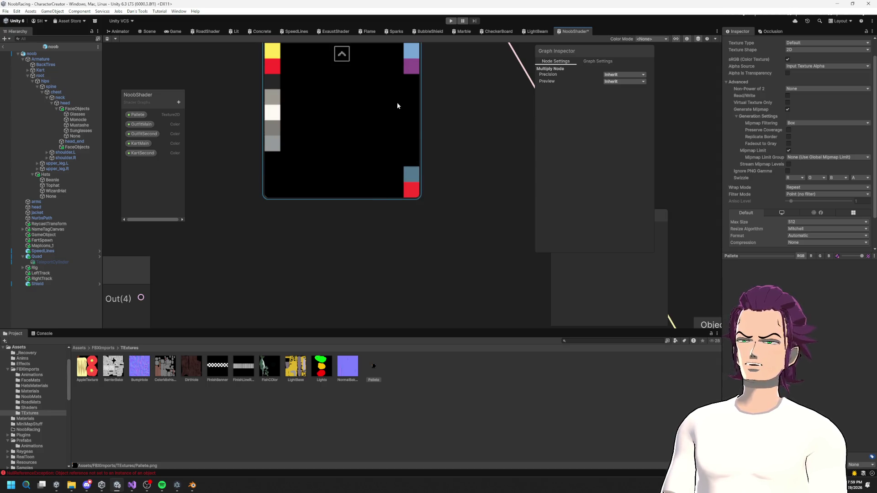
pyautogui.moveTo(358, 102)
pyautogui.mouseDown()
pyautogui.moveTo(383, 175)
pyautogui.moveTo(353, 160)
pyautogui.mouseUp()
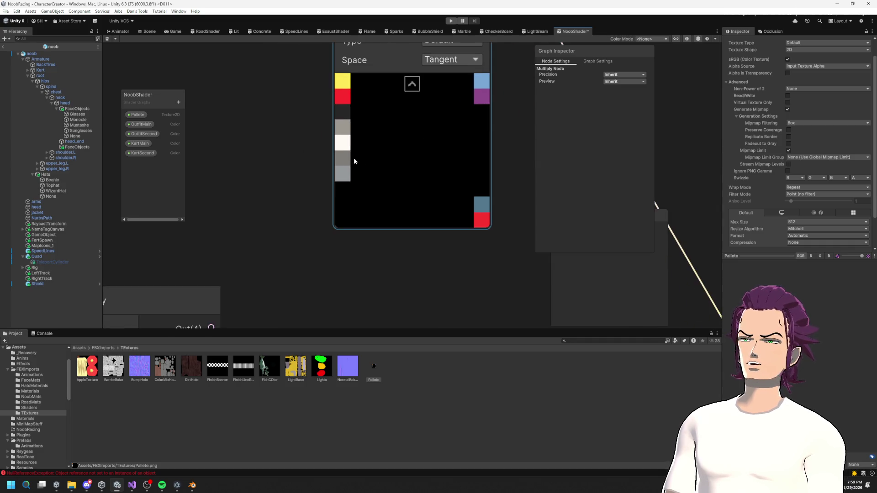
pyautogui.scroll(-5, 303, 207)
pyautogui.moveTo(341, 211)
pyautogui.mouseDown()
pyautogui.moveTo(393, 140)
pyautogui.moveTo(402, 220)
pyautogui.moveTo(455, 142)
pyautogui.mouseUp()
pyautogui.moveTo(412, 195); pyautogui.dragTo(390, 152)
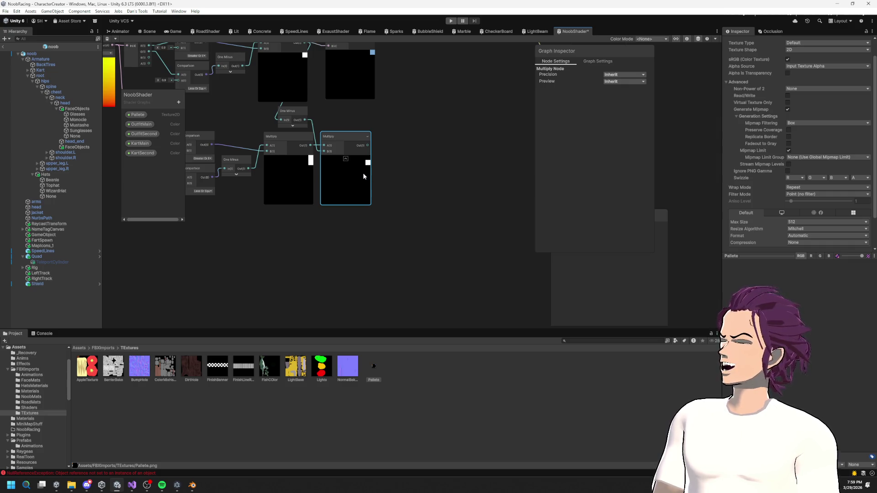
pyautogui.moveTo(362, 173)
pyautogui.mouseDown()
pyautogui.moveTo(354, 191)
pyautogui.moveTo(397, 248)
pyautogui.mouseUp()
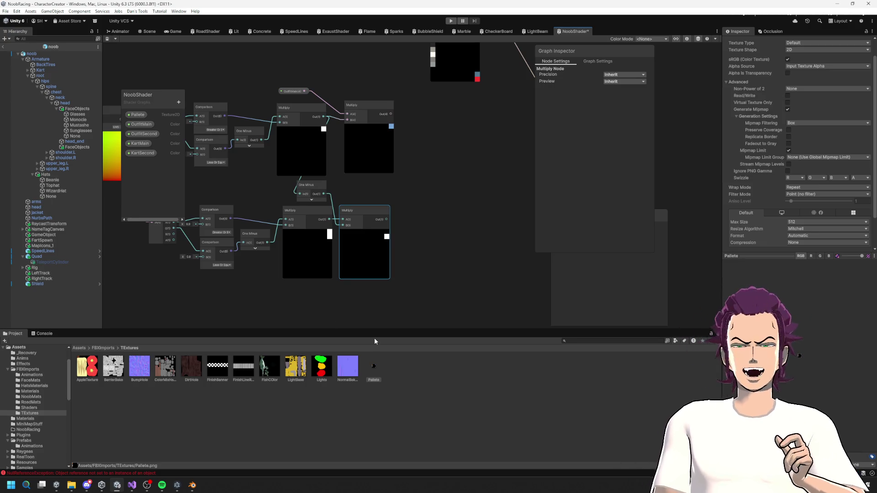
# Adjust the lower Comparison node's threshold and box-select the Multiply nodes.
pyautogui.moveTo(256, 165); pyautogui.dragTo(320, 181)
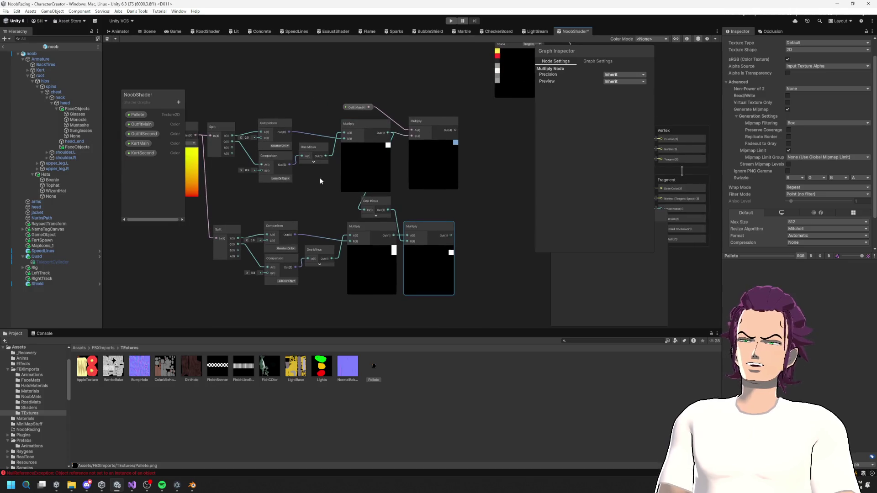
pyautogui.moveTo(243, 172); pyautogui.dragTo(245, 172)
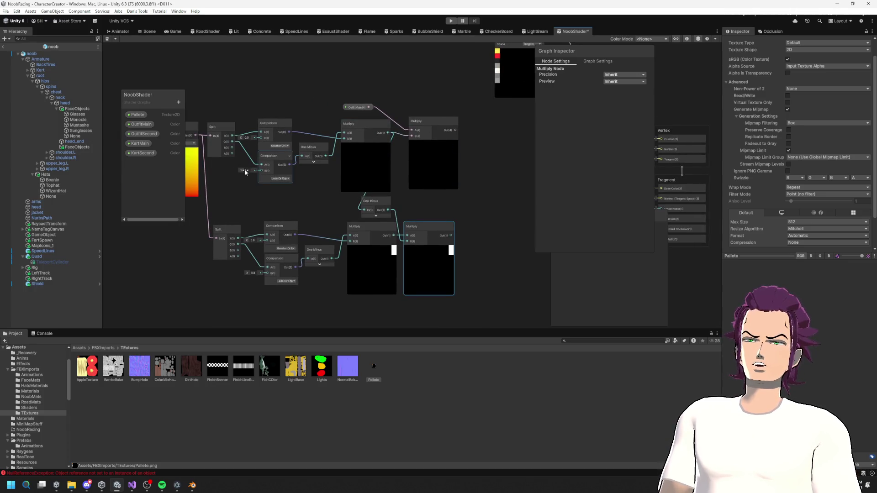
pyautogui.moveTo(451, 215); pyautogui.dragTo(428, 169)
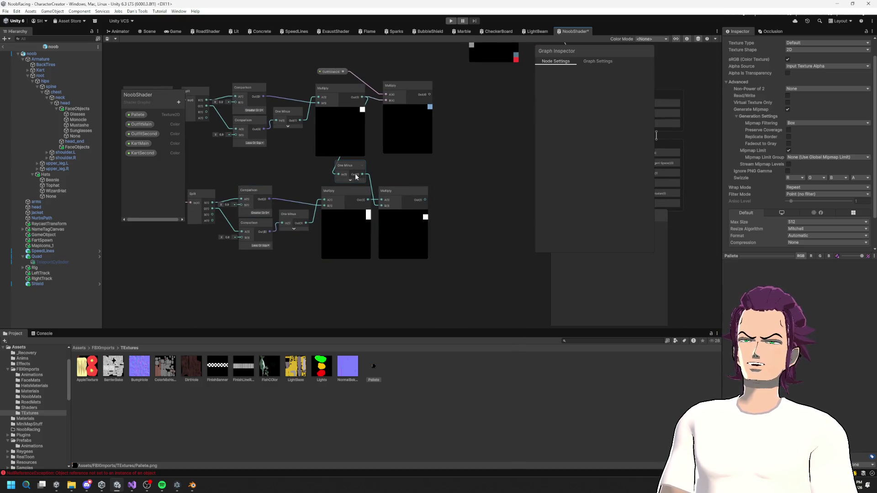
pyautogui.press('a')
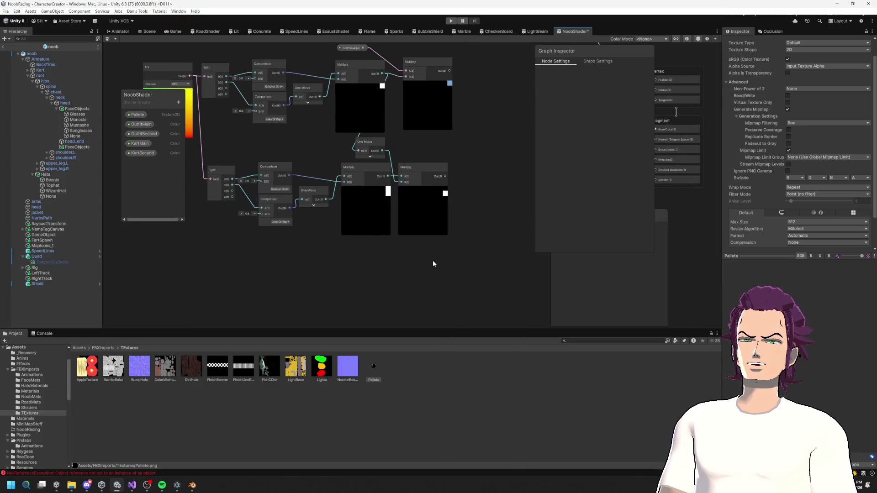
pyautogui.moveTo(430, 265); pyautogui.dragTo(324, 166)
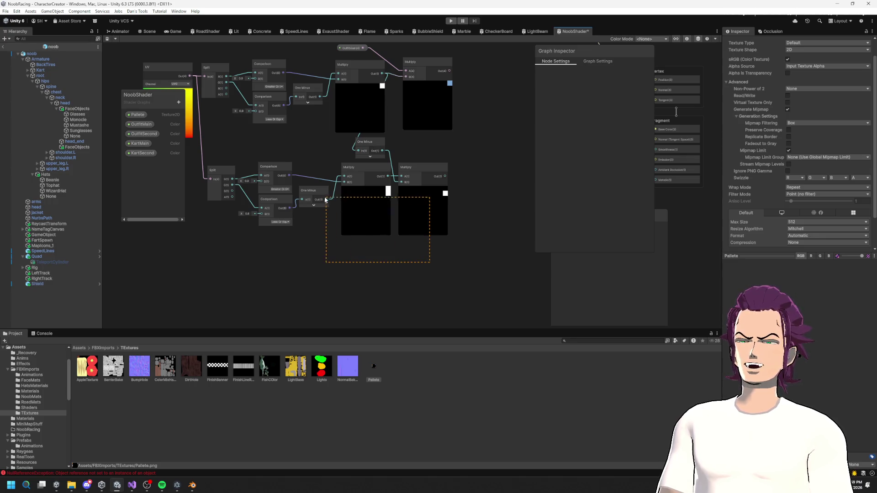
pyautogui.click(313, 238)
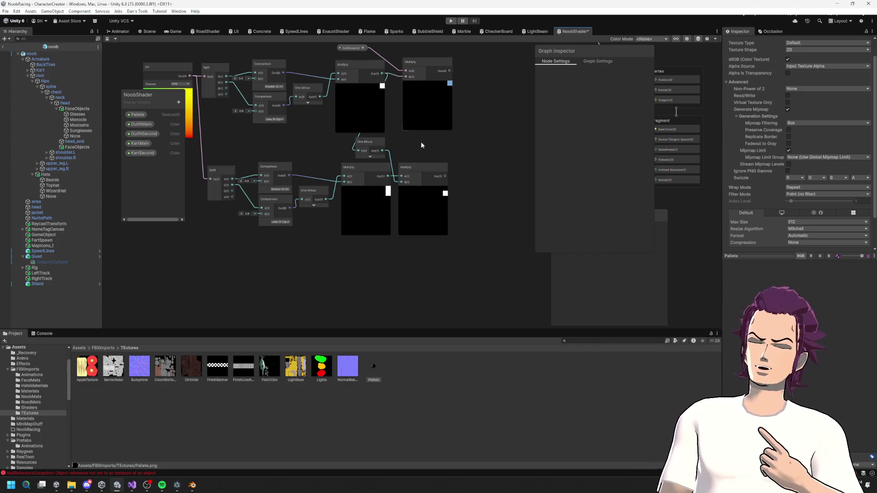
# Pan the graph, then switch to Blender to look at the palette.
pyautogui.moveTo(433, 156); pyautogui.dragTo(385, 216)
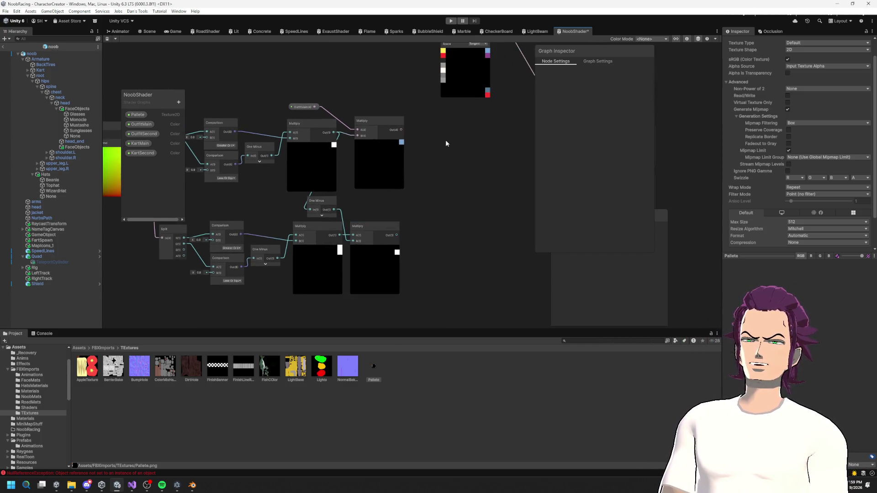
pyautogui.moveTo(450, 130); pyautogui.dragTo(432, 182)
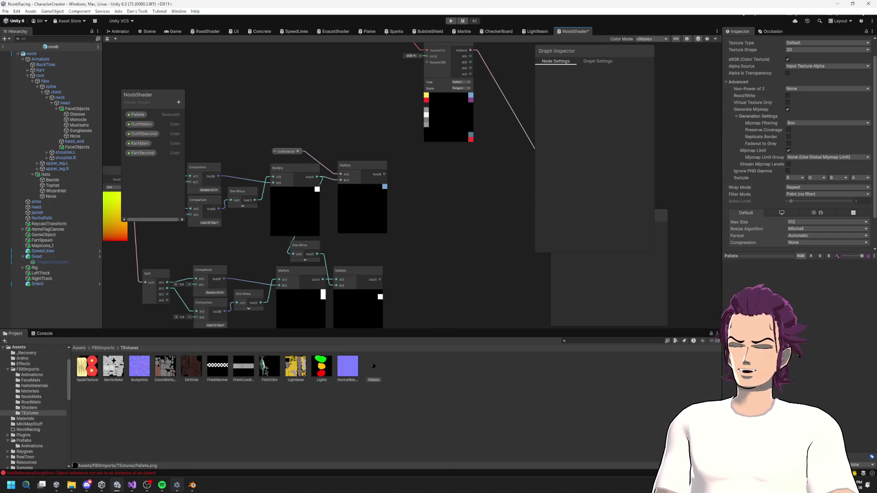
pyautogui.click(194, 483)
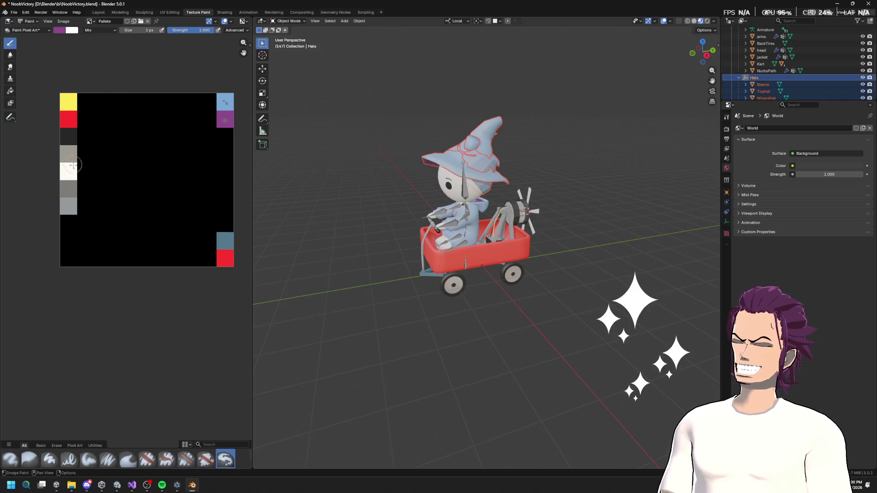
# Enlarge Blender's palette Image Editor, then minimize Blender to return to Unity.
pyautogui.moveTo(253, 110); pyautogui.dragTo(402, 117)
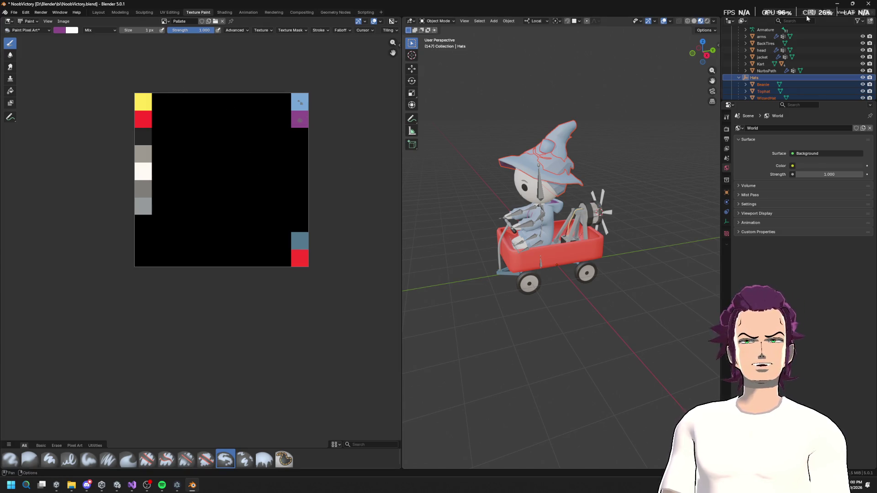
pyautogui.click(838, 3)
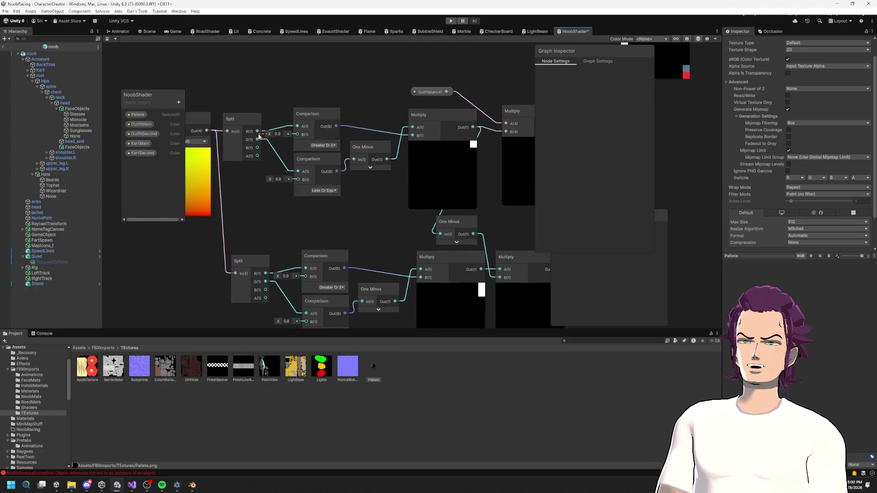
# Scrub the Comparison threshold up to about 1.09, then back down to 0.78.
pyautogui.click(261, 137)
pyautogui.moveTo(270, 134); pyautogui.dragTo(260, 134)
pyautogui.click(284, 145)
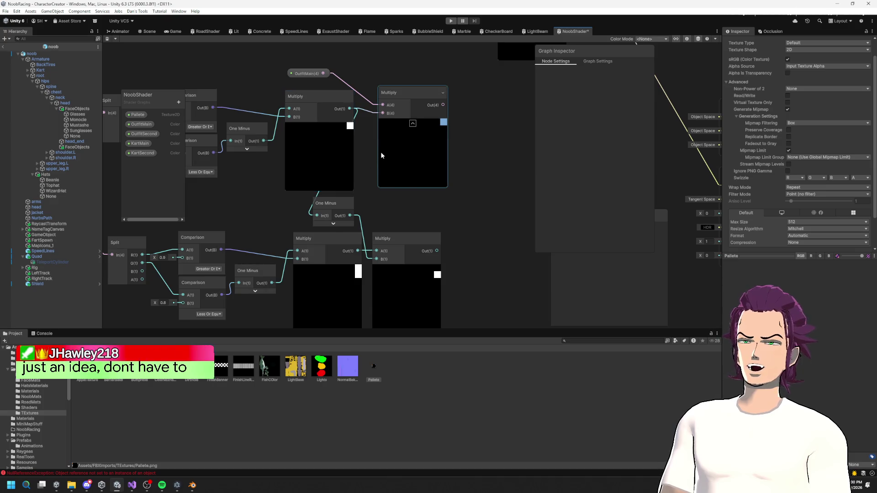
# Move the One Minus and bottom Multiply nodes up, then drop a wire from the top Multiply to open Create Node.
pyautogui.moveTo(492, 304); pyautogui.dragTo(414, 228)
pyautogui.moveTo(377, 69); pyautogui.dragTo(389, 122)
pyautogui.press('Escape')
pyautogui.moveTo(388, 160); pyautogui.dragTo(380, 124)
pyautogui.moveTo(462, 265); pyautogui.dragTo(349, 140)
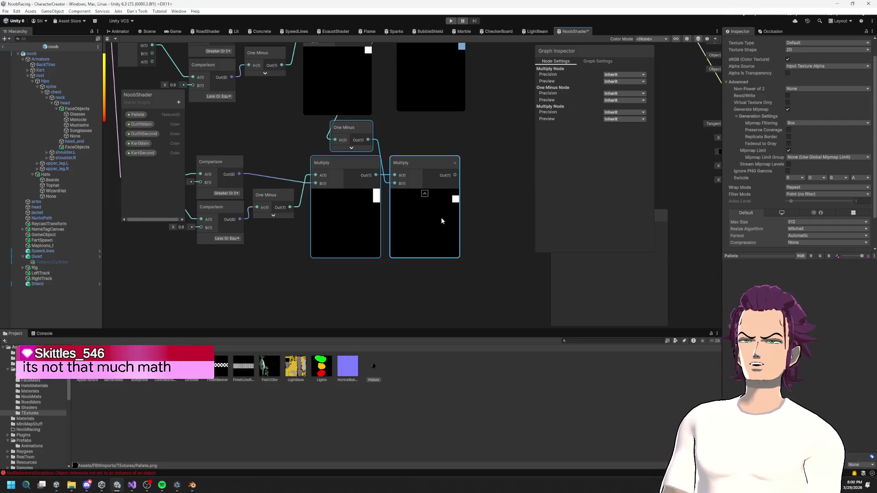
pyautogui.moveTo(354, 66); pyautogui.dragTo(305, 112)
pyautogui.moveTo(319, 78)
pyautogui.mouseDown()
pyautogui.moveTo(410, 202)
pyautogui.moveTo(437, 209)
pyautogui.mouseUp()
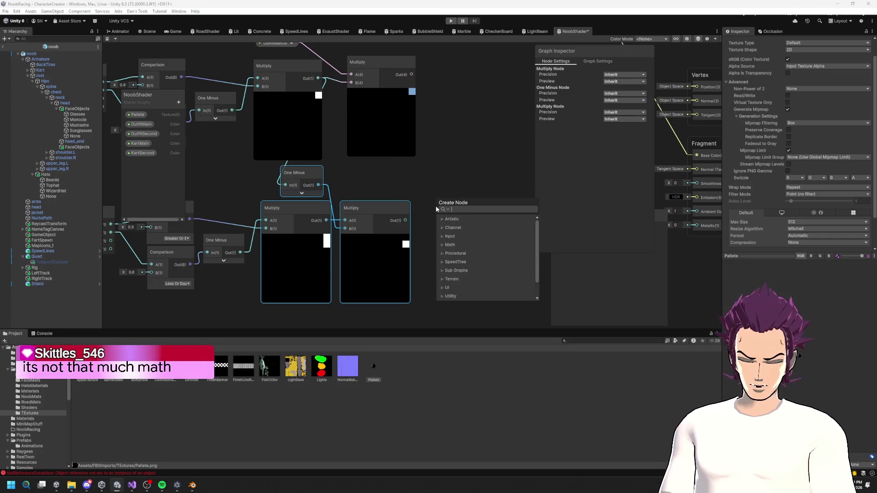
# Create a Tiling And Offset node through the node search.
pyautogui.write('tile')
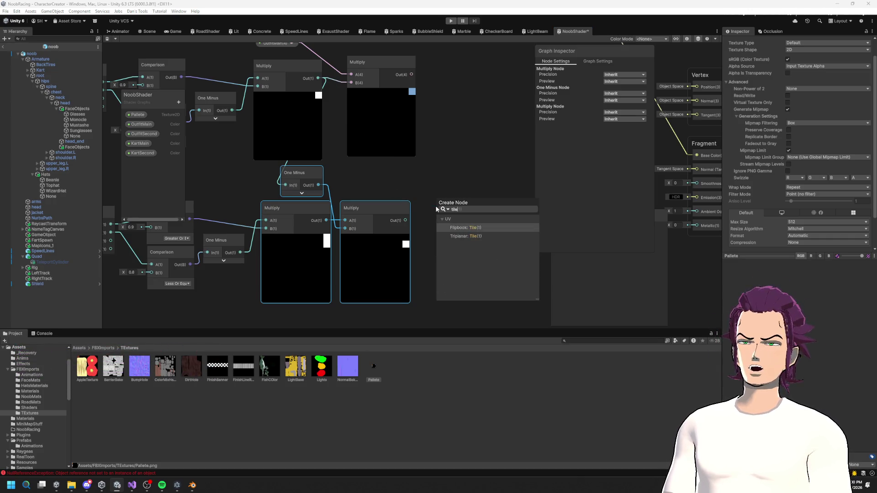
pyautogui.press('BackSpace')
pyautogui.press('BackSpace')
pyautogui.write('l')
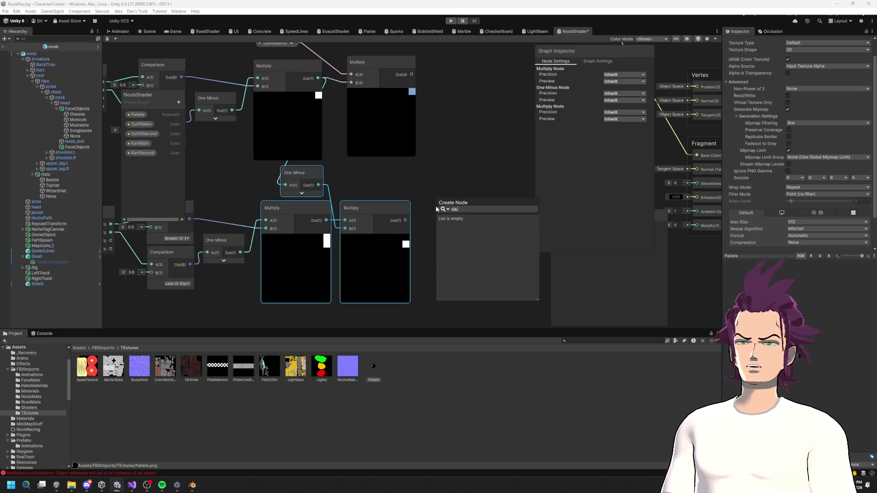
pyautogui.write('eand')
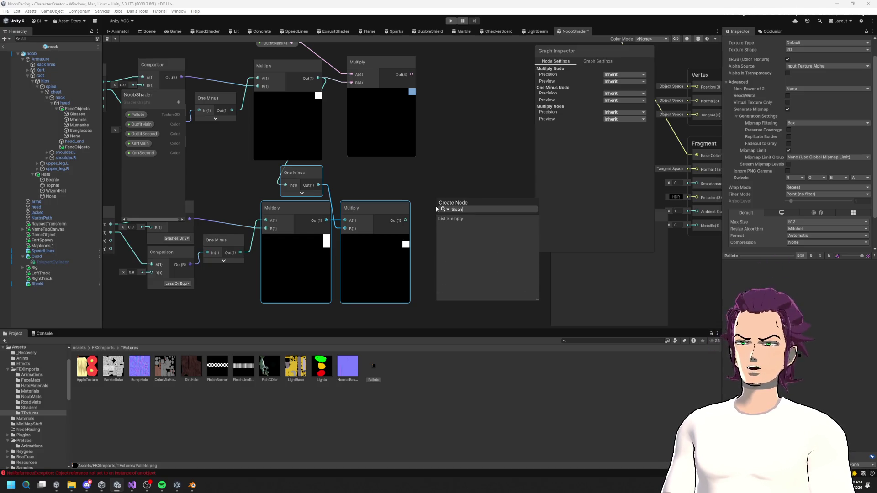
pyautogui.press('BackSpace')
pyautogui.press('BackSpace')
pyautogui.press('BackSpace')
pyautogui.press('BackSpace')
pyautogui.press('BackSpace')
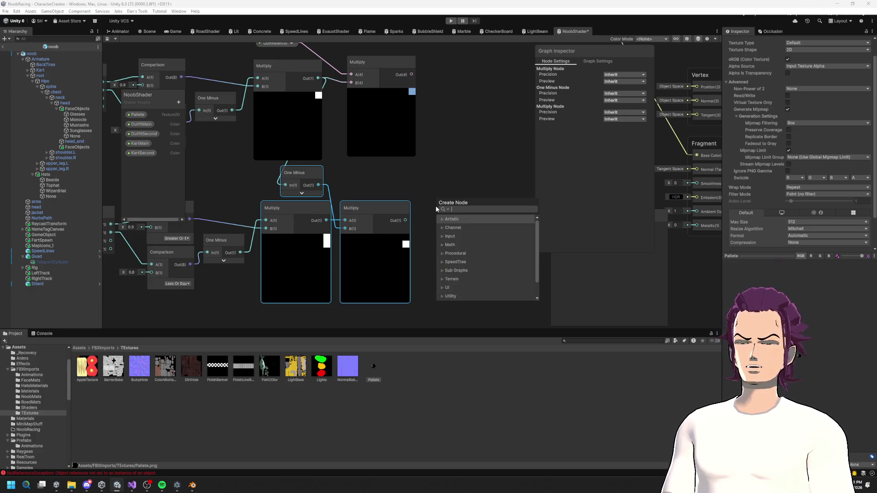
pyautogui.click(480, 173)
pyautogui.rightClick(478, 188)
pyautogui.click(503, 194)
pyautogui.write('tilean')
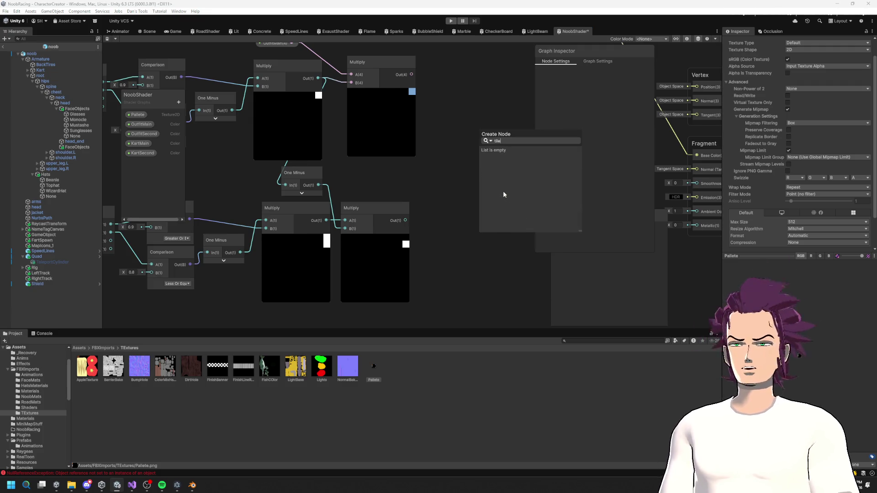
pyautogui.press('Return')
# Place Tiling And Offset beside the lower Split and feed its output into the Split input.
pyautogui.moveTo(503, 194)
pyautogui.mouseDown()
pyautogui.moveTo(506, 151)
pyautogui.moveTo(322, 282)
pyautogui.mouseUp()
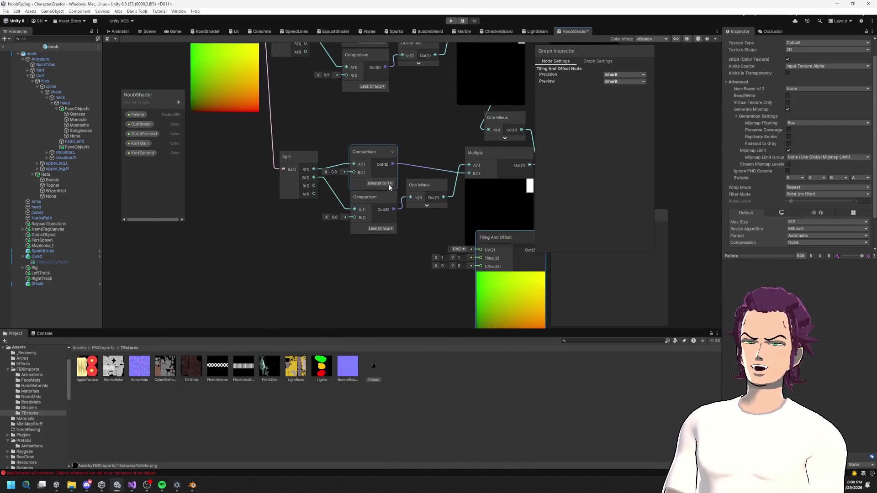
pyautogui.scroll(-2, 445, 283)
pyautogui.moveTo(444, 284); pyautogui.dragTo(232, 223)
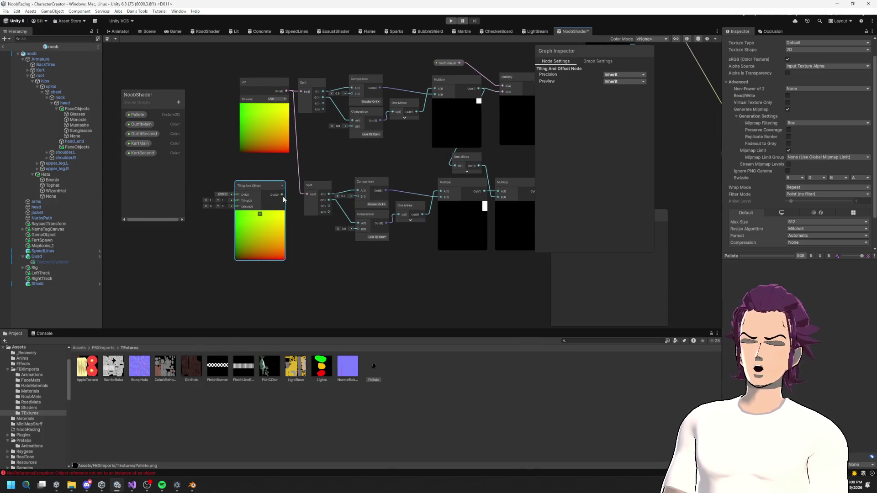
pyautogui.moveTo(274, 145); pyautogui.dragTo(243, 135)
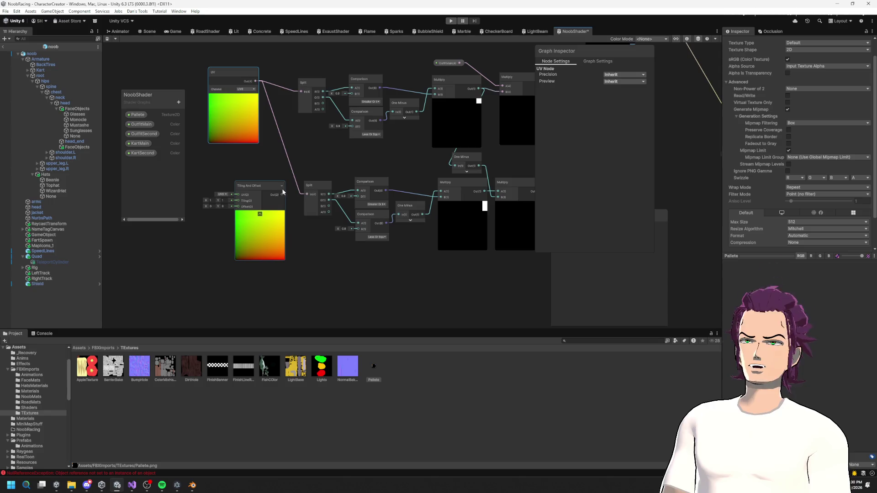
pyautogui.moveTo(289, 118); pyautogui.dragTo(300, 92)
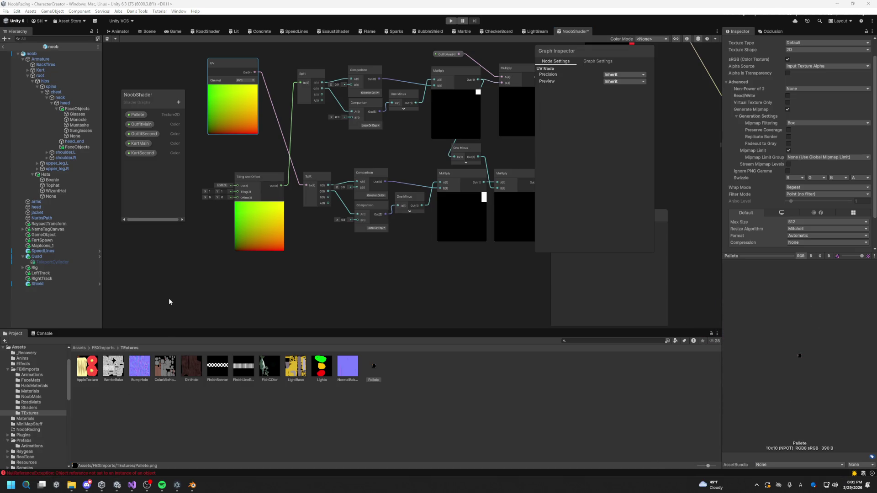
pyautogui.moveTo(200, 231); pyautogui.dragTo(187, 288)
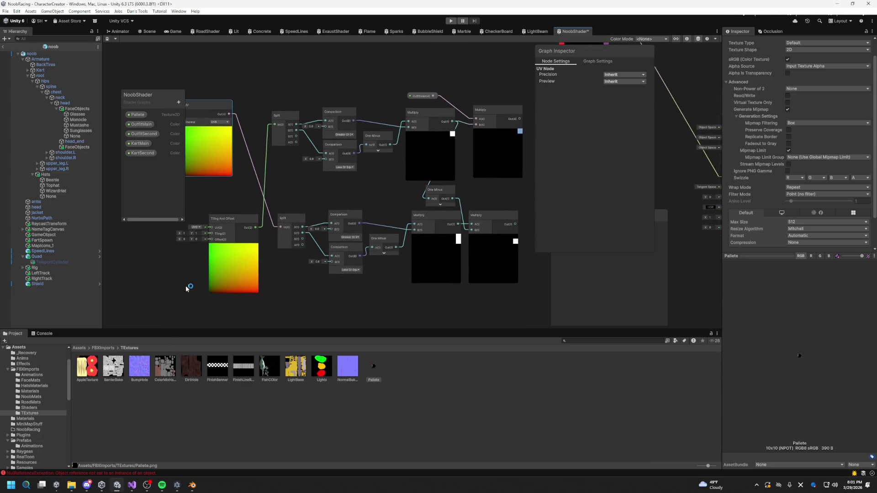
pyautogui.moveTo(248, 258); pyautogui.dragTo(290, 205)
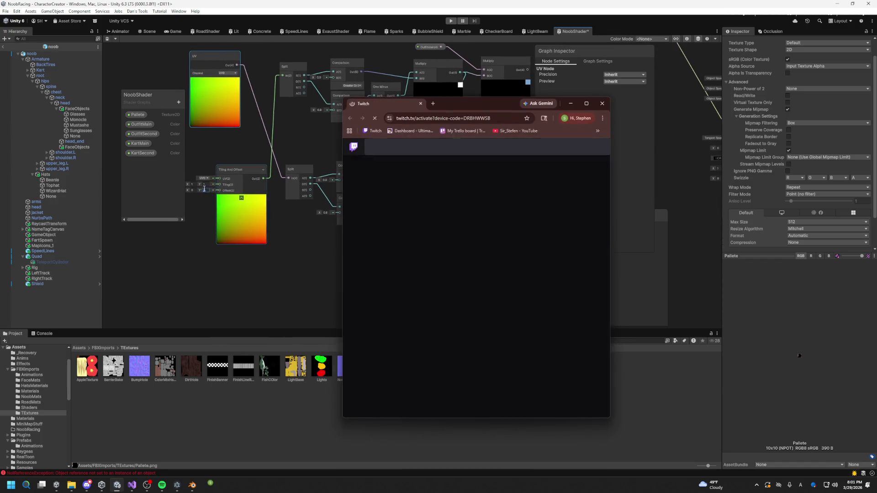
# Activate the device and authorize the Chat Village Idle Game Overlay on Twitch, then return to Unity.
pyautogui.click(479, 237)
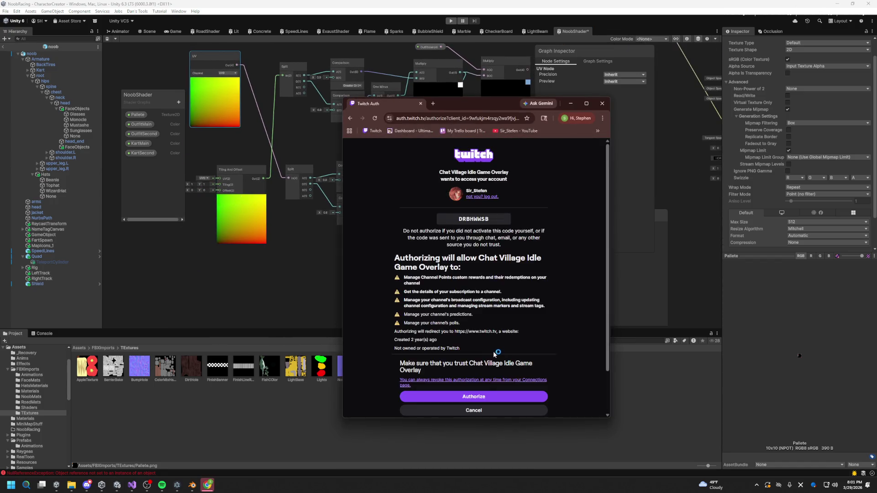
pyautogui.click(479, 395)
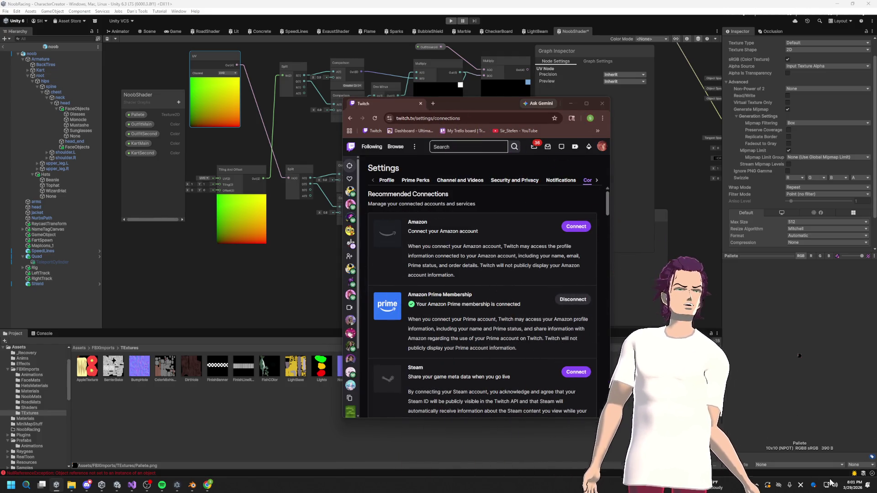
pyautogui.click(778, 428)
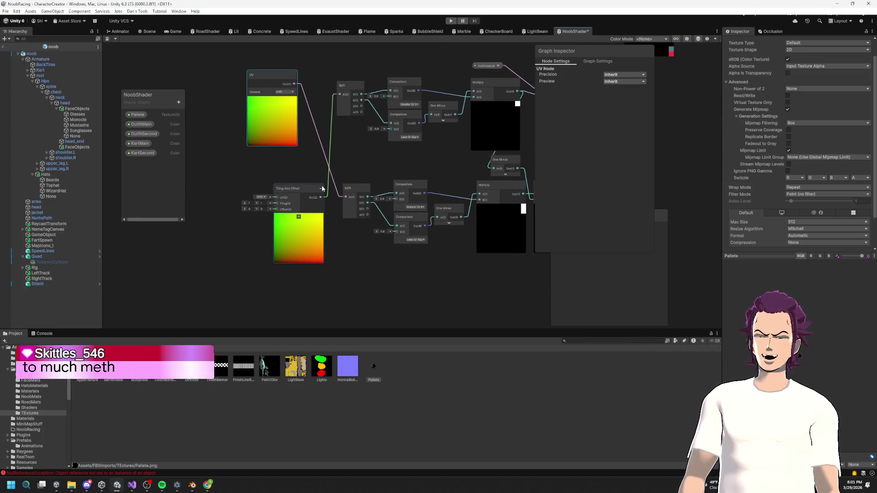
# Inspect the Tiling And Offset node and scrub its Y offset value.
pyautogui.scroll(3, 291, 138)
pyautogui.moveTo(252, 129)
pyautogui.mouseDown()
pyautogui.moveTo(269, 136)
pyautogui.moveTo(274, 128)
pyautogui.mouseUp()
pyautogui.moveTo(270, 210); pyautogui.dragTo(314, 240)
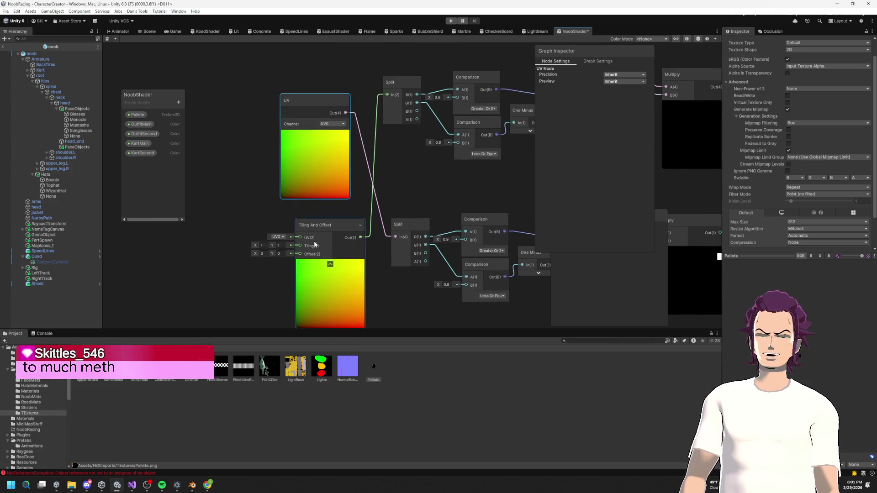
pyautogui.click(326, 225)
pyautogui.scroll(-3, 320, 230)
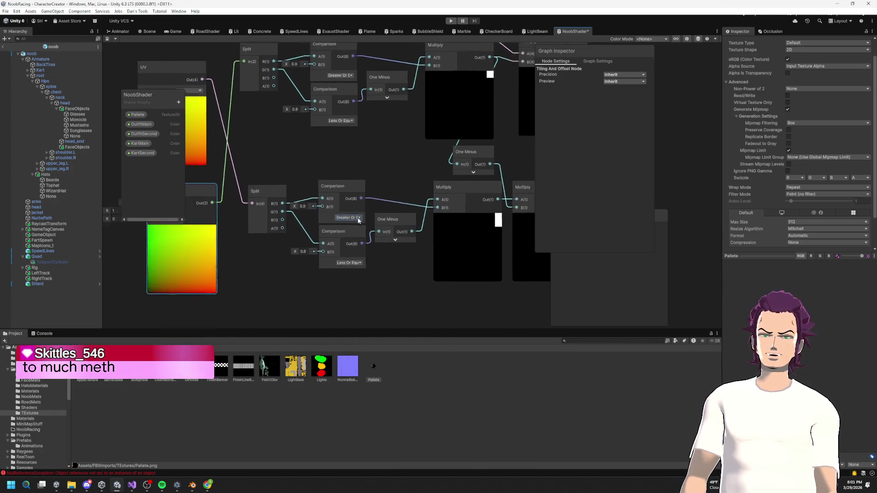
pyautogui.moveTo(337, 227); pyautogui.dragTo(323, 211)
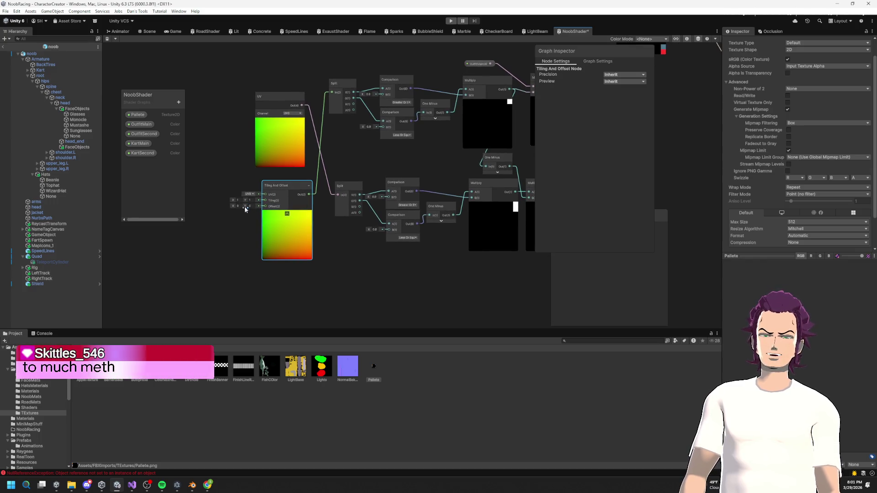
pyautogui.moveTo(252, 209); pyautogui.dragTo(242, 202)
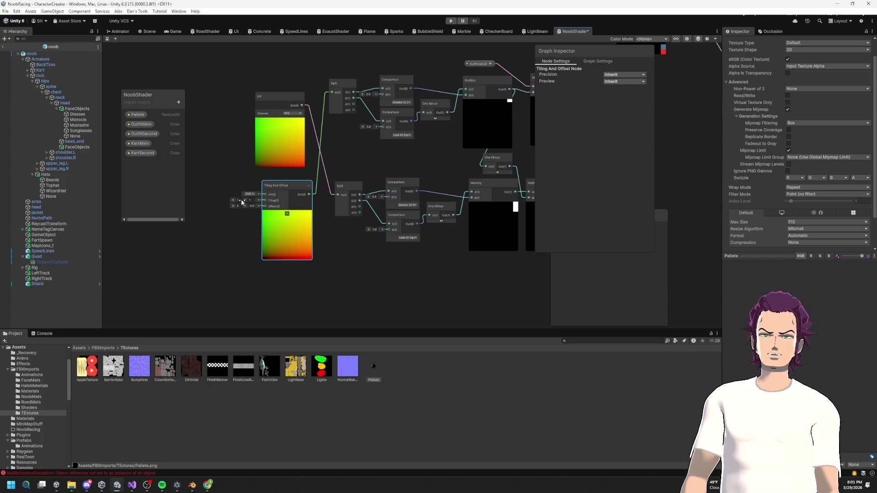
pyautogui.click(364, 198)
# Follow the Multiply chain to the master stack checking the last Multiply nodes, then switch to Blender.
pyautogui.moveTo(484, 120); pyautogui.dragTo(422, 114)
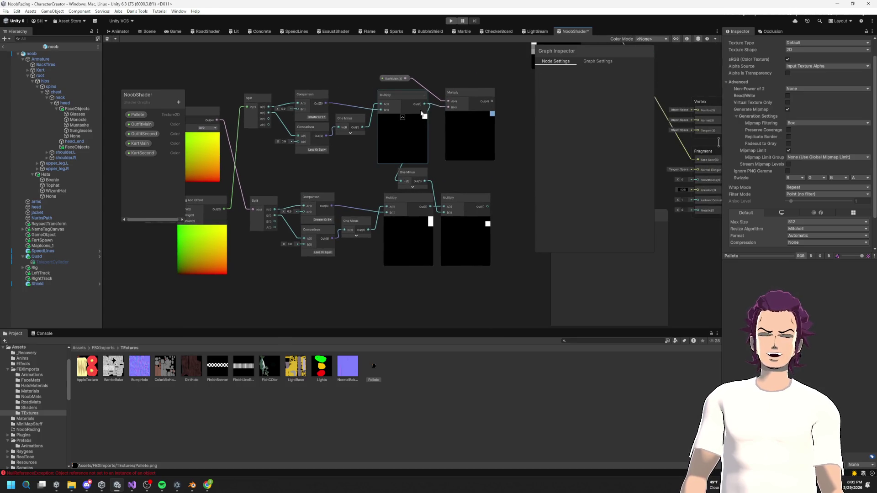
pyautogui.scroll(1, 392, 137)
pyautogui.scroll(1, 398, 138)
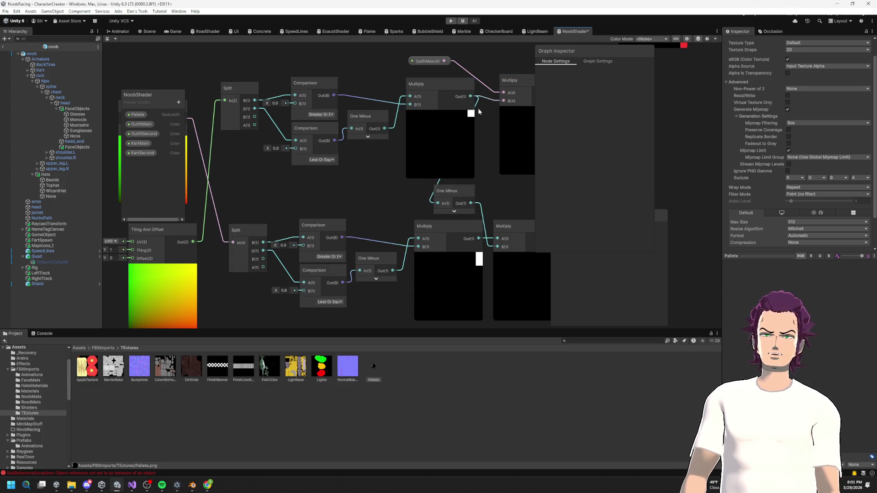
pyautogui.moveTo(454, 151); pyautogui.dragTo(459, 198)
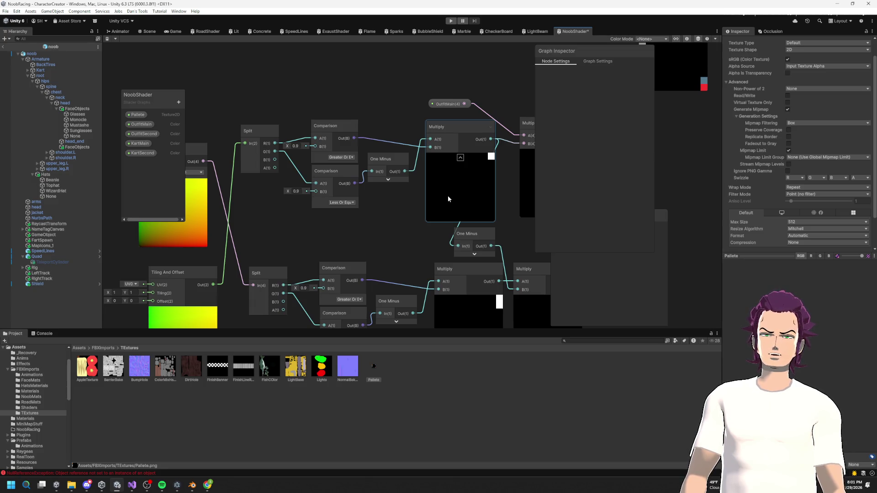
pyautogui.moveTo(448, 195)
pyautogui.mouseDown()
pyautogui.moveTo(475, 131)
pyautogui.moveTo(356, 179)
pyautogui.mouseUp()
pyautogui.click(366, 201)
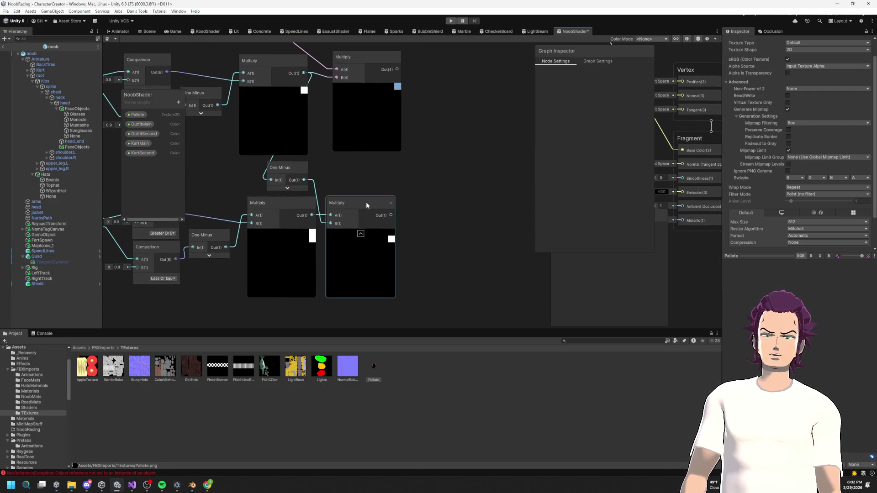
pyautogui.scroll(-2, 371, 198)
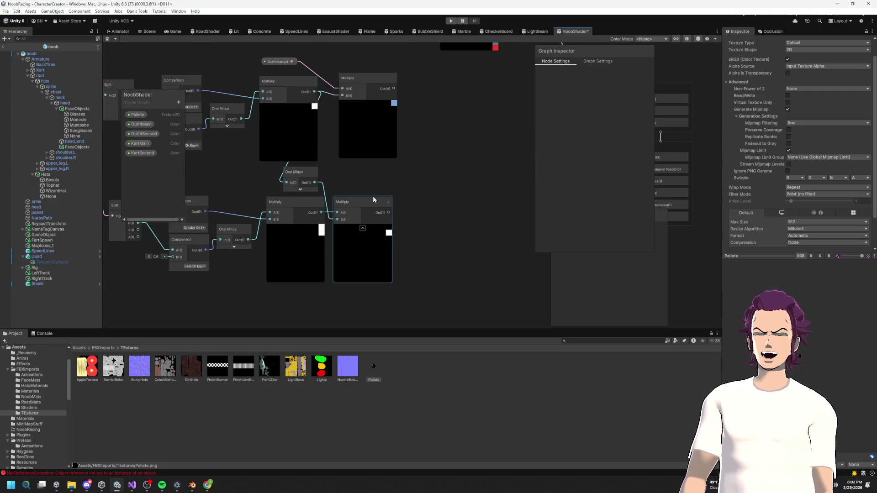
pyautogui.click(366, 153)
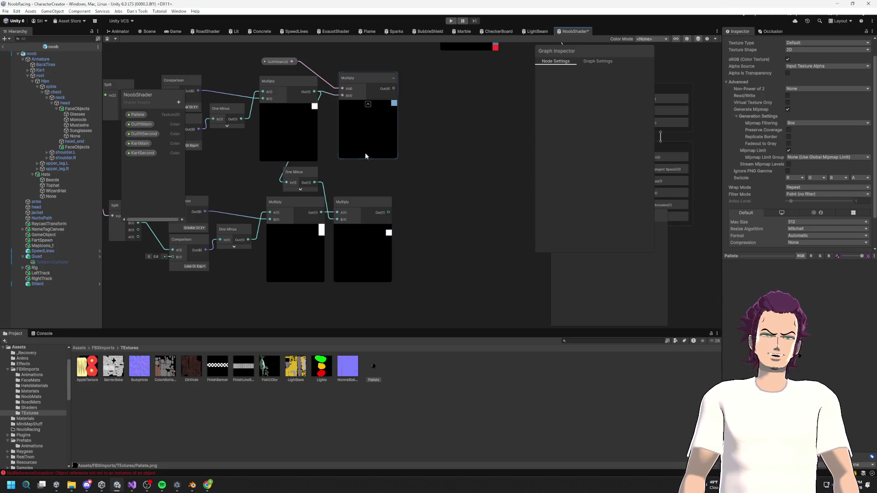
pyautogui.moveTo(366, 152); pyautogui.dragTo(424, 158)
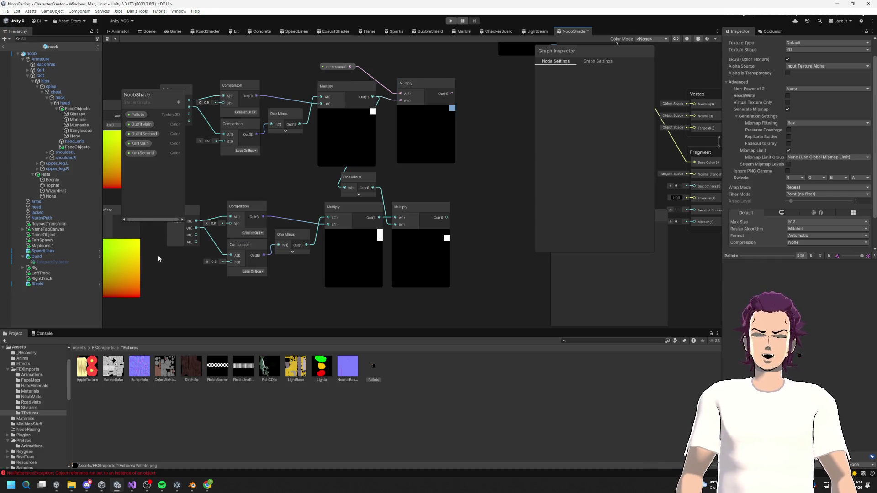
pyautogui.hotkey('alt', 'Tab')
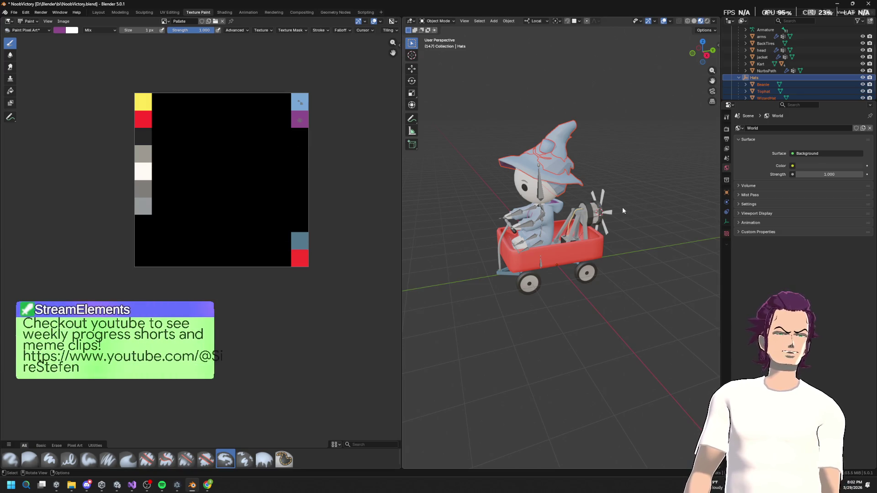
# Deselect the hats, choose the image to paint, and bring up the brush colour picker.
pyautogui.click(764, 81)
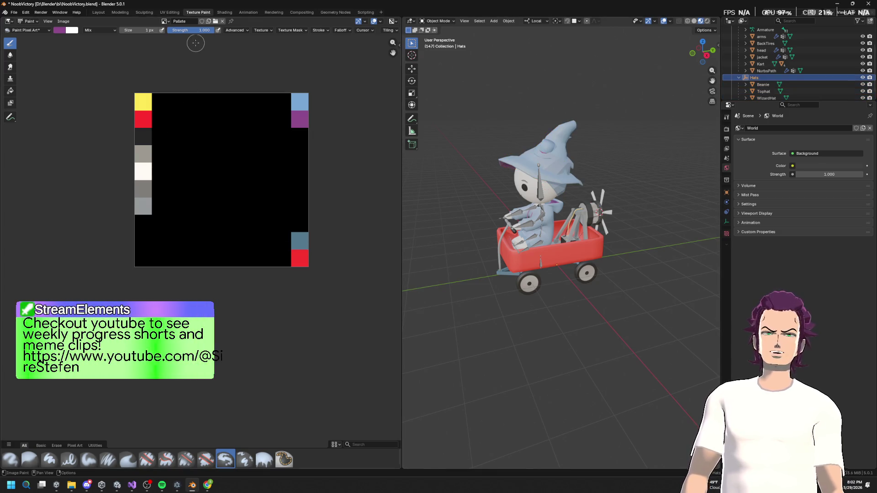
pyautogui.click(165, 21)
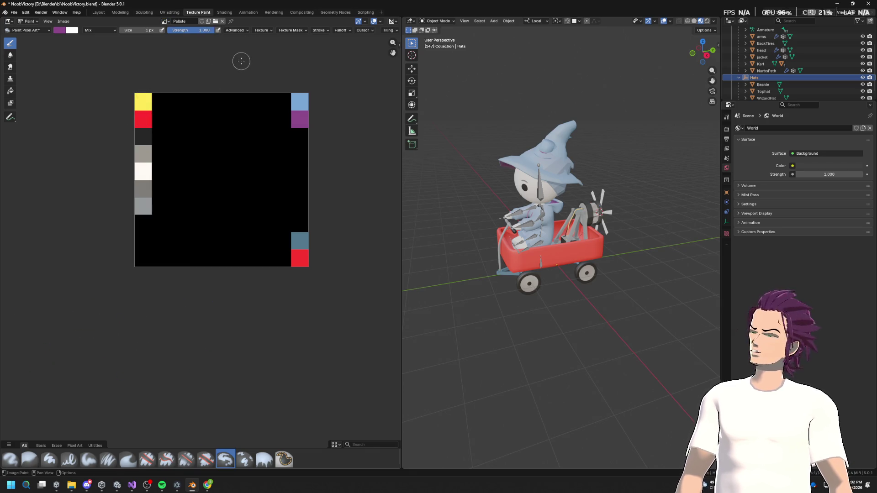
pyautogui.click(49, 21)
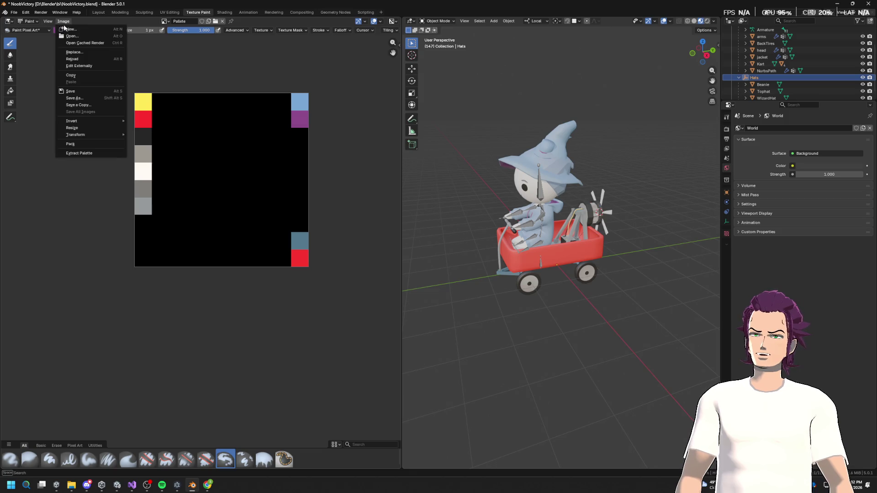
pyautogui.click(48, 22)
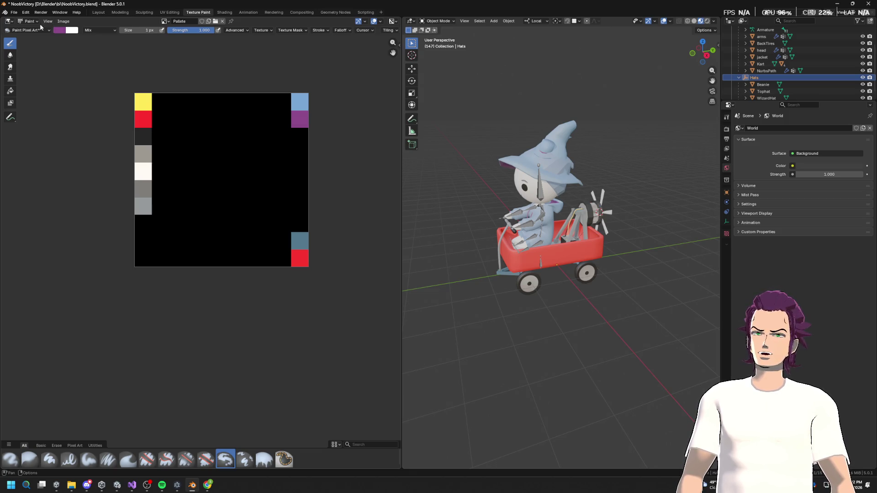
pyautogui.click(60, 31)
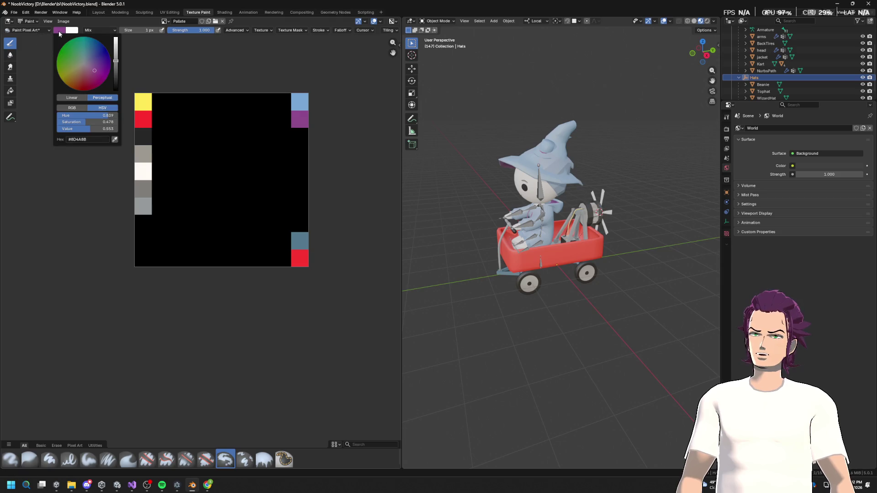
# Paint a red pixel beside the yellow one and sample the grey palette pixel.
pyautogui.click(115, 141)
pyautogui.click(160, 103)
pyautogui.click(61, 31)
pyautogui.click(115, 140)
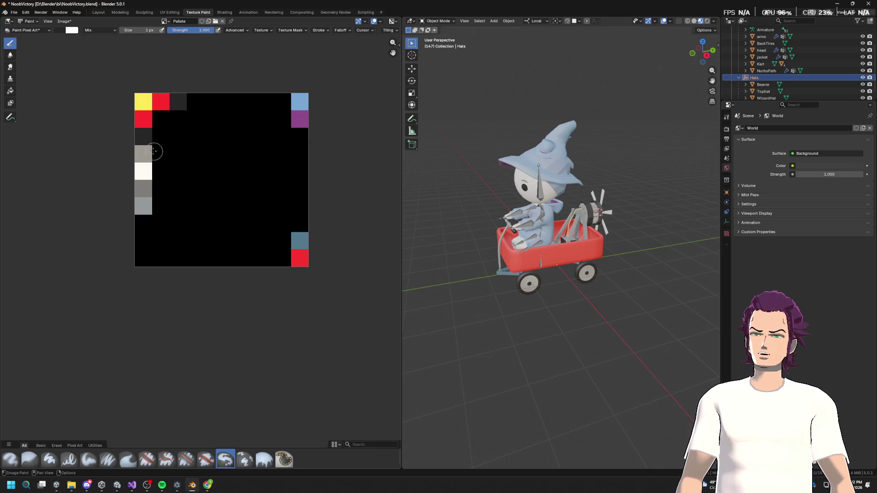
pyautogui.click(62, 31)
pyautogui.click(116, 138)
pyautogui.click(146, 154)
# Sample the white and darker grey palette pixels, then paint the next top-row pixel grey.
pyautogui.click(66, 31)
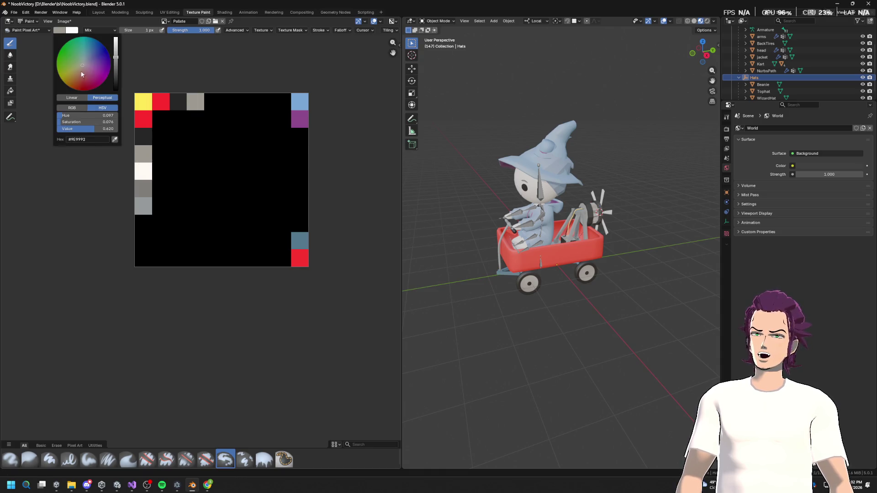
pyautogui.click(115, 139)
pyautogui.click(142, 165)
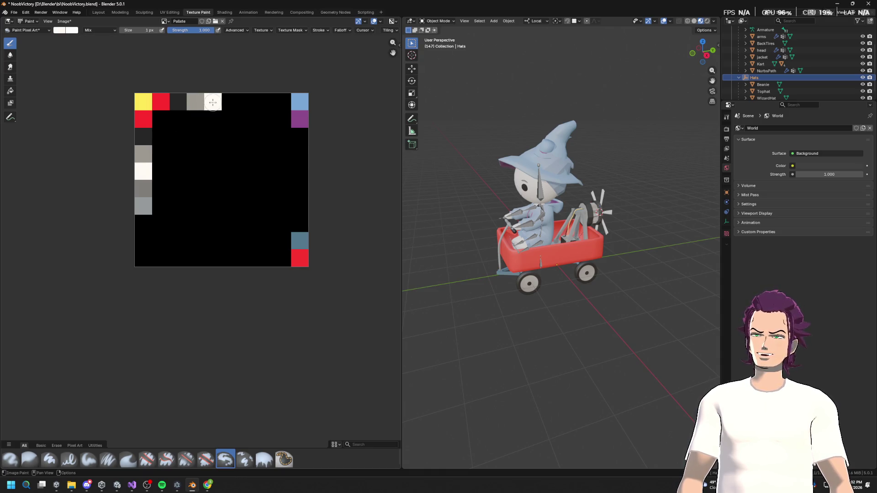
pyautogui.click(62, 32)
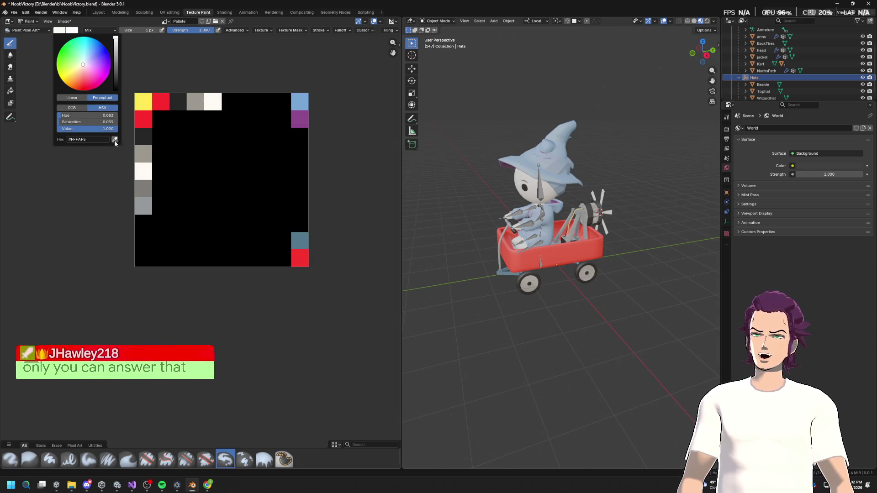
pyautogui.click(117, 139)
pyautogui.click(146, 178)
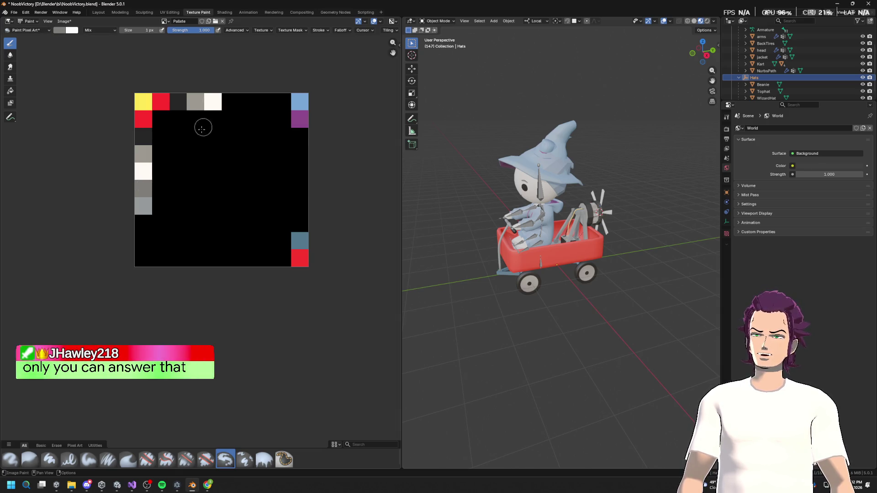
pyautogui.click(58, 30)
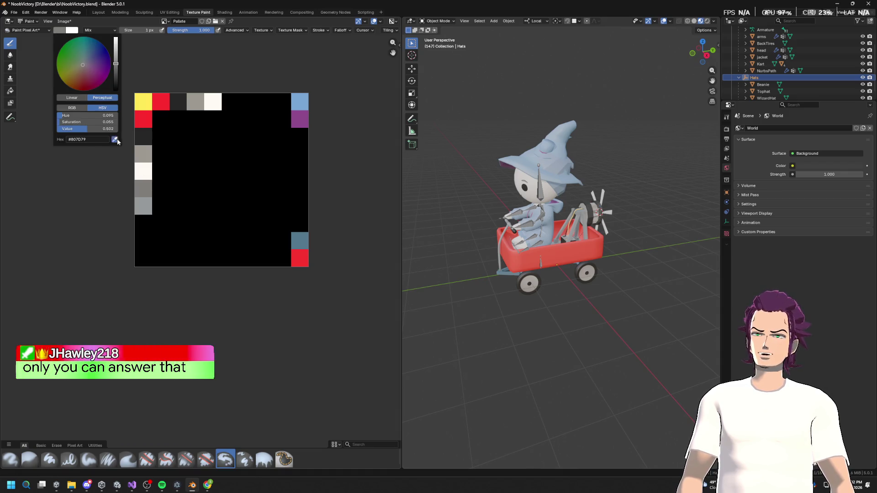
pyautogui.click(225, 107)
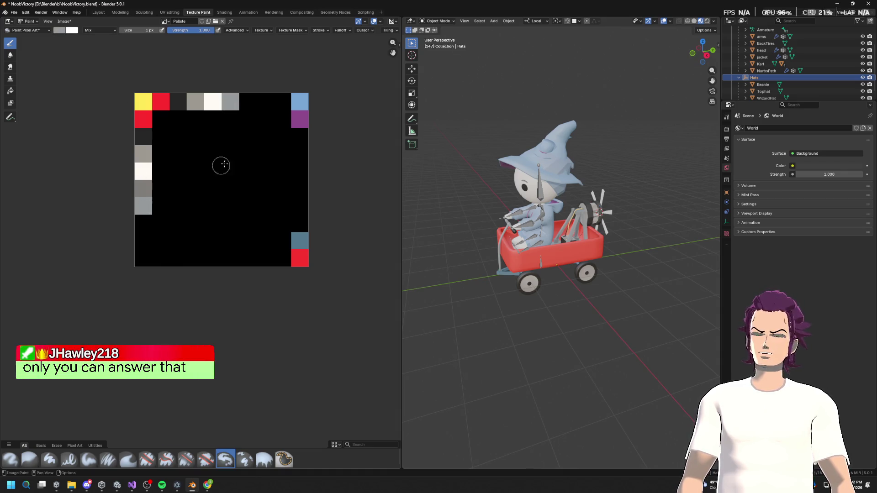
# Copy the light blue top-right pixel and the purple edge pixel into the top row.
pyautogui.click(58, 31)
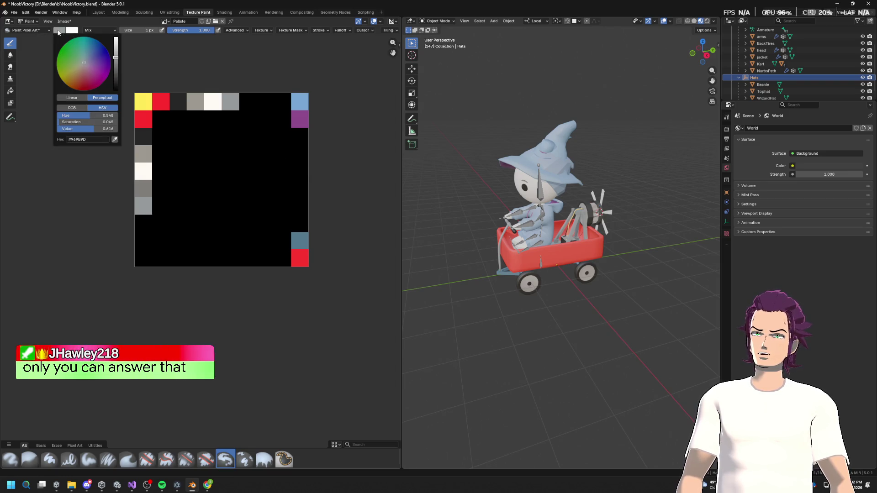
pyautogui.click(115, 140)
pyautogui.click(302, 104)
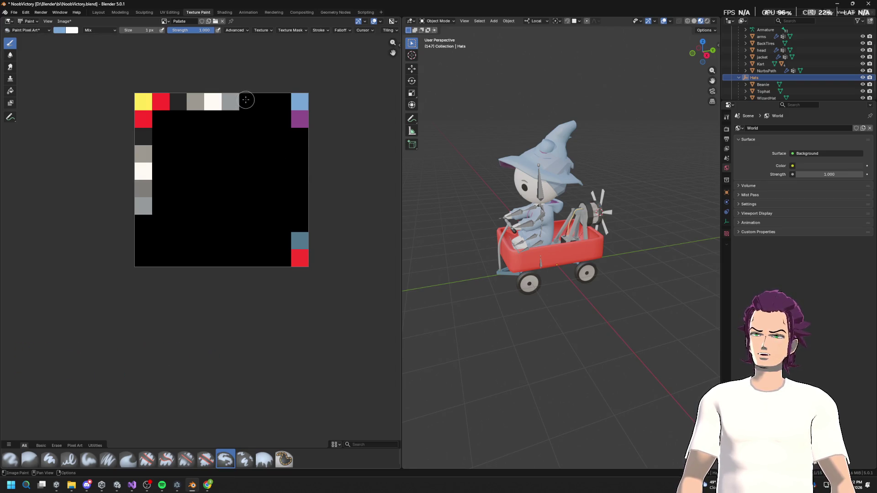
pyautogui.click(248, 101)
pyautogui.click(60, 31)
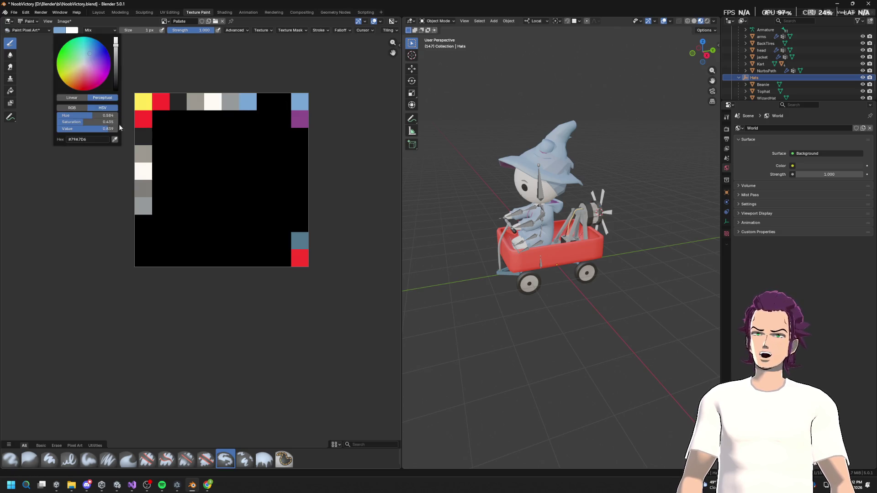
pyautogui.click(115, 140)
pyautogui.click(300, 120)
pyautogui.click(265, 101)
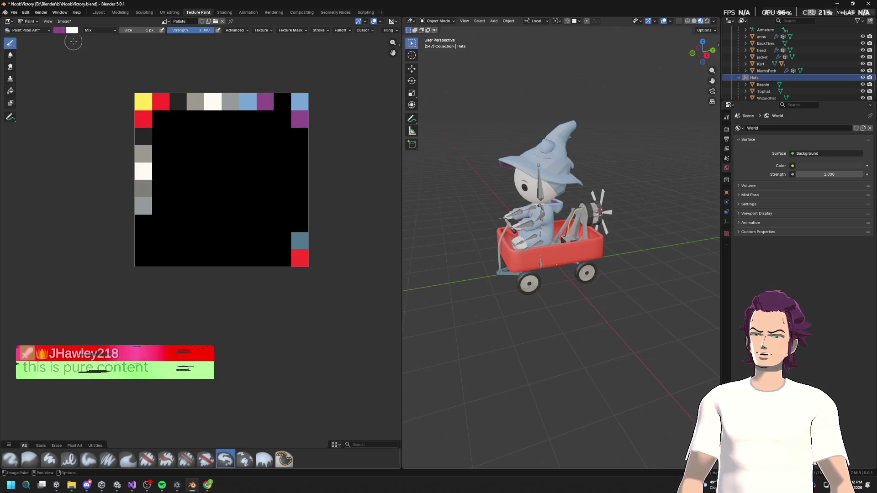
# Copy the steel blue pixel into the top row and paint the top-right pixel red.
pyautogui.click(63, 32)
pyautogui.click(115, 140)
pyautogui.click(299, 240)
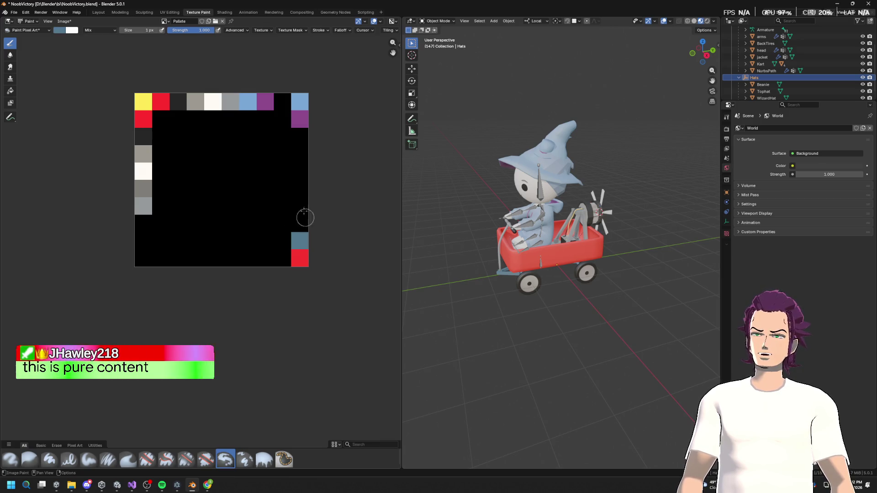
pyautogui.click(287, 99)
pyautogui.click(59, 30)
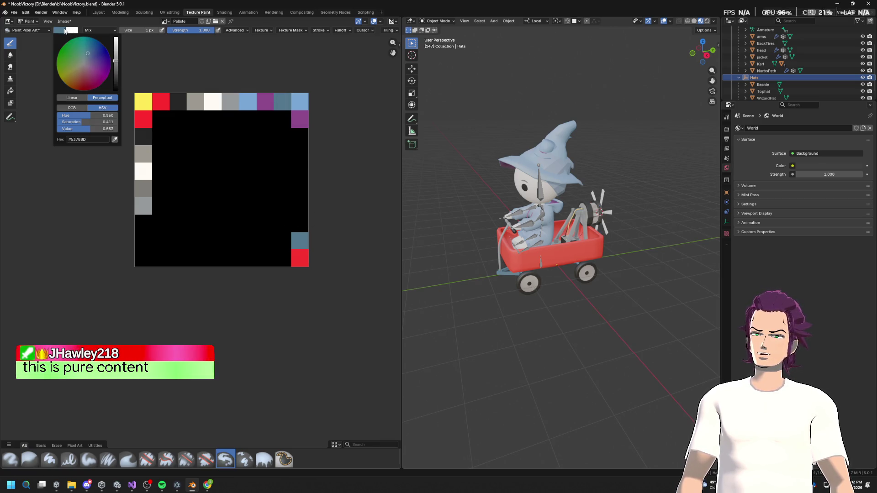
pyautogui.click(116, 139)
pyautogui.click(300, 258)
pyautogui.click(300, 101)
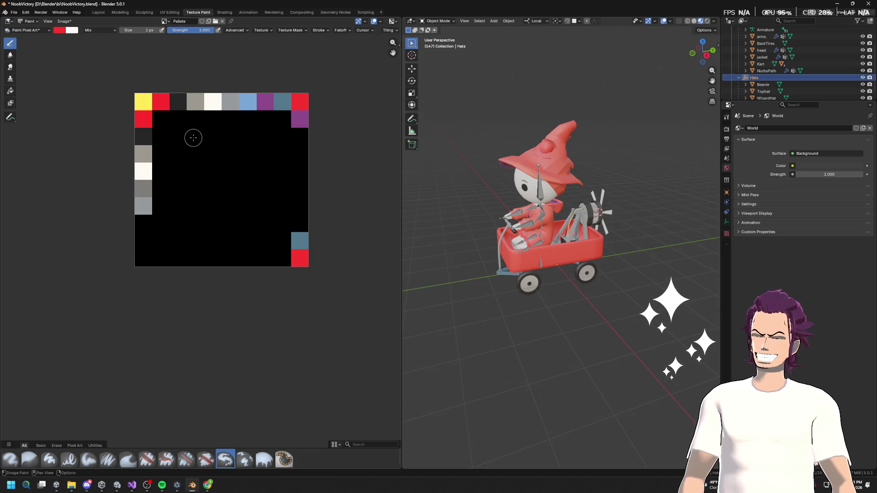
pyautogui.click(165, 21)
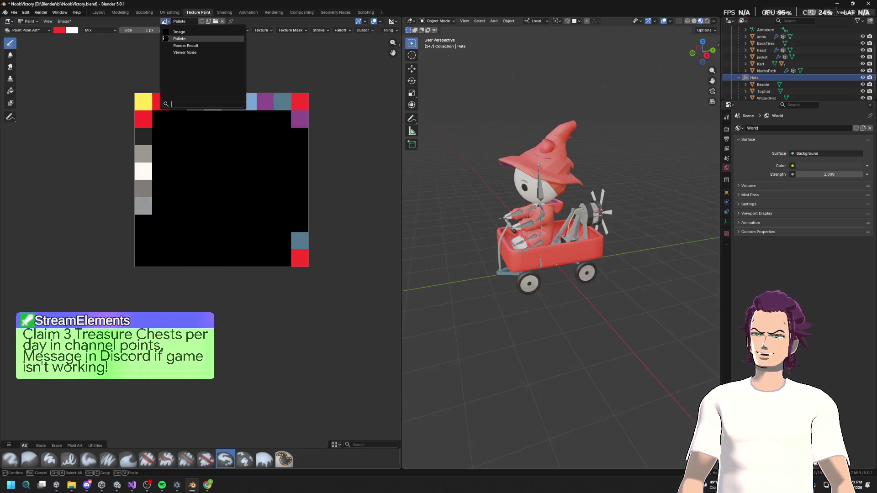
pyautogui.click(166, 22)
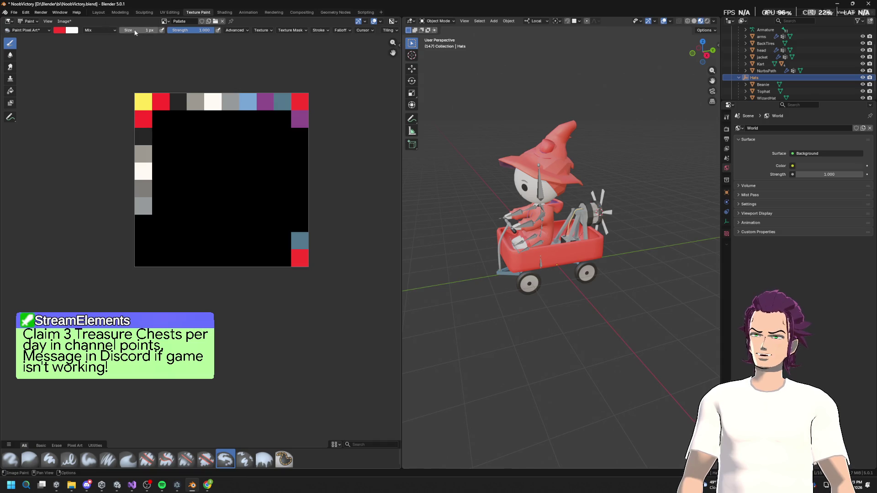
pyautogui.click(64, 22)
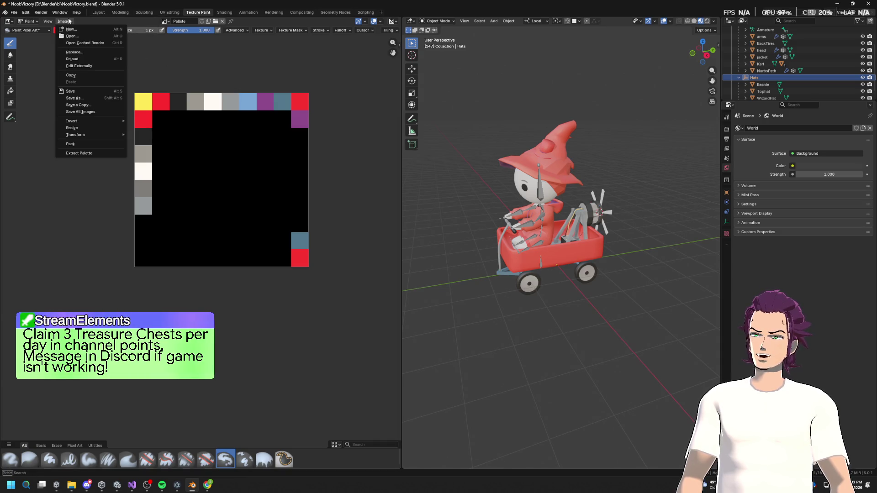
pyautogui.click(86, 128)
pyautogui.click(113, 135)
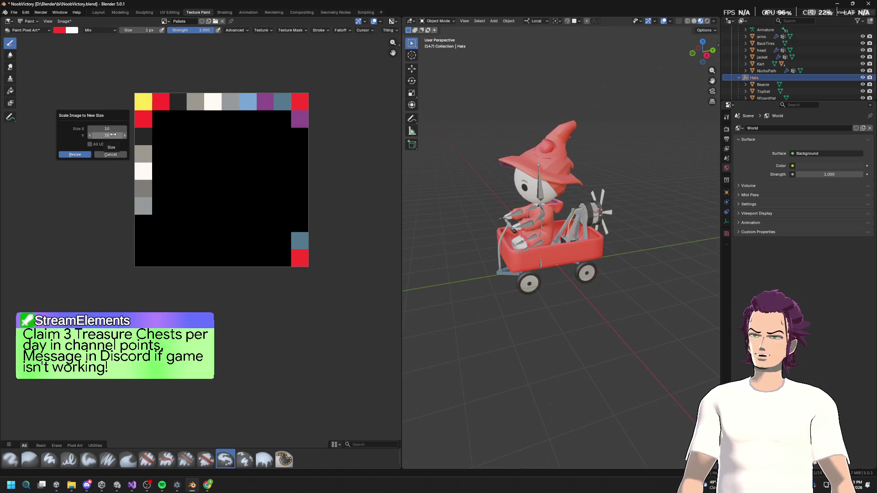
pyautogui.write('1')
pyautogui.press('Tab')
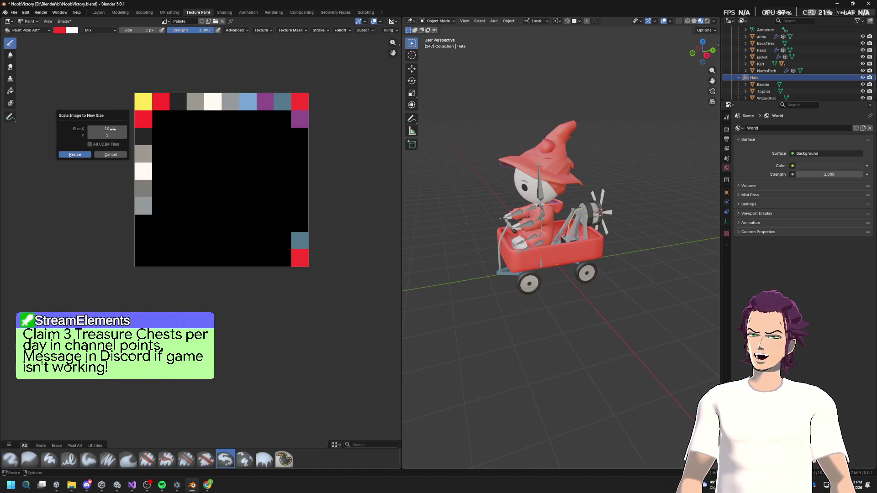
pyautogui.write('1')
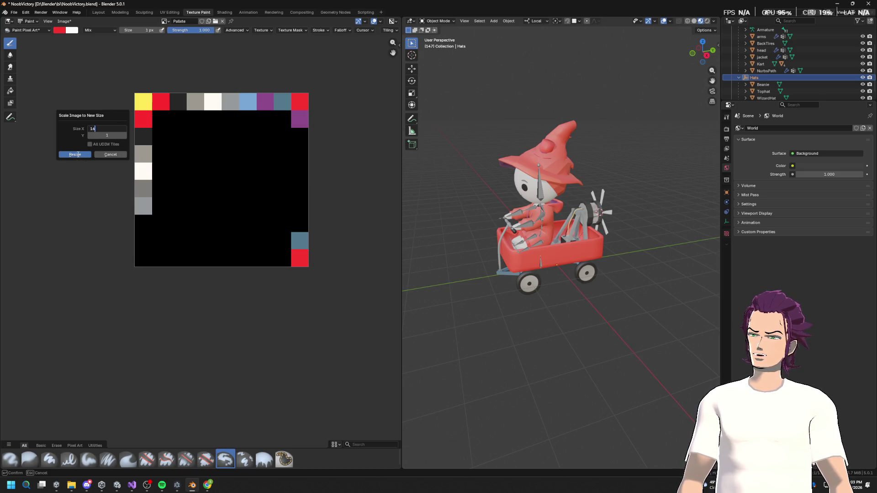
pyautogui.click(78, 154)
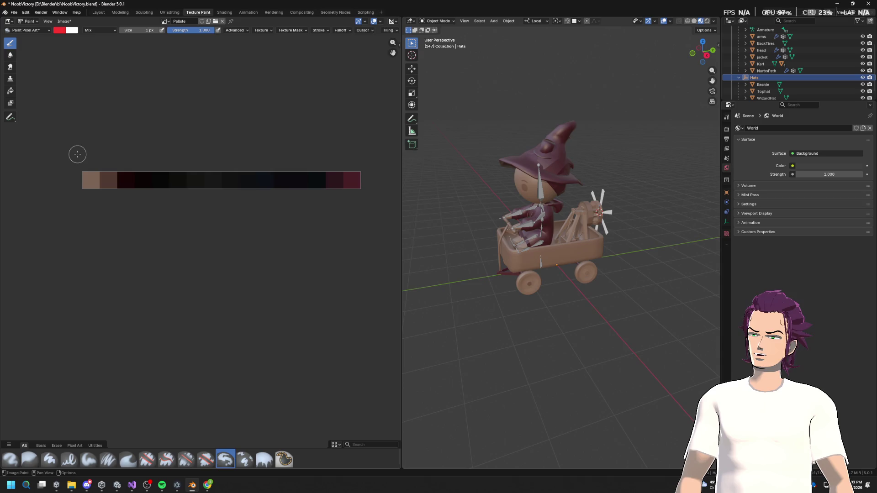
pyautogui.hotkey('ctrl', 'z')
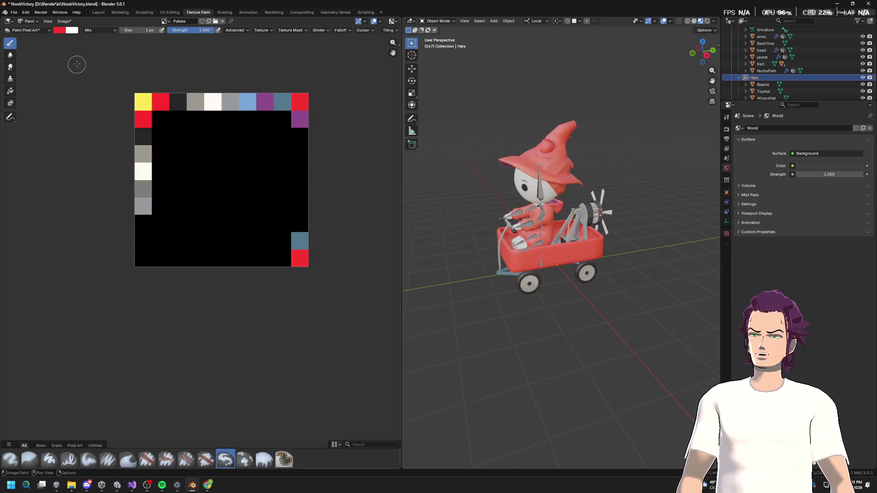
pyautogui.click(63, 22)
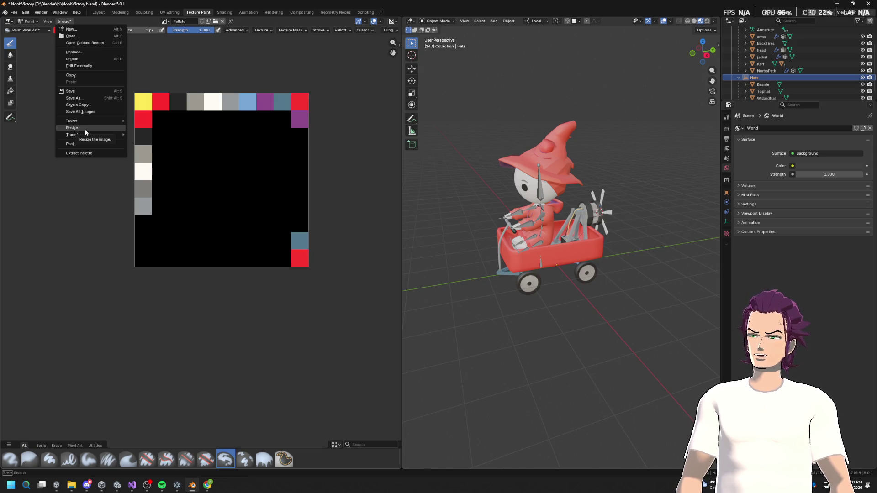
# Extract a palette from the image, then resize it to 16 wide and undo back to 10×10.
pyautogui.click(98, 154)
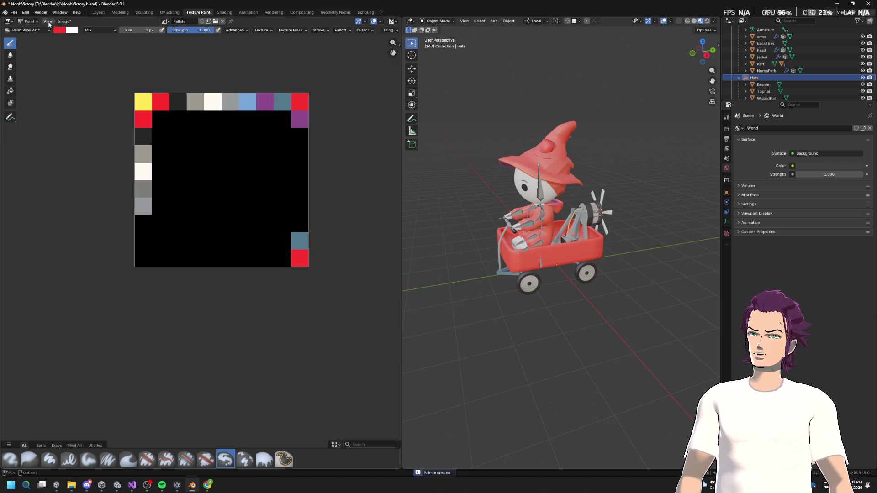
pyautogui.click(48, 21)
pyautogui.click(63, 21)
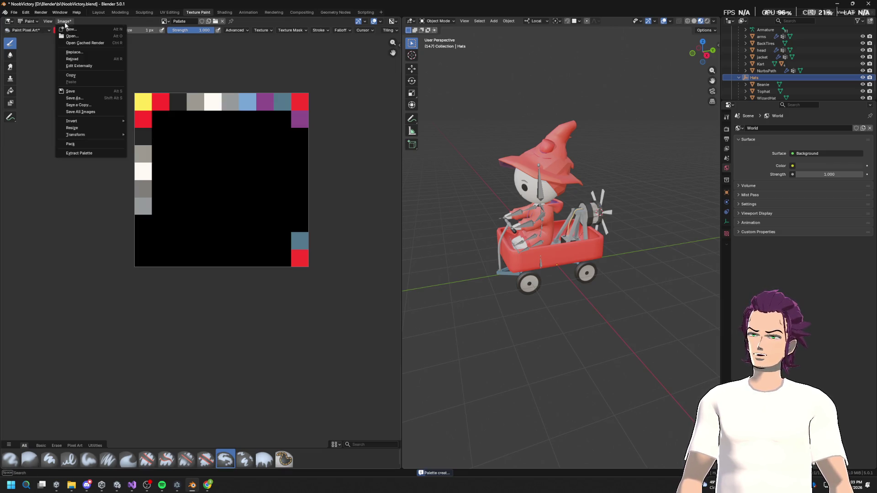
pyautogui.click(95, 129)
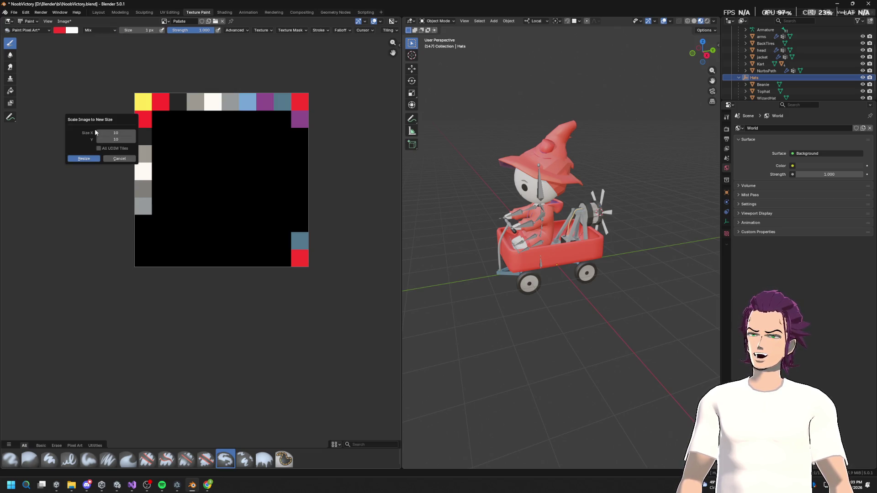
pyautogui.click(121, 140)
pyautogui.click(123, 133)
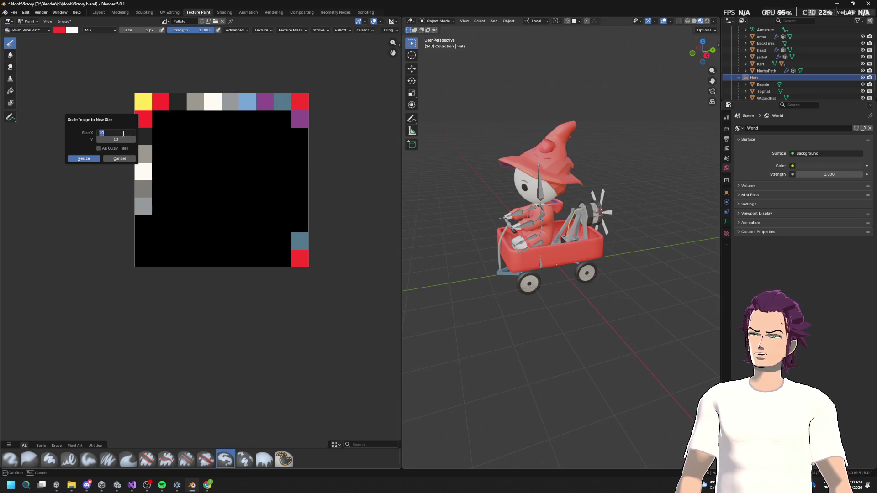
pyautogui.click(87, 159)
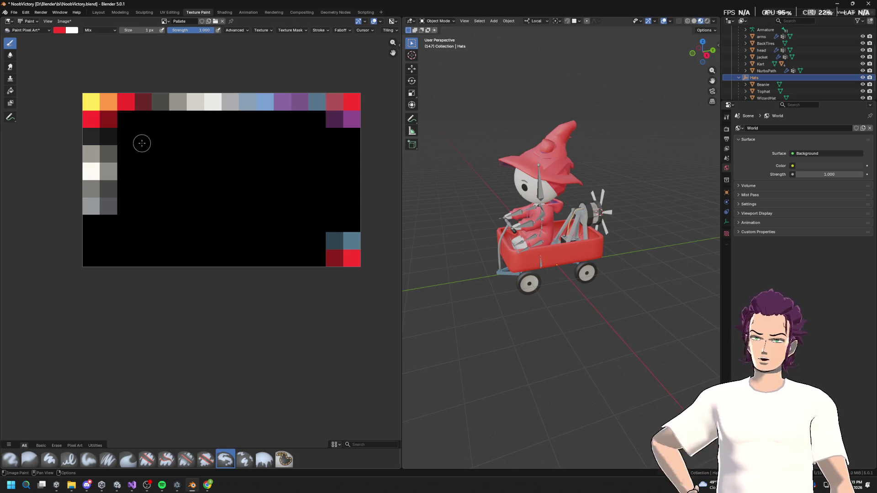
pyautogui.hotkey('ctrl', 'z')
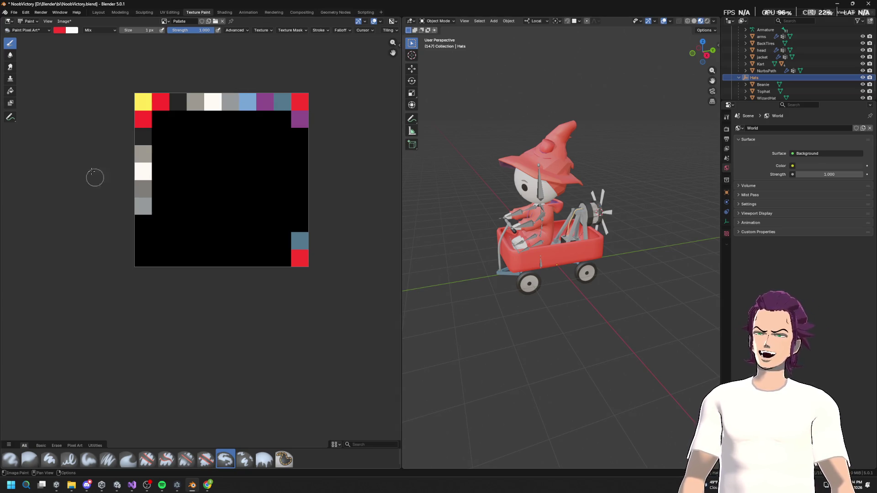
pyautogui.click(68, 21)
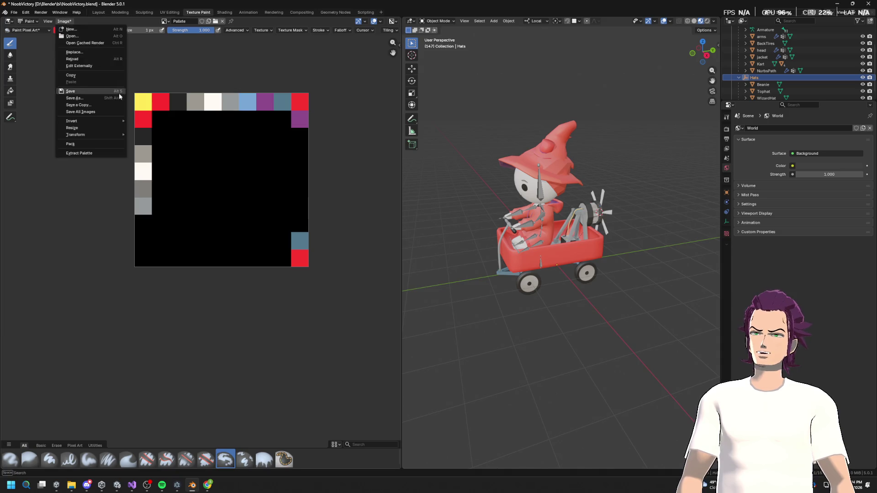
pyautogui.moveTo(96, 138)
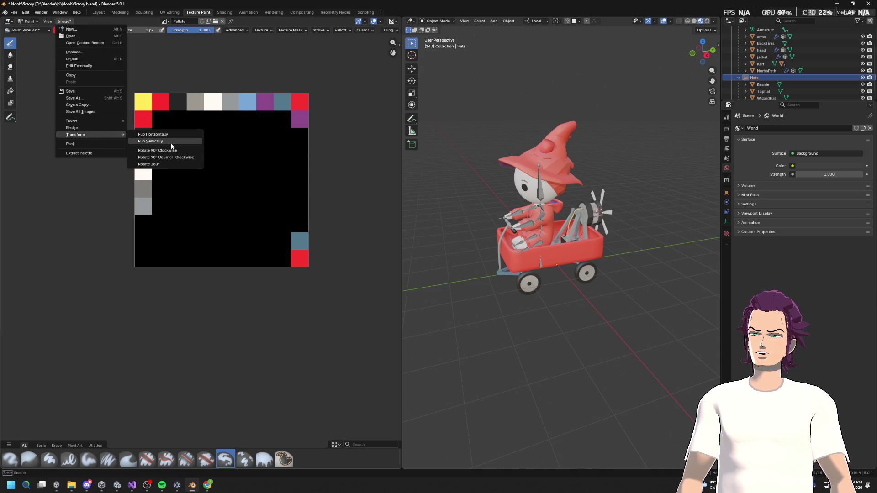
pyautogui.moveTo(90, 121)
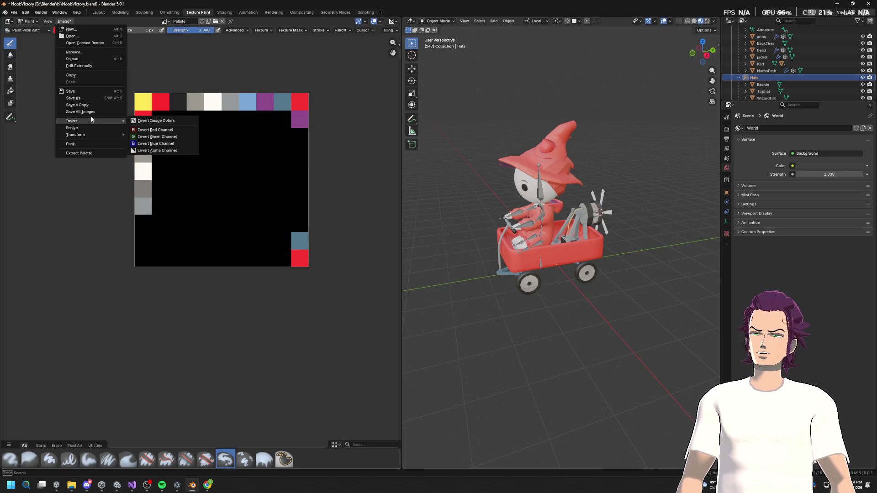
pyautogui.click(164, 81)
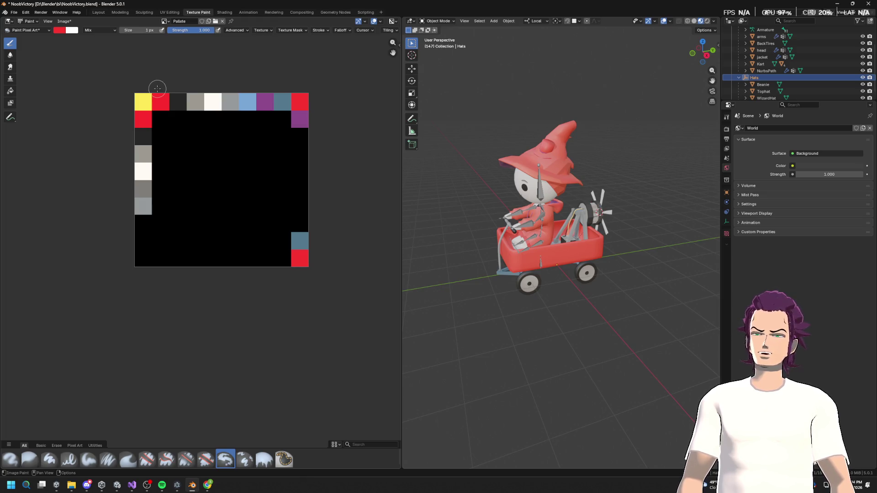
pyautogui.scroll(2, 567, 202)
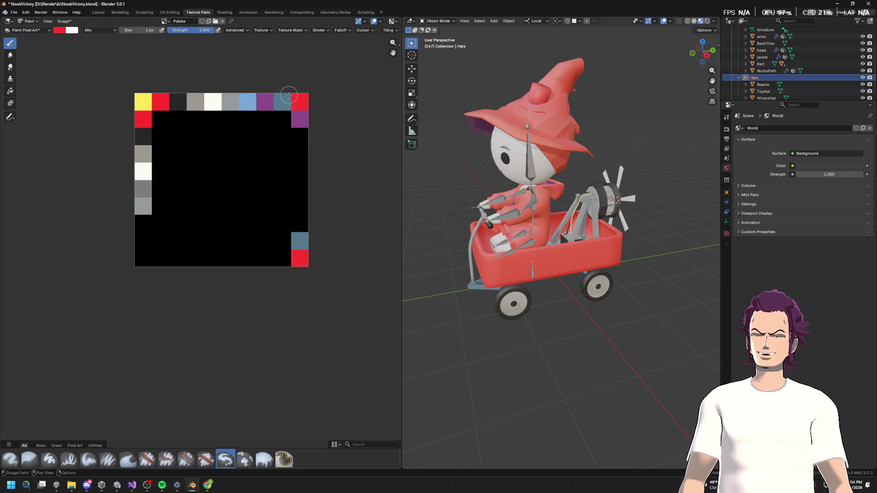
pyautogui.click(66, 22)
pyautogui.moveTo(82, 133)
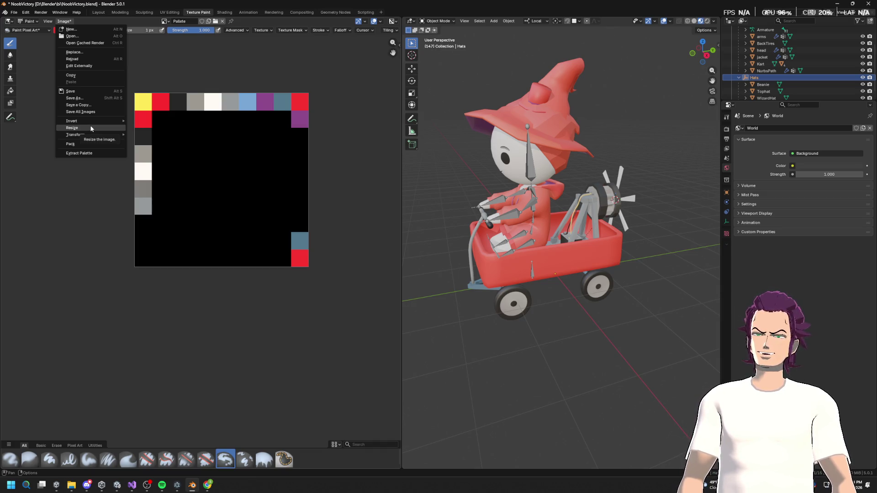
pyautogui.press('Escape')
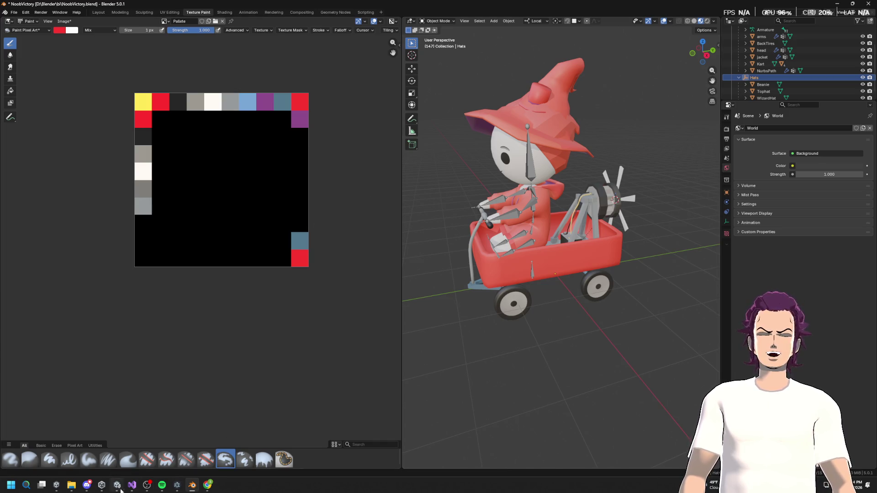
pyautogui.moveTo(132, 492)
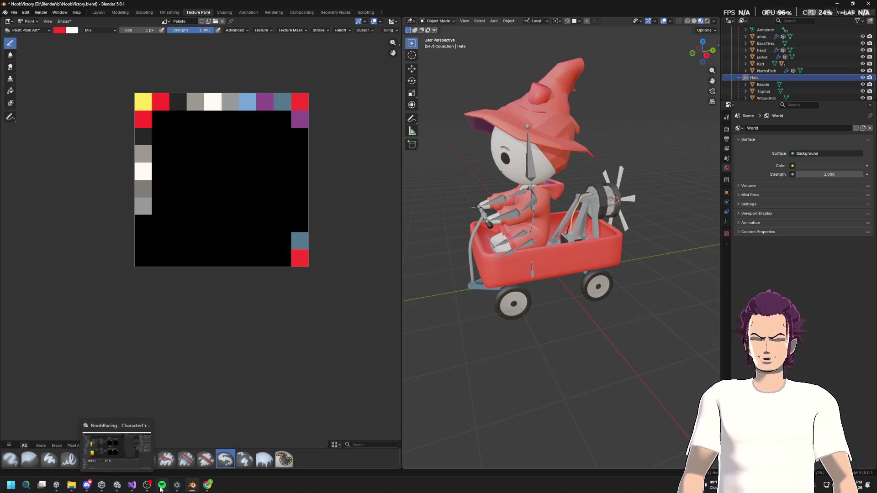
pyautogui.click(120, 490)
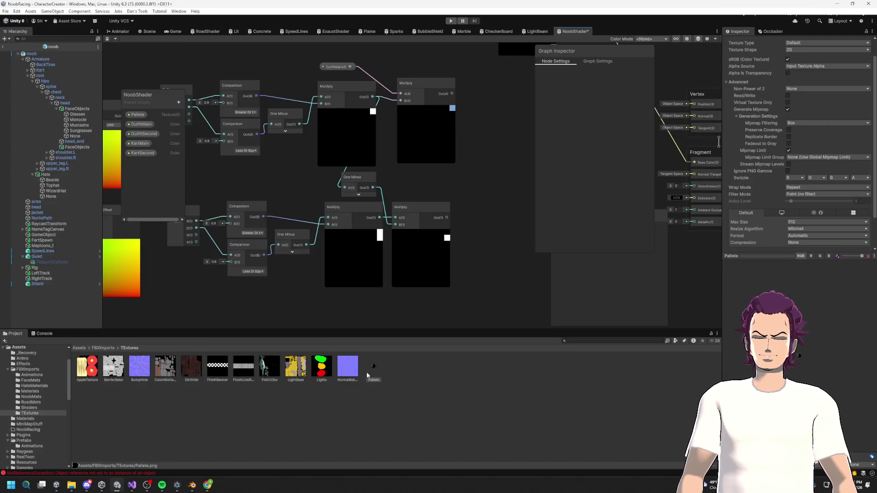
# Open the Pallete asset, close the image viewer, and reveal the file in File Explorer.
pyautogui.doubleClick(375, 367)
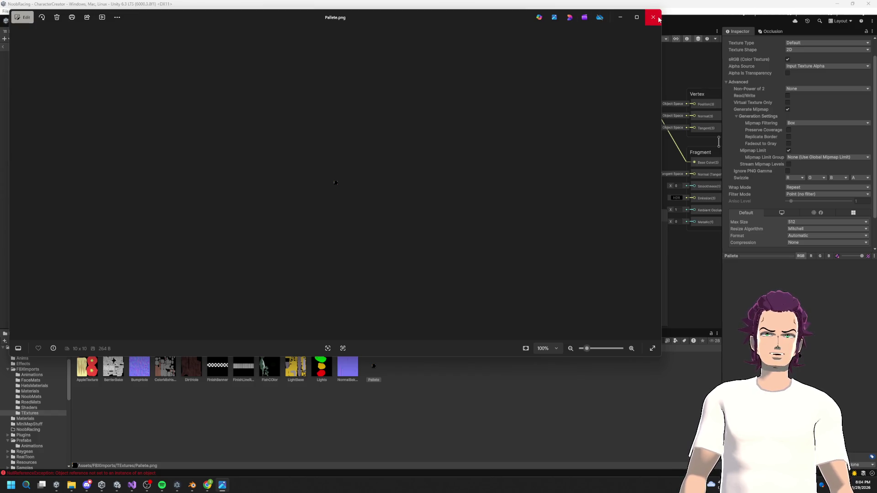
pyautogui.click(653, 17)
pyautogui.rightClick(373, 366)
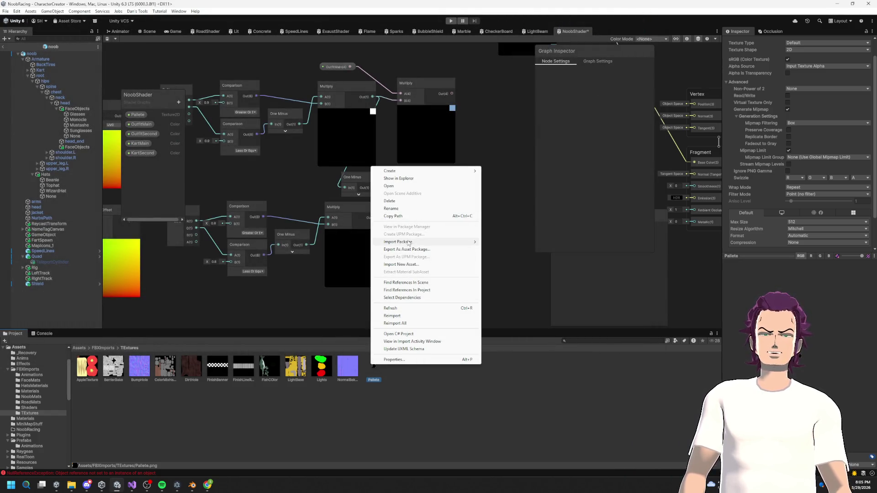
pyautogui.click(452, 179)
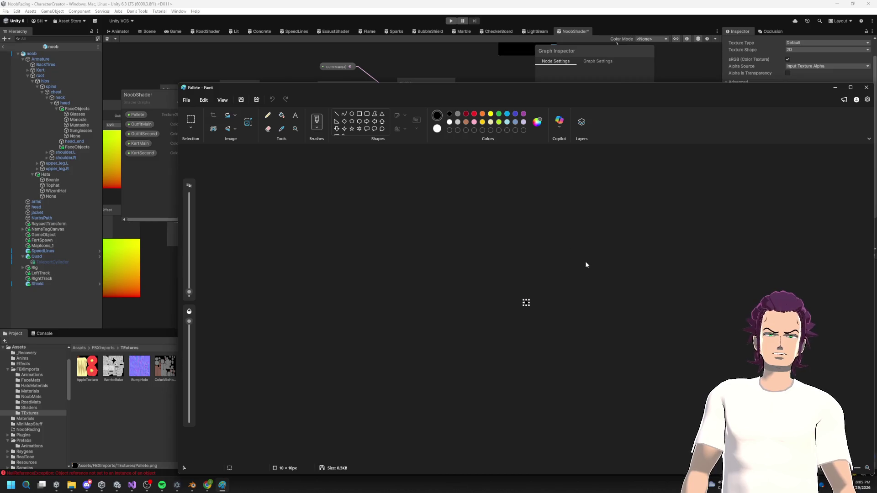
# Close the Pallete image in Paint and launch Steam from the Start search.
pyautogui.moveTo(532, 92); pyautogui.dragTo(472, 47)
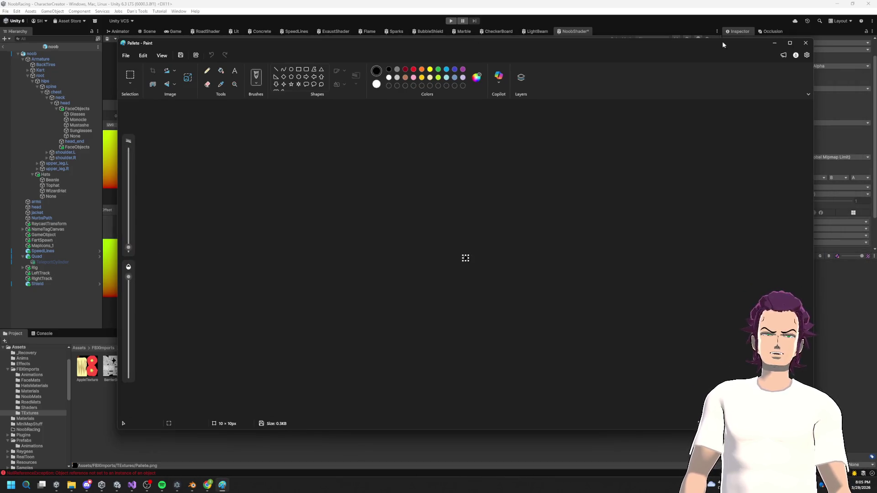
pyautogui.click(805, 43)
pyautogui.press('super')
pyautogui.write('aseprite')
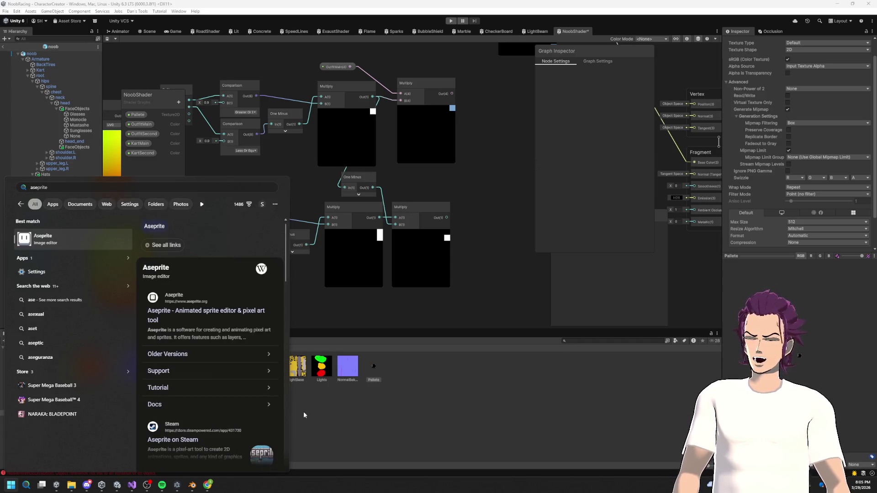
pyautogui.press('BackSpace')
pyautogui.press('BackSpace')
pyautogui.press('BackSpace')
pyautogui.write('steam')
pyautogui.press('Return')
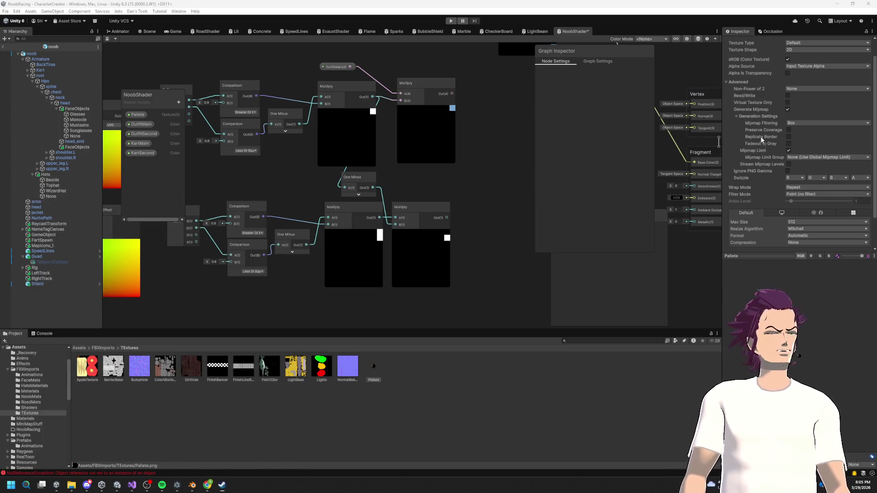
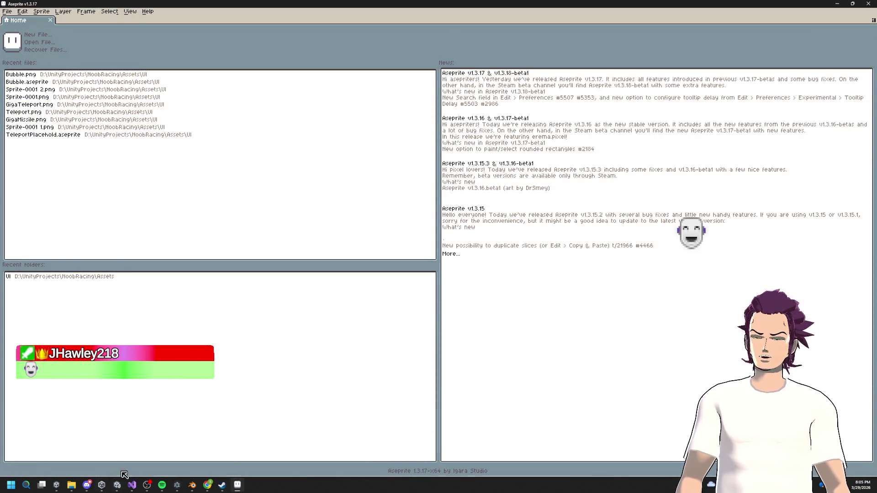
# Open the 10×10 Pallete.png image from the Home tab.
pyautogui.moveTo(71, 485)
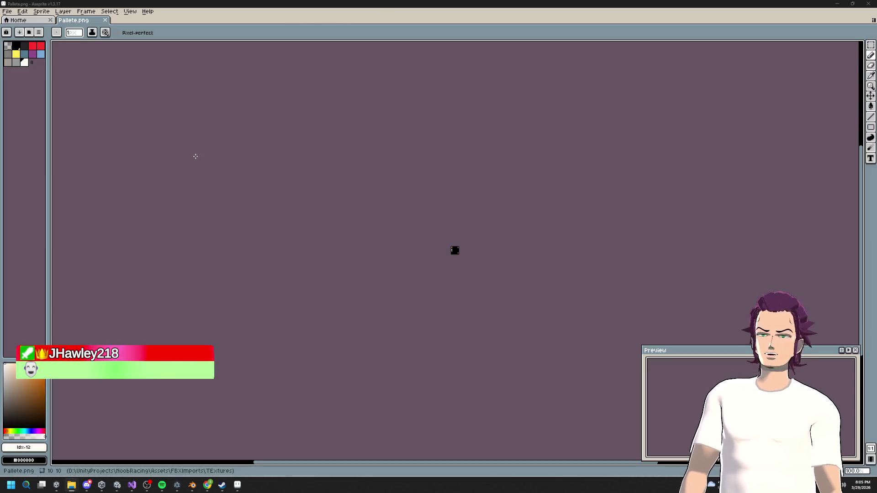
pyautogui.scroll(10, 456, 253)
pyautogui.scroll(-1, 413, 162)
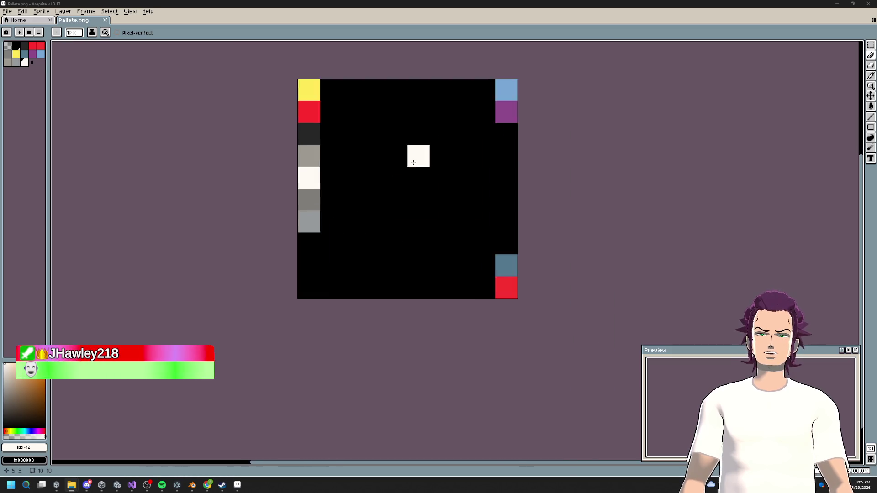
pyautogui.scroll(-1, 413, 162)
# Browse the Edit and Sprite menus, then choose Sprite > Canvas Size.
pyautogui.click(23, 11)
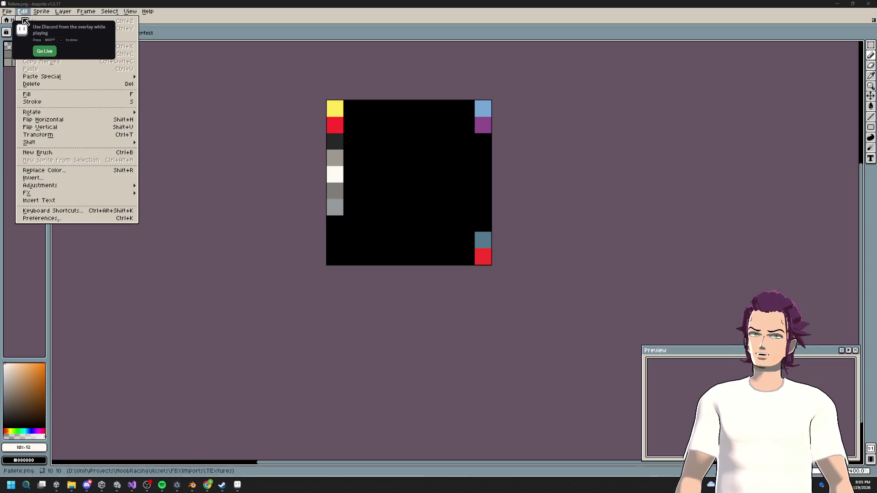
pyautogui.click(182, 112)
pyautogui.click(40, 11)
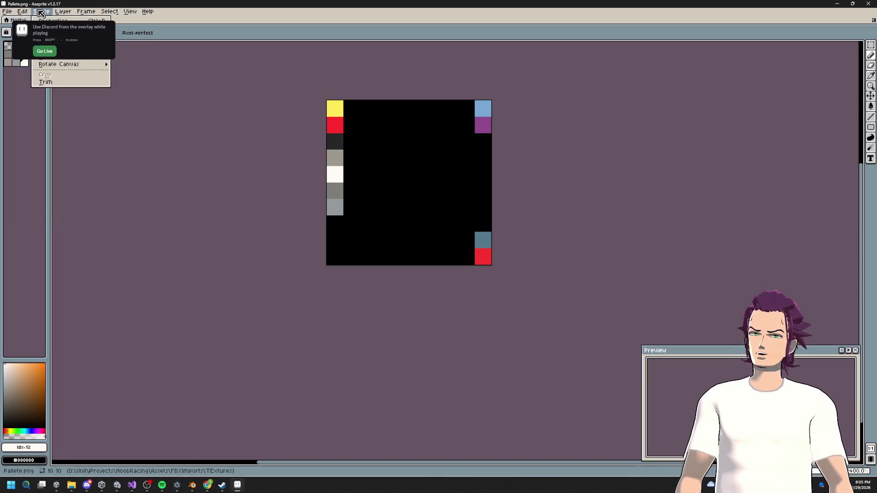
pyautogui.click(140, 72)
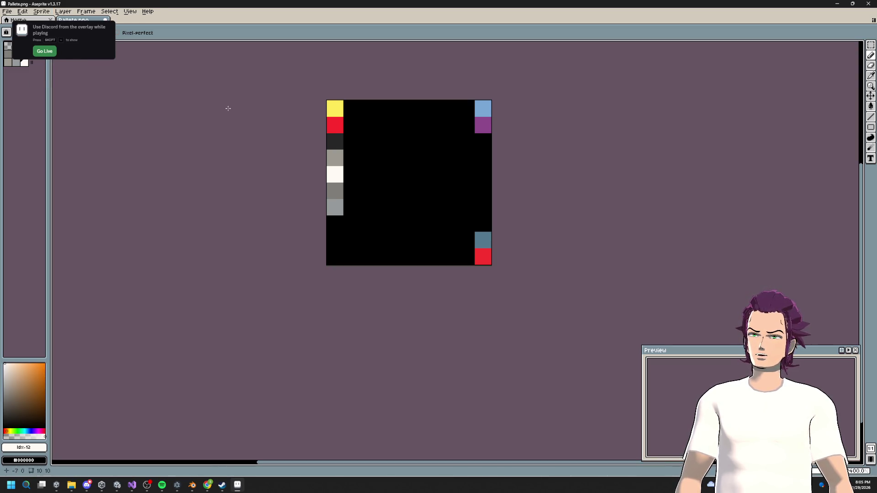
pyautogui.click(40, 12)
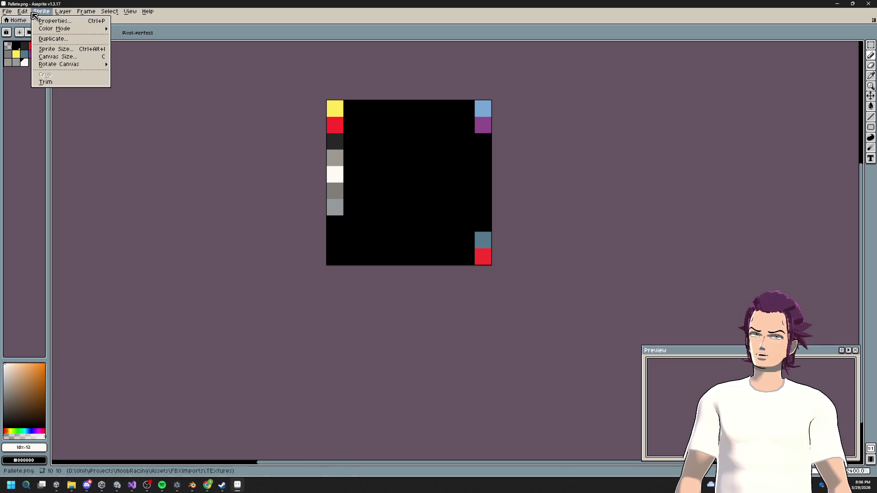
pyautogui.click(59, 56)
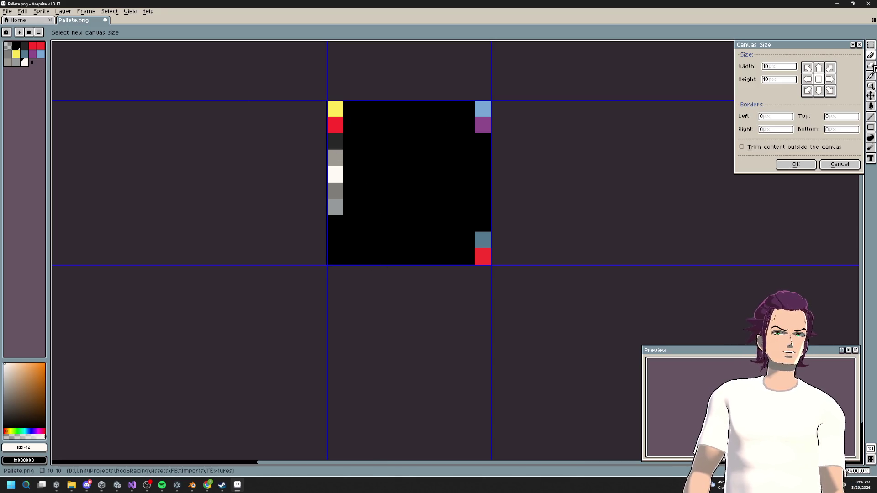
# Cancel Canvas Size and copy red, dark grey, light grey and white into the top row.
pyautogui.click(847, 163)
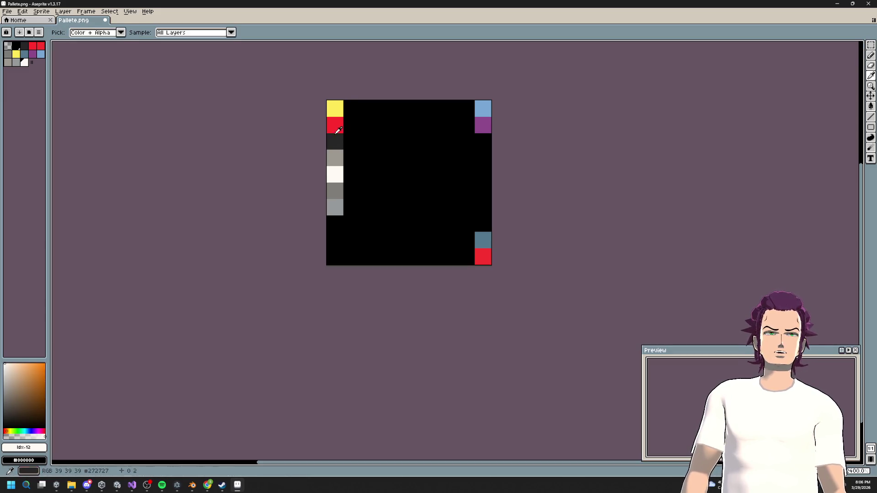
pyautogui.keyDown('alt'); pyautogui.click(338, 130); pyautogui.keyUp('alt')
pyautogui.click(351, 108)
pyautogui.keyDown('alt'); pyautogui.click(336, 140); pyautogui.keyUp('alt')
pyautogui.click(368, 109)
pyautogui.keyDown('alt'); pyautogui.click(335, 157); pyautogui.keyUp('alt')
pyautogui.moveTo(384, 108); pyautogui.dragTo(382, 119)
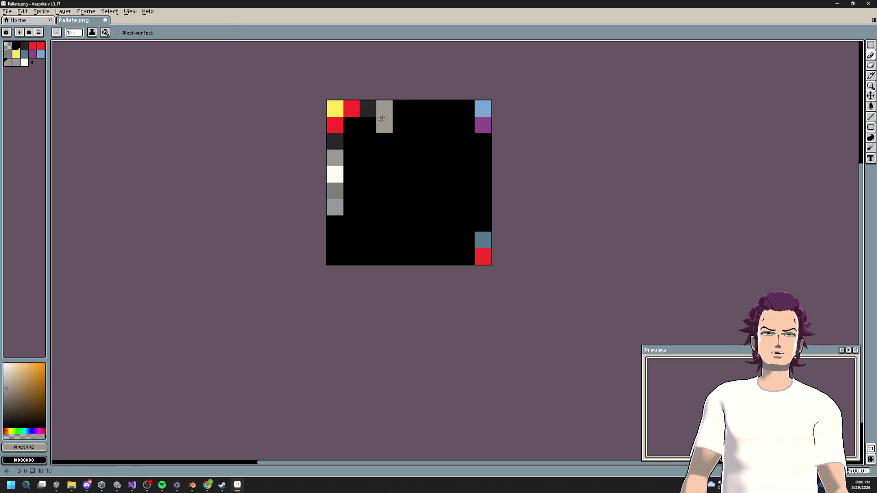
pyautogui.keyDown('alt'); pyautogui.click(335, 174); pyautogui.keyUp('alt')
pyautogui.click(401, 108)
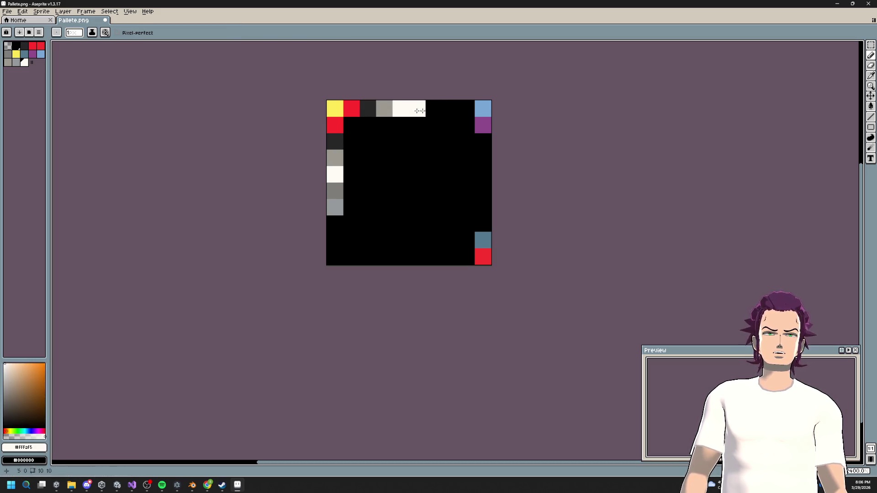
# Add the second red, blue-grey, light blue and purple swatches to the top row.
pyautogui.keyDown('alt'); pyautogui.click(477, 251); pyautogui.keyUp('alt')
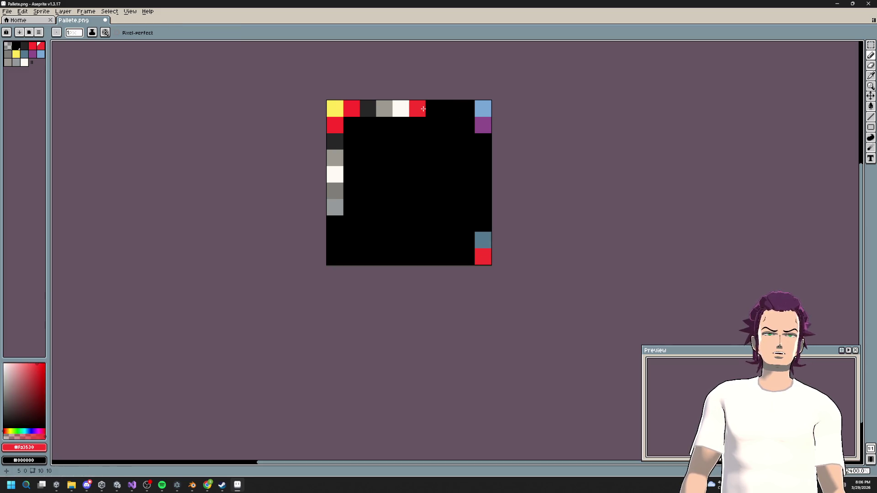
pyautogui.click(450, 108)
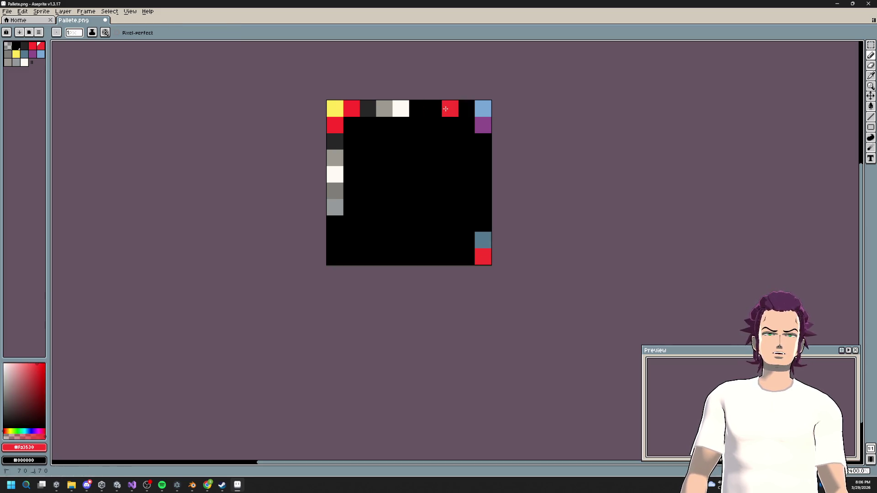
pyautogui.keyDown('alt'); pyautogui.click(487, 246); pyautogui.keyUp('alt')
pyautogui.click(437, 106)
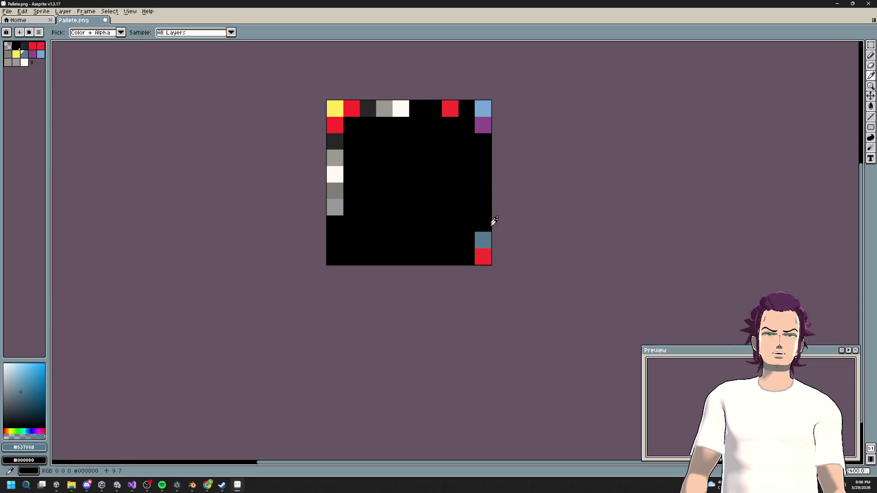
pyautogui.keyDown('alt'); pyautogui.click(483, 257); pyautogui.keyUp('alt')
pyautogui.click(430, 111)
pyautogui.keyDown('alt'); pyautogui.click(483, 241); pyautogui.keyUp('alt')
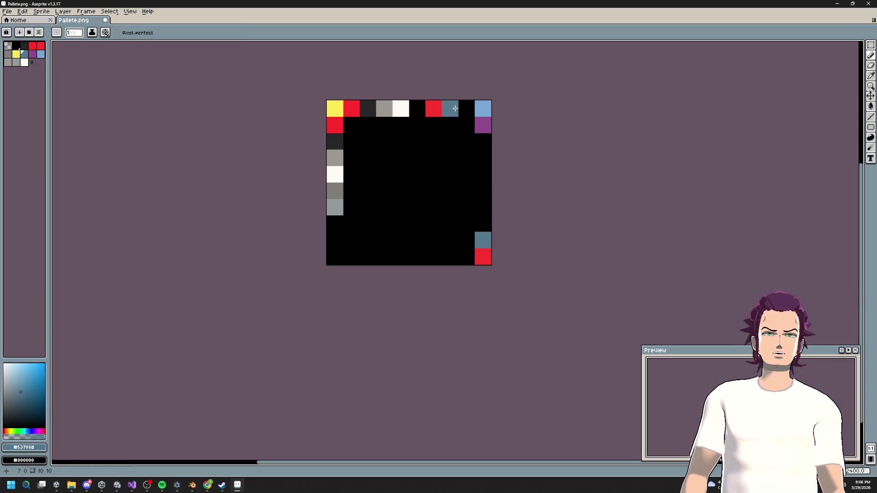
pyautogui.click(460, 107)
pyautogui.keyDown('alt'); pyautogui.click(485, 109); pyautogui.keyUp('alt')
pyautogui.click(466, 109)
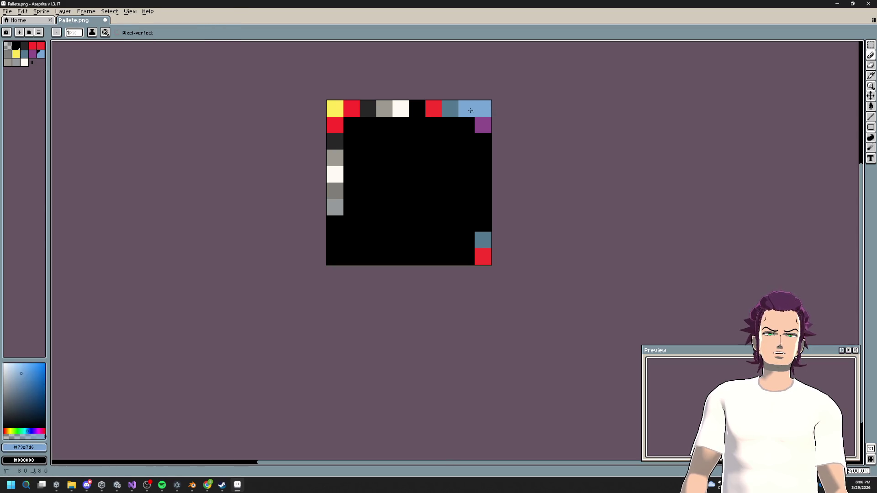
pyautogui.keyDown('alt'); pyautogui.click(483, 125); pyautogui.keyUp('alt')
pyautogui.click(483, 108)
# Undo the stray purple pixel and paint the old left-column and bottom-right swatches black.
pyautogui.click(470, 196)
pyautogui.hotkey('ctrl', 'z')
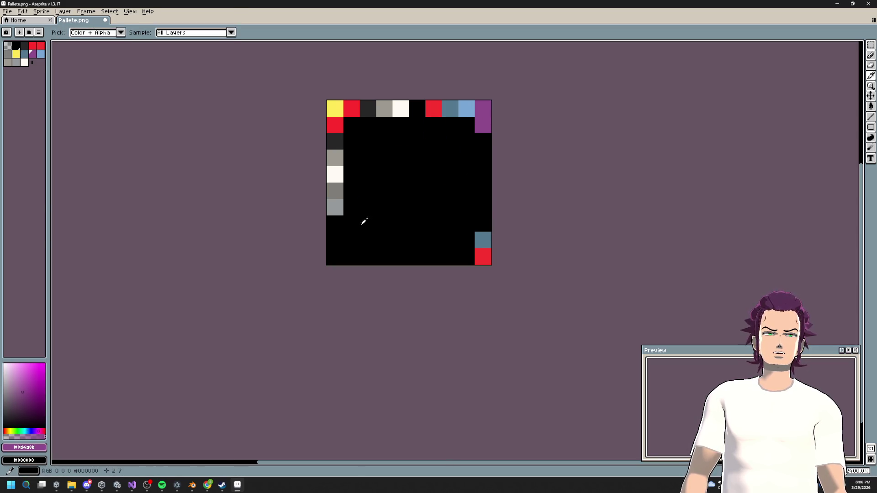
pyautogui.keyDown('alt'); pyautogui.click(349, 215); pyautogui.keyUp('alt')
pyautogui.moveTo(335, 213); pyautogui.dragTo(337, 127)
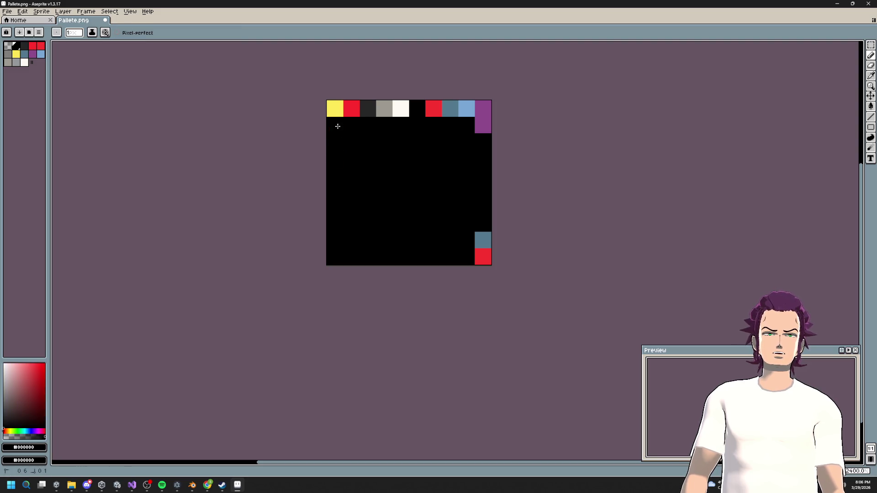
pyautogui.moveTo(483, 240); pyautogui.dragTo(486, 268)
pyautogui.click(483, 124)
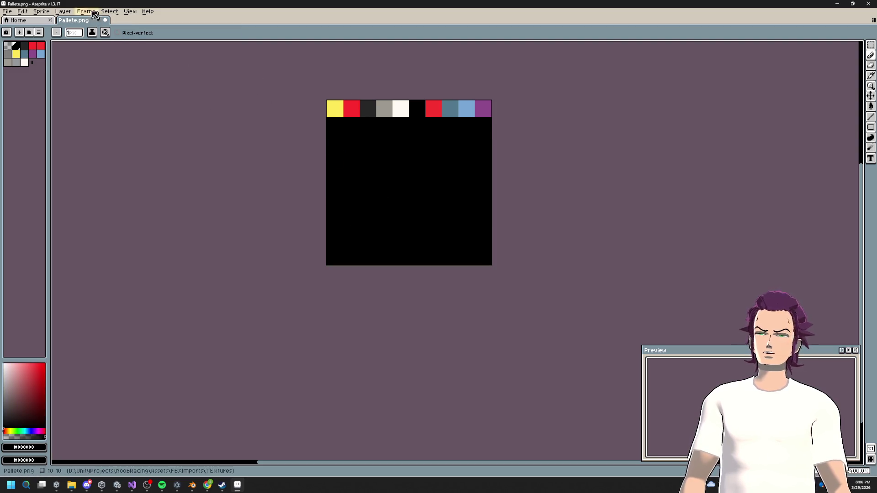
# Resize the canvas to 16 wide by 1 high in Canvas Size, then save with Ctrl+S.
pyautogui.click(41, 11)
pyautogui.click(60, 56)
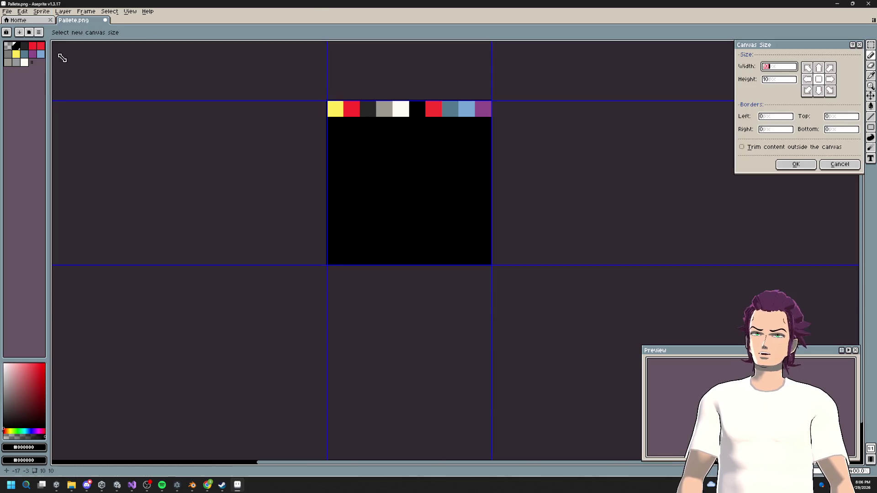
pyautogui.moveTo(431, 266); pyautogui.dragTo(421, 124)
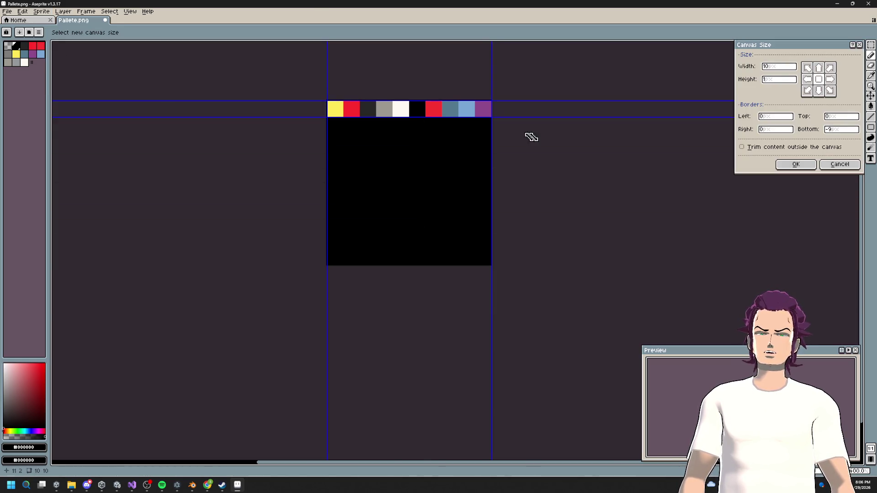
pyautogui.moveTo(495, 109); pyautogui.dragTo(593, 119)
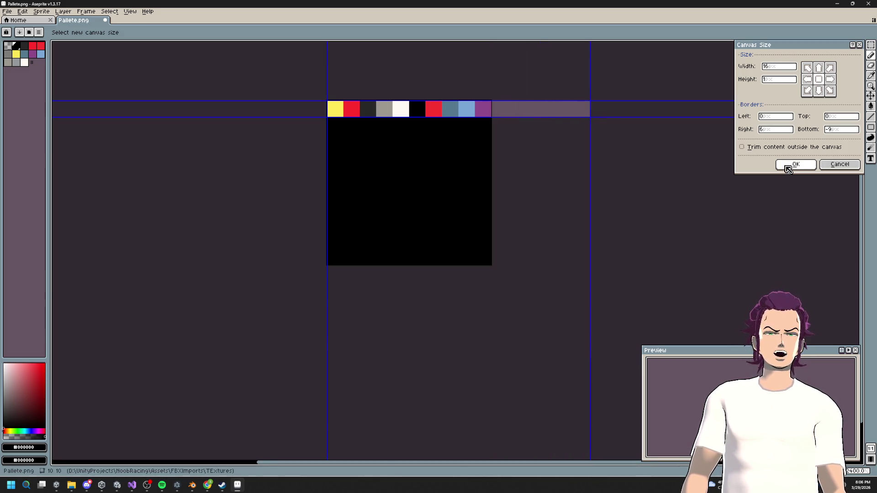
pyautogui.click(796, 164)
pyautogui.moveTo(477, 233); pyautogui.dragTo(523, 146)
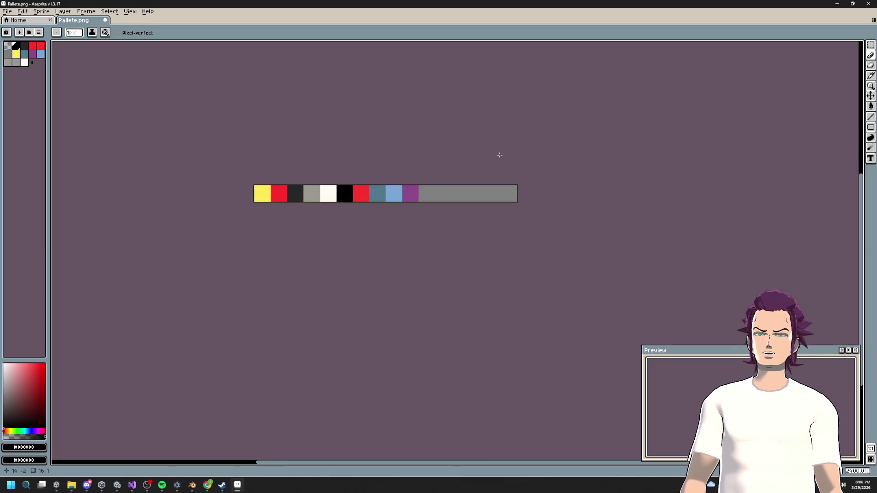
pyautogui.hotkey('ctrl', 's')
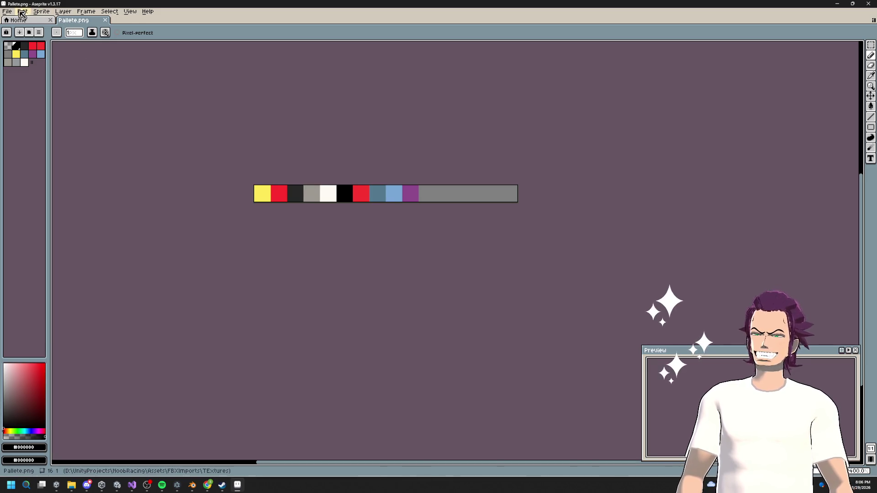
# Open the export settings, cancel them, and return to the Pallete.png document.
pyautogui.click(8, 11)
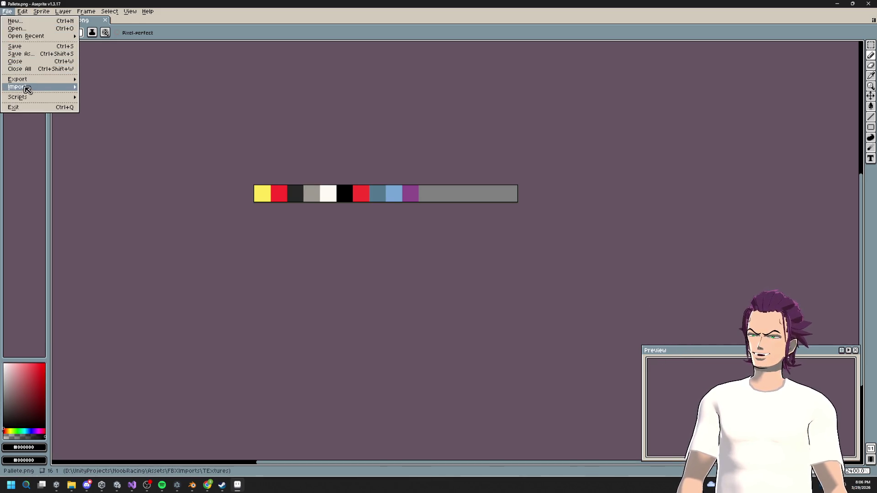
pyautogui.moveTo(27, 89)
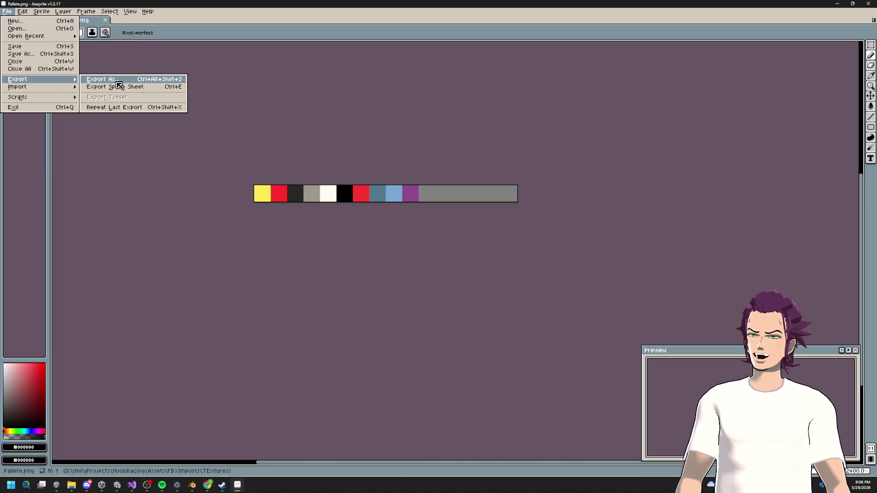
pyautogui.click(116, 82)
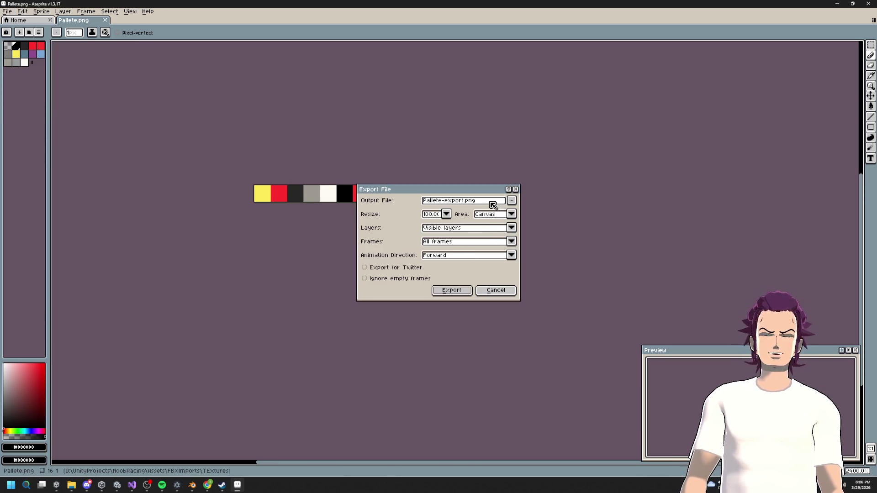
pyautogui.click(502, 291)
pyautogui.click(11, 21)
pyautogui.click(68, 21)
# Save the strip as Pallete.png with PNG file type, replacing the existing file.
pyautogui.click(7, 11)
pyautogui.click(20, 54)
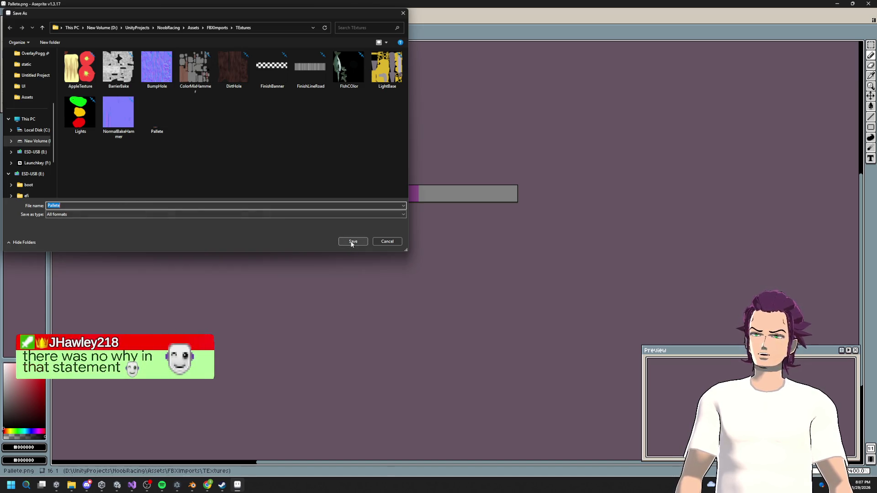
pyautogui.click(141, 214)
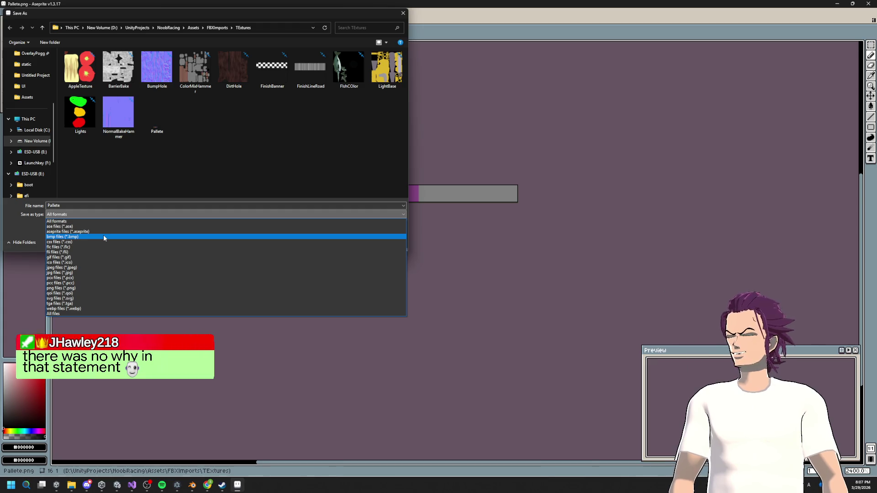
pyautogui.press('p')
pyautogui.press('g')
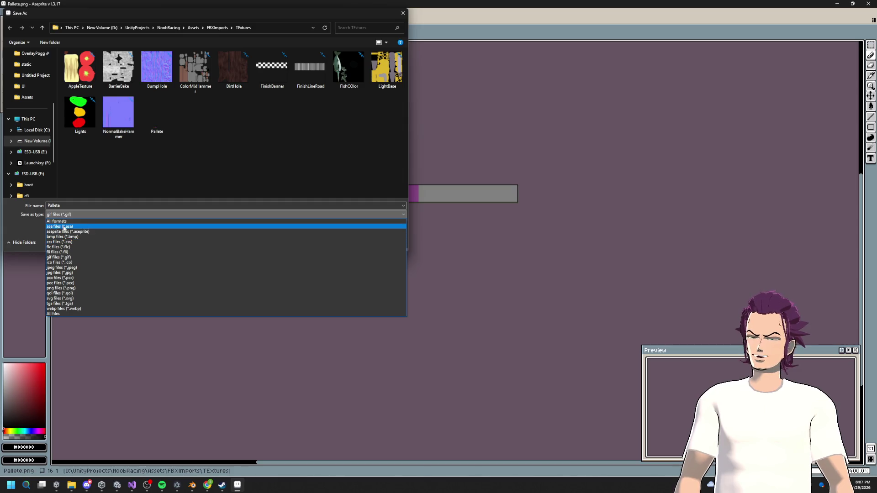
pyautogui.click(86, 284)
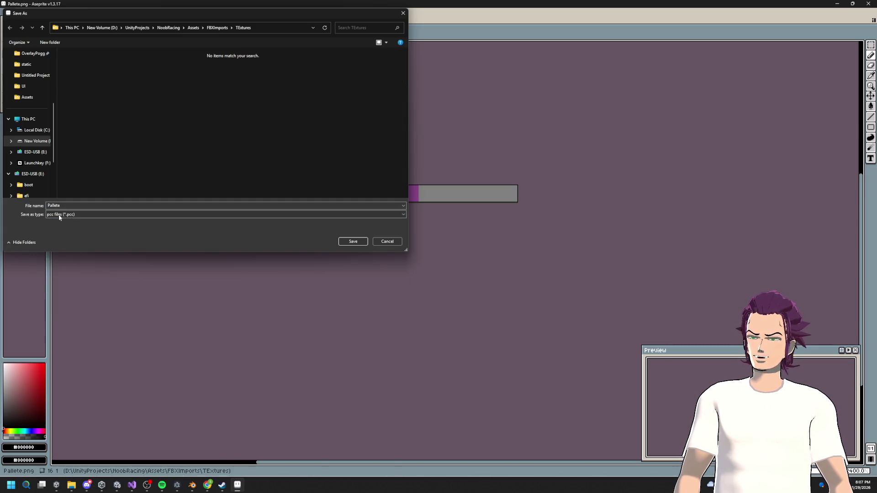
pyautogui.click(59, 215)
pyautogui.click(80, 292)
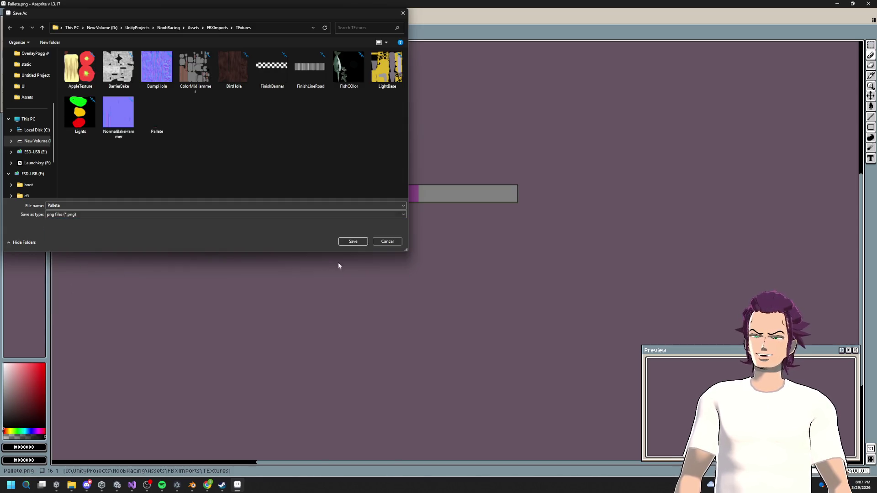
pyautogui.click(353, 241)
pyautogui.click(462, 242)
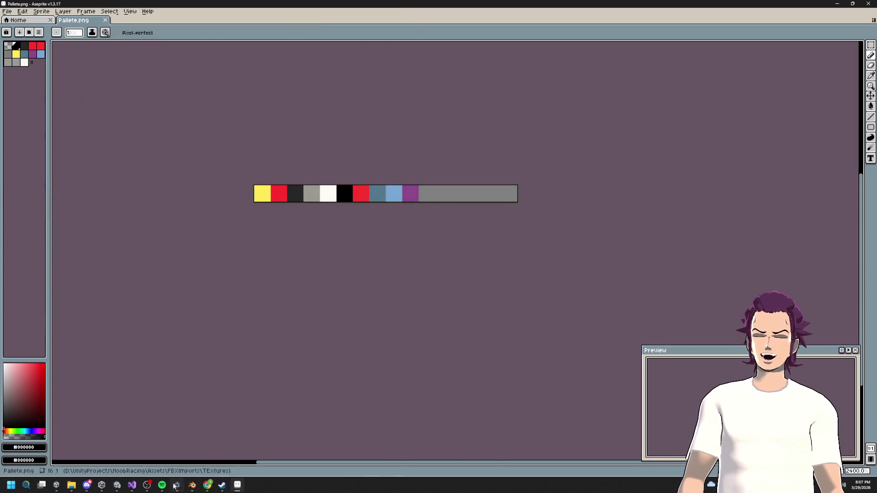
pyautogui.click(192, 490)
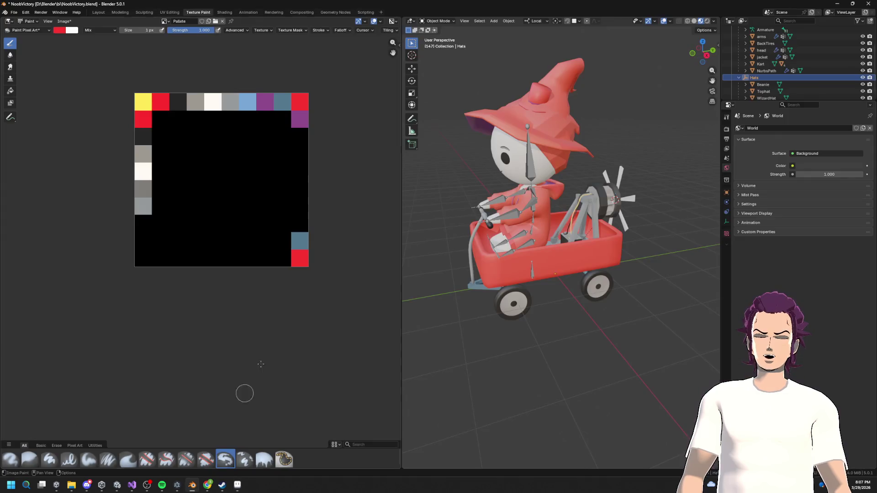
# Reload Pallete.png in Blender's image editor and select the Beanie object.
pyautogui.click(216, 21)
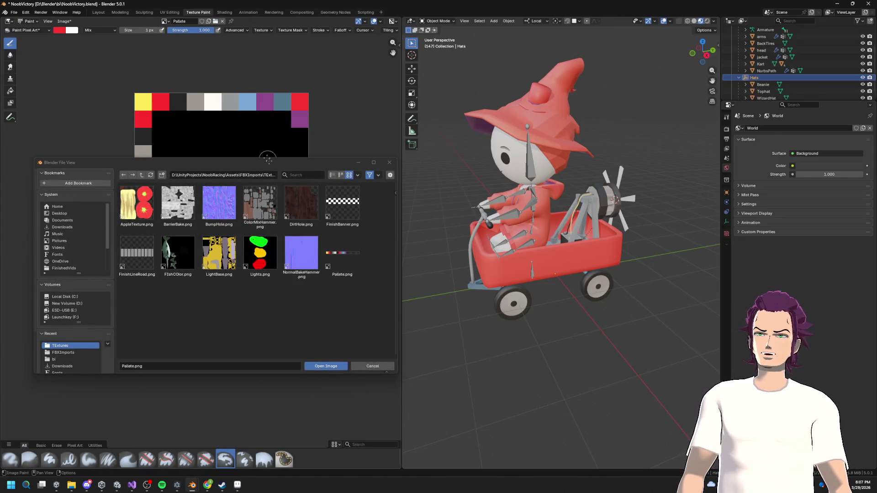
pyautogui.doubleClick(350, 256)
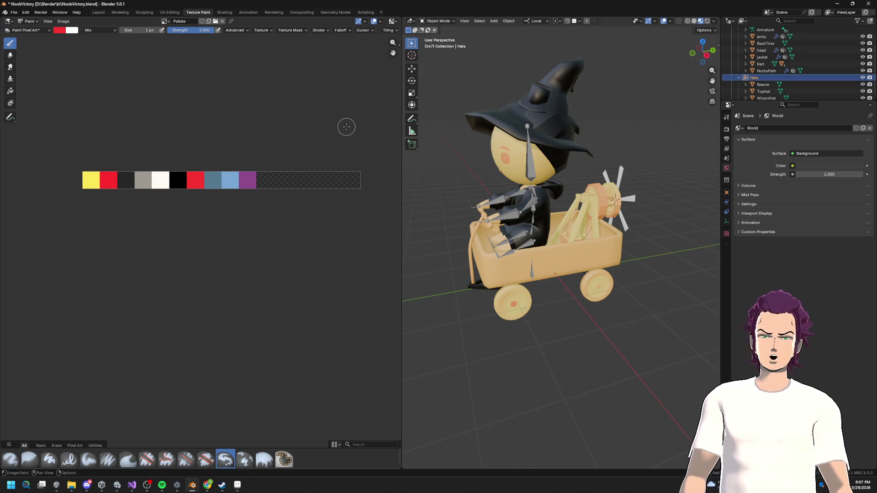
pyautogui.click(763, 84)
pyautogui.click(727, 250)
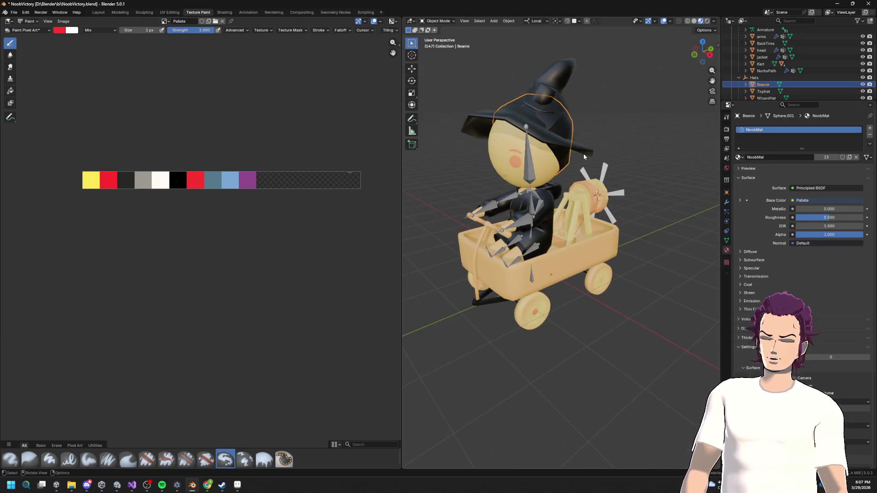
# Put the Beanie into Edit Mode and switch to the UV Editing workspace.
pyautogui.moveTo(557, 155); pyautogui.dragTo(503, 170)
pyautogui.press('Tab')
pyautogui.scroll(-4, 284, 208)
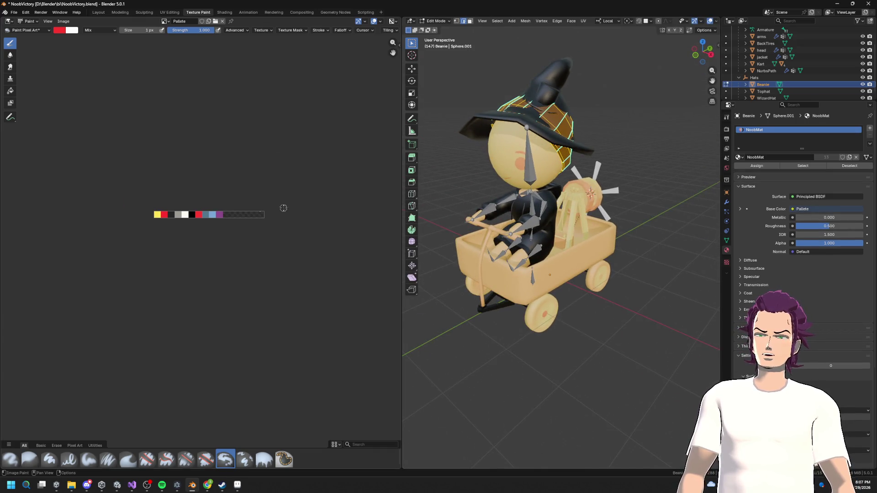
pyautogui.scroll(4, 296, 209)
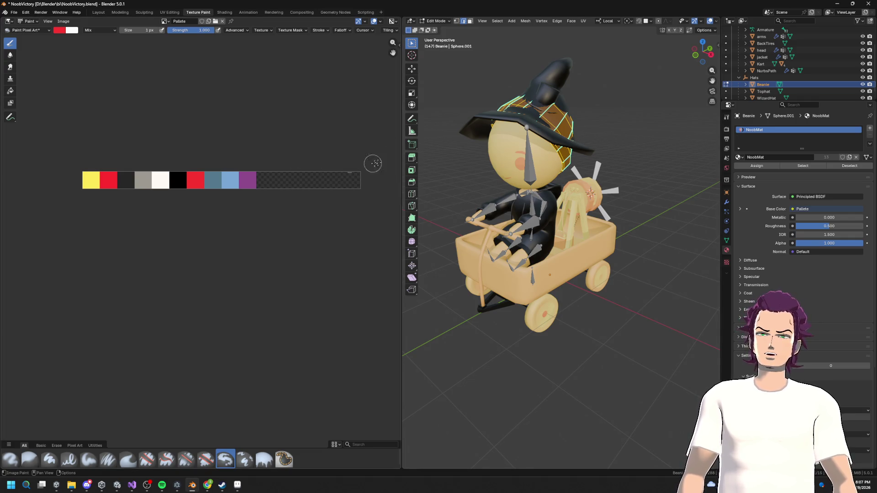
pyautogui.click(169, 12)
# Move the Beanie's UVs onto the light-blue palette swatch.
pyautogui.scroll(-2, 251, 187)
pyautogui.scroll(3, 283, 192)
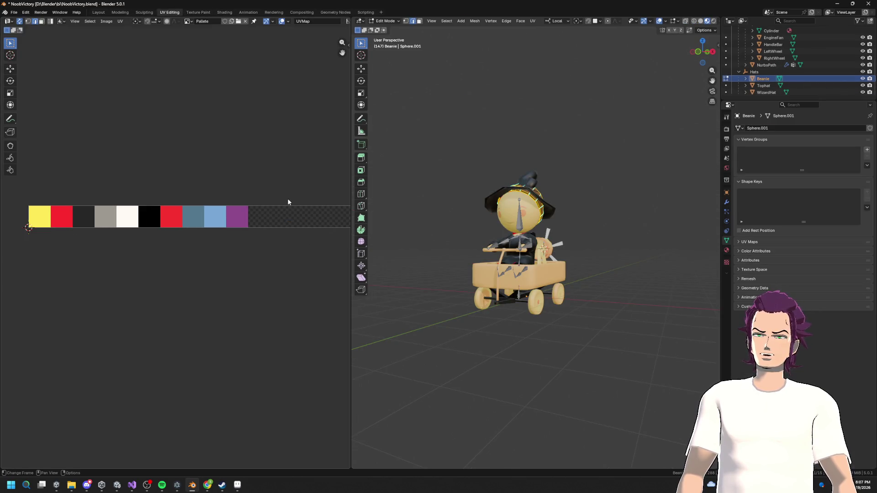
pyautogui.press('g')
pyautogui.click(130, 200)
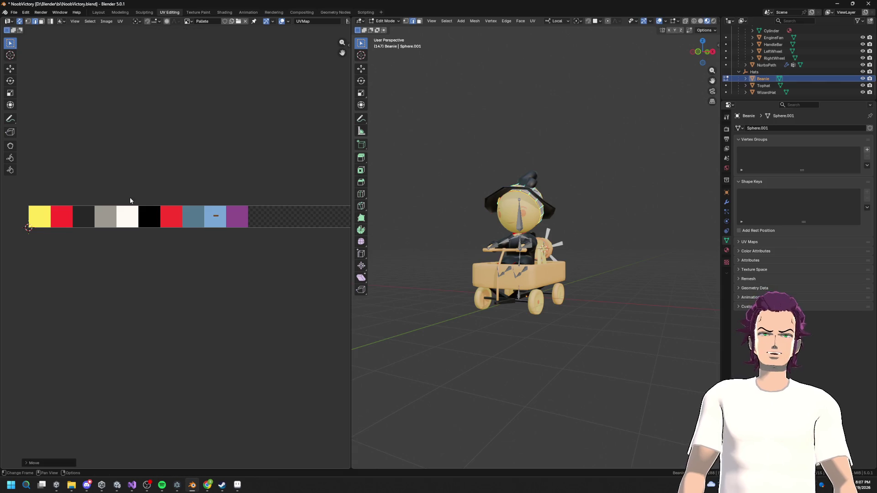
pyautogui.scroll(4, 524, 215)
pyautogui.moveTo(524, 214); pyautogui.dragTo(522, 217)
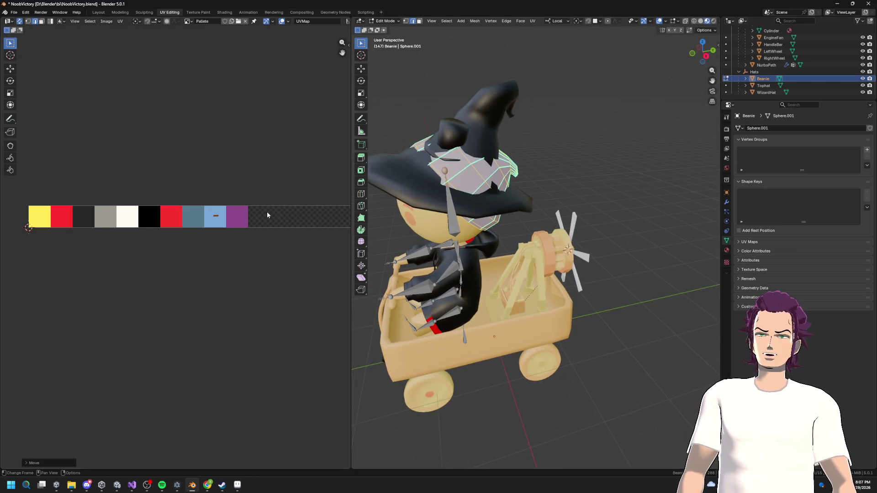
pyautogui.scroll(-1, 267, 214)
# Switch to the WizardHat mesh and move all its UVs onto the light-blue swatch.
pyautogui.hotkey('alt', 'q')
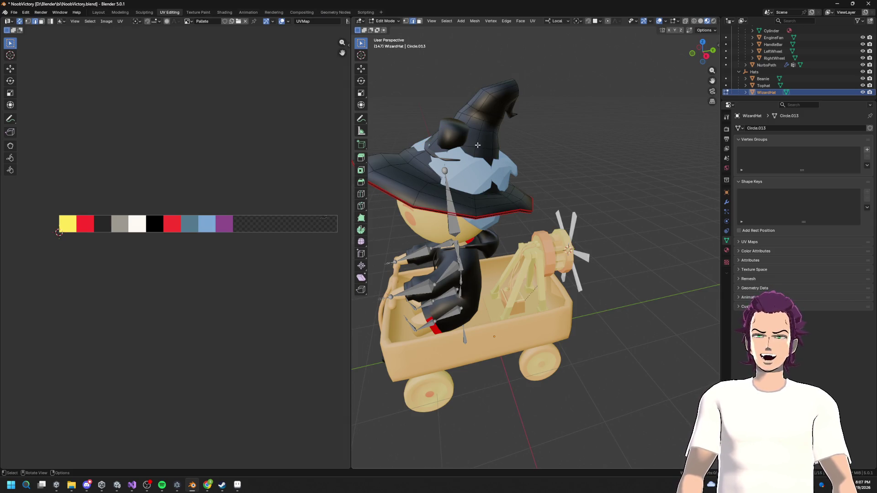
pyautogui.press('l')
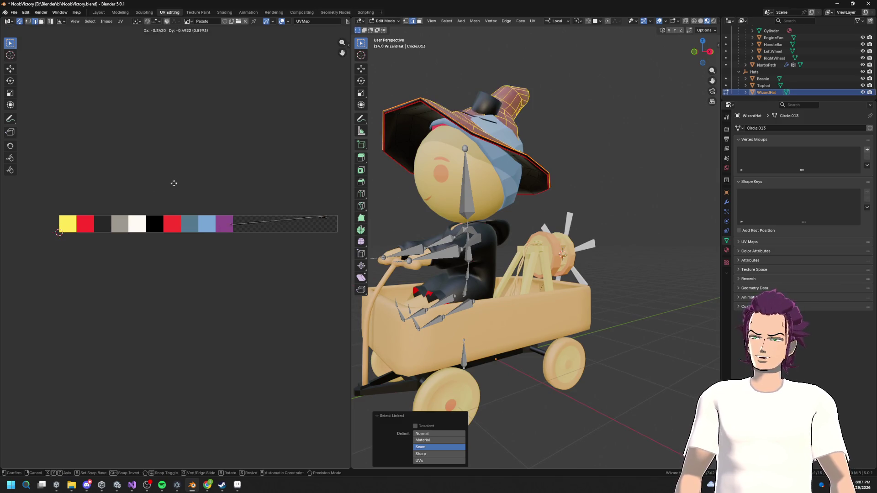
pyautogui.scroll(2, 319, 205)
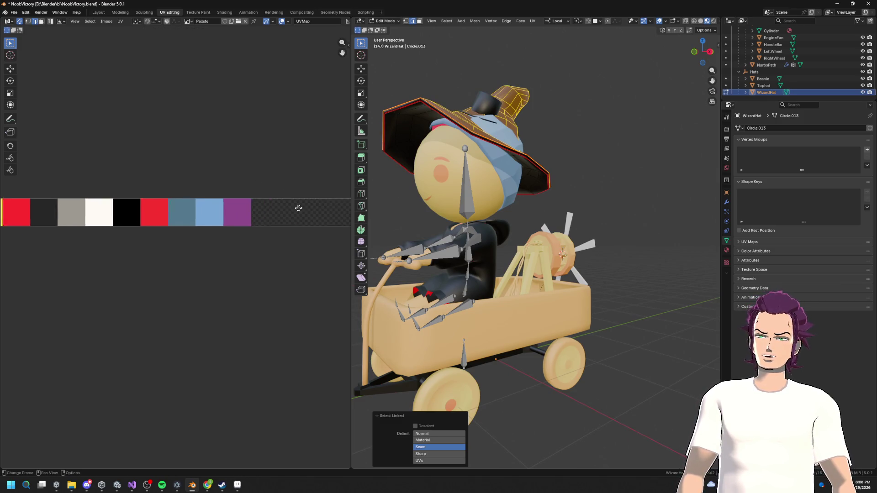
pyautogui.scroll(-1, 256, 215)
pyautogui.press('l')
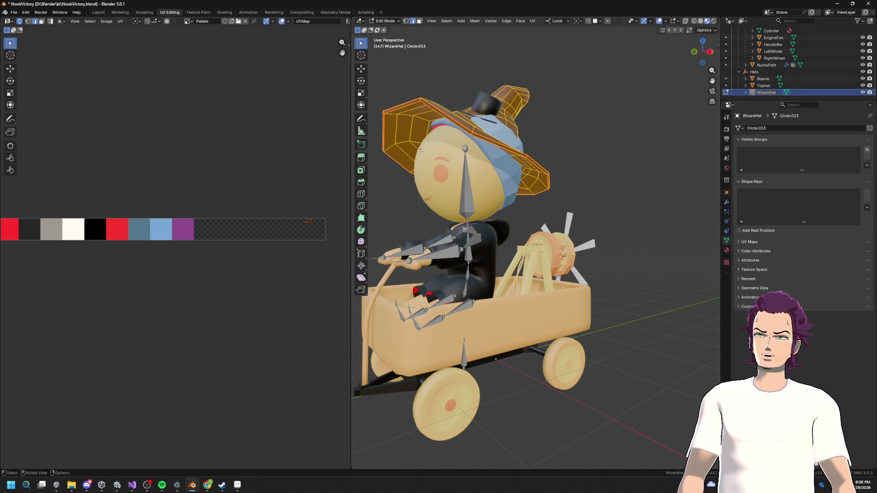
pyautogui.press('g')
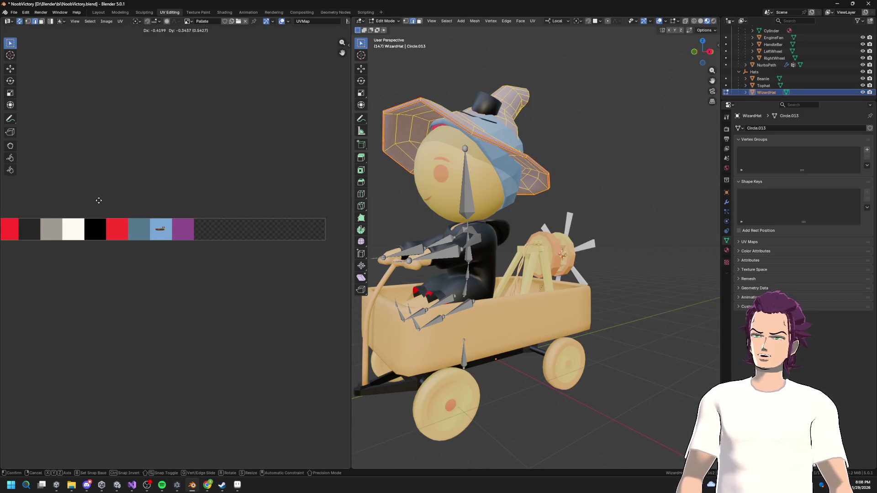
pyautogui.click(99, 200)
pyautogui.hotkey('alt', 'a')
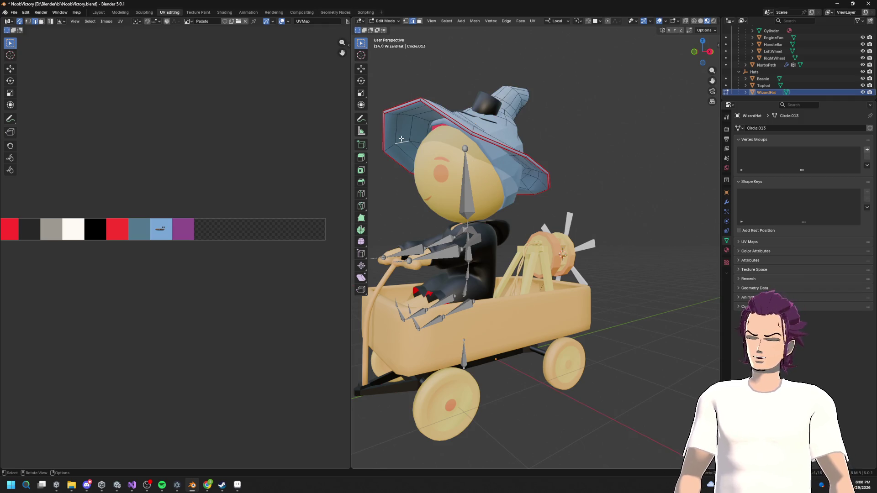
# Move the wizard hat brim island onto the darker blue swatch and shrink it.
pyautogui.press('l')
pyautogui.press('g')
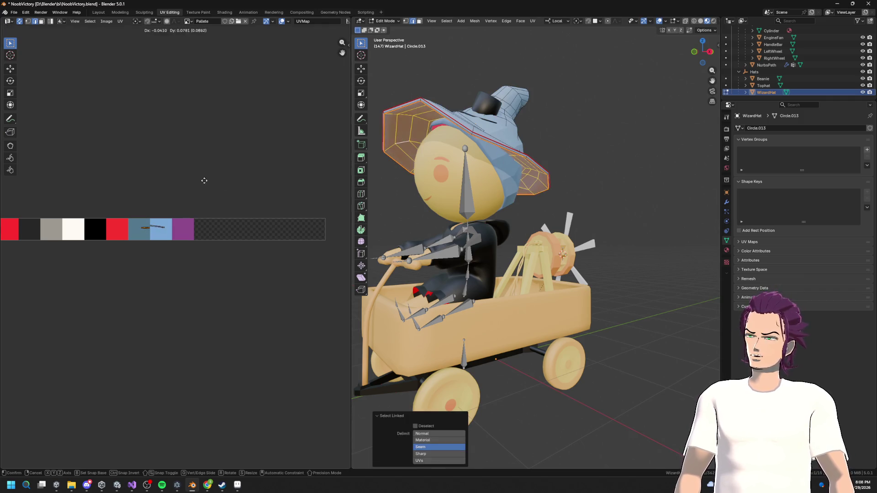
pyautogui.scroll(3, 212, 186)
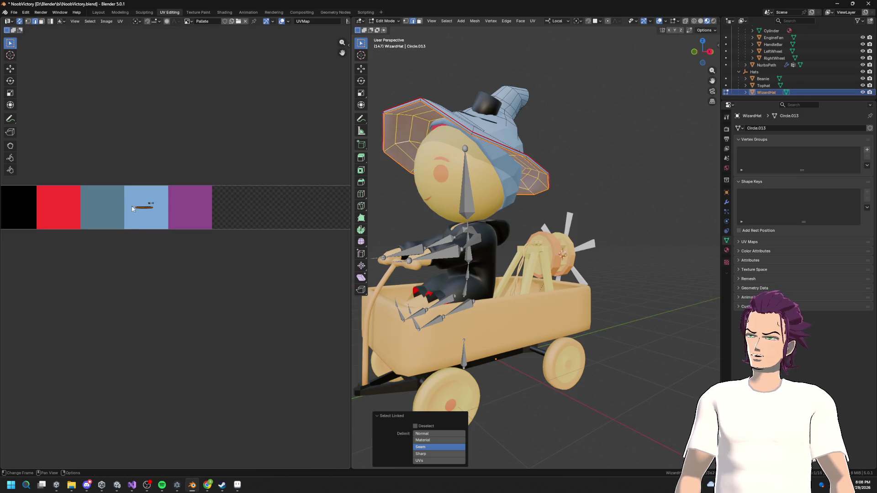
pyautogui.click(155, 216)
pyautogui.moveTo(163, 222); pyautogui.dragTo(145, 209)
pyautogui.press('g')
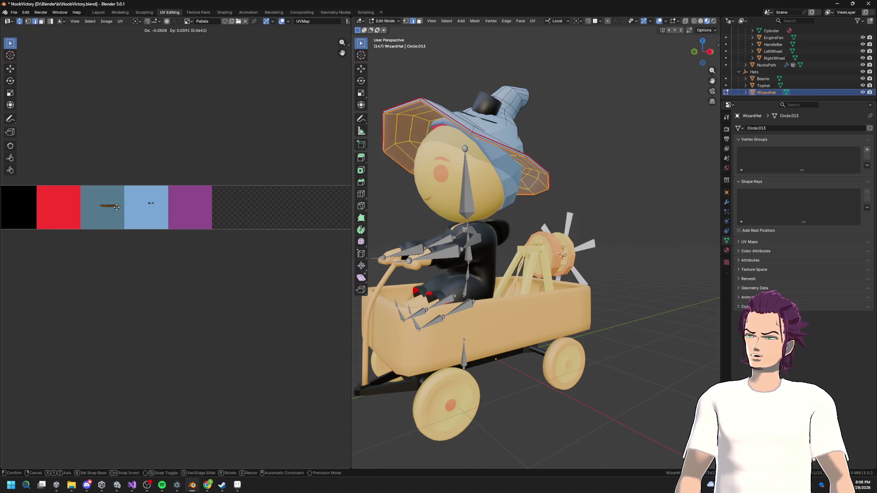
pyautogui.press('s')
pyautogui.click(112, 196)
pyautogui.scroll(-2, 525, 205)
pyautogui.moveTo(525, 205)
pyautogui.mouseDown()
pyautogui.moveTo(560, 153)
pyautogui.moveTo(530, 182)
pyautogui.mouseUp()
# Leave Edit Mode, select the top hat, and start editing its mesh.
pyautogui.press('Tab')
pyautogui.click(506, 164)
pyautogui.press('Tab')
# Select the top hat crown and band and shrink their UVs onto the light-blue swatch.
pyautogui.scroll(5, 506, 164)
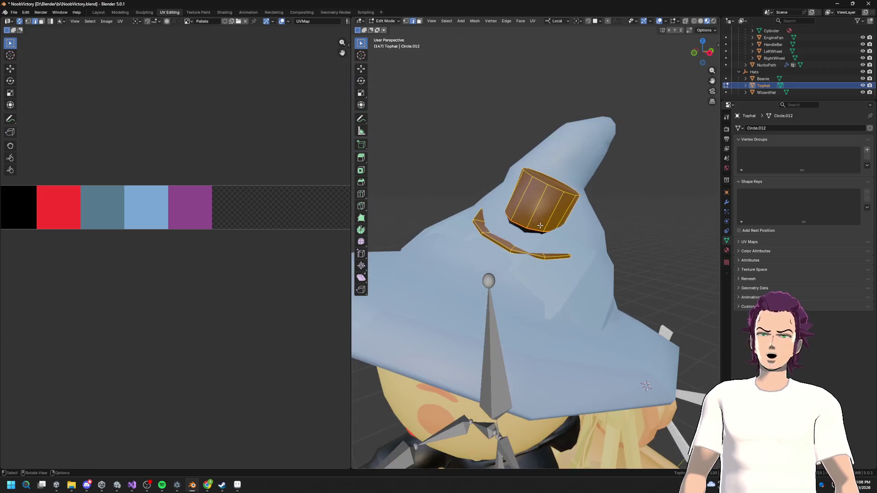
pyautogui.scroll(-4, 235, 225)
pyautogui.click(267, 213)
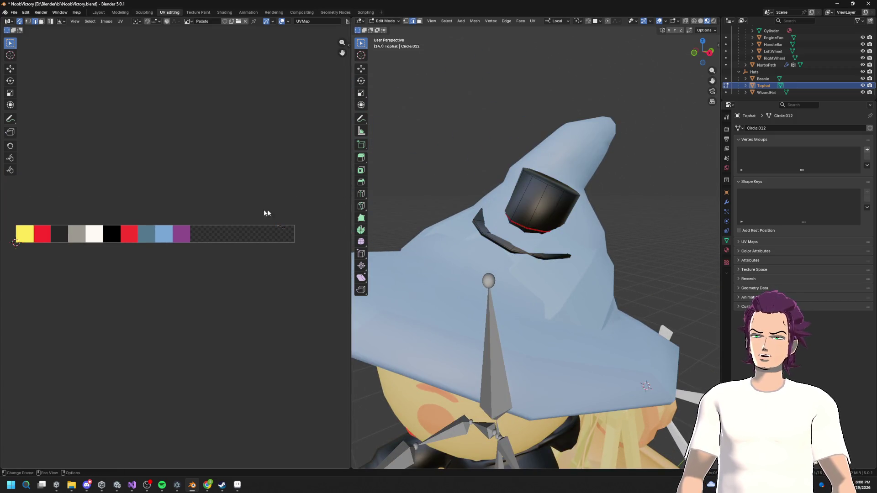
pyautogui.press('l')
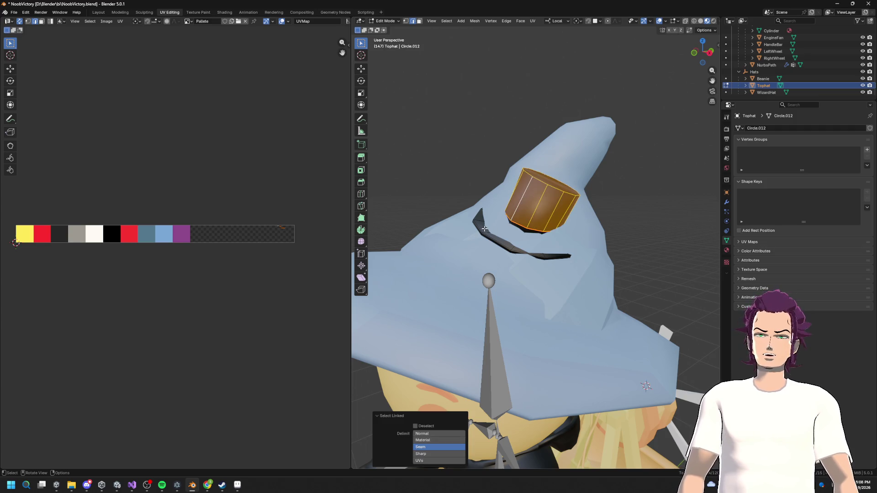
pyautogui.press('l')
pyautogui.press('g')
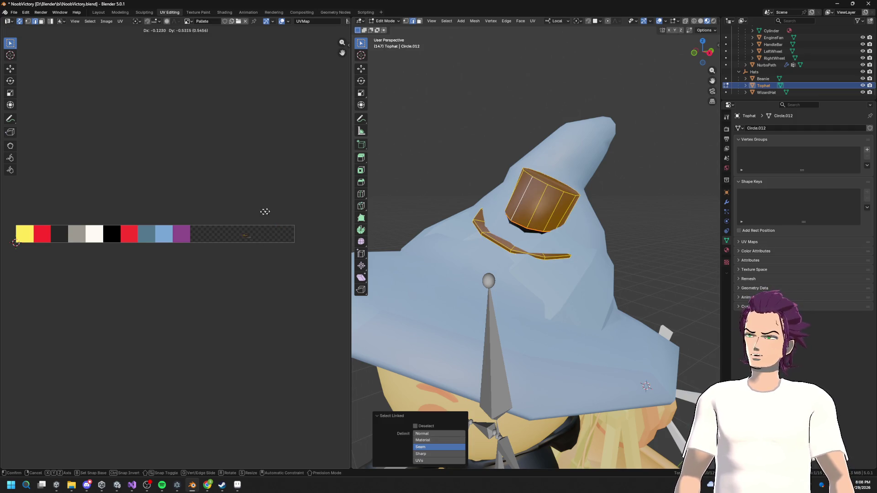
pyautogui.click(194, 212)
pyautogui.press('s')
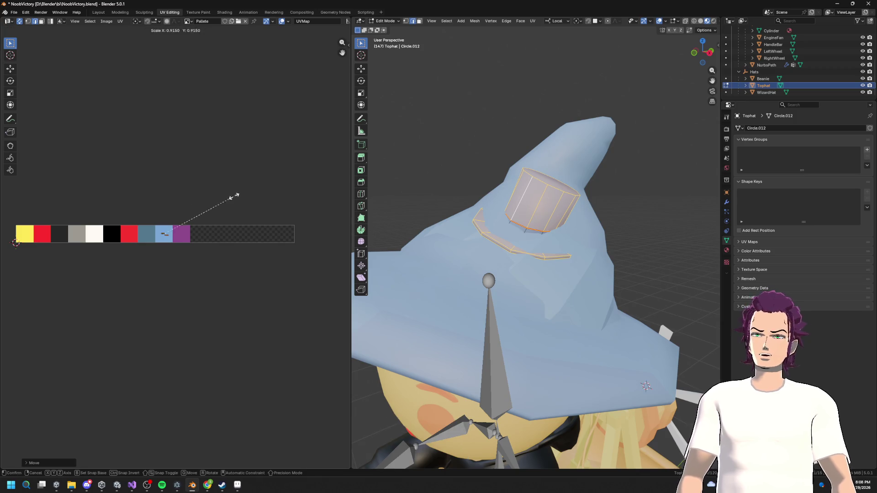
pyautogui.click(198, 215)
# Select the band under the red seam and move its UVs onto the blue swatch.
pyautogui.scroll(4, 510, 213)
pyautogui.hotkey('alt', 'a')
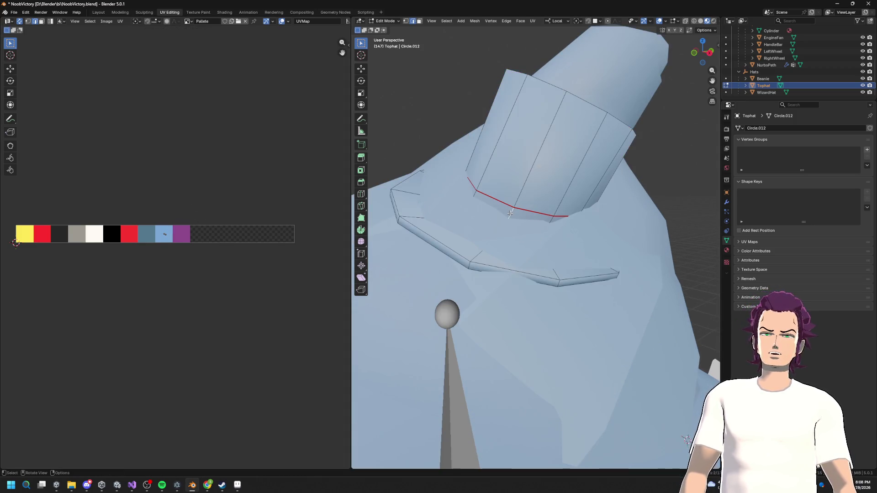
pyautogui.press('l')
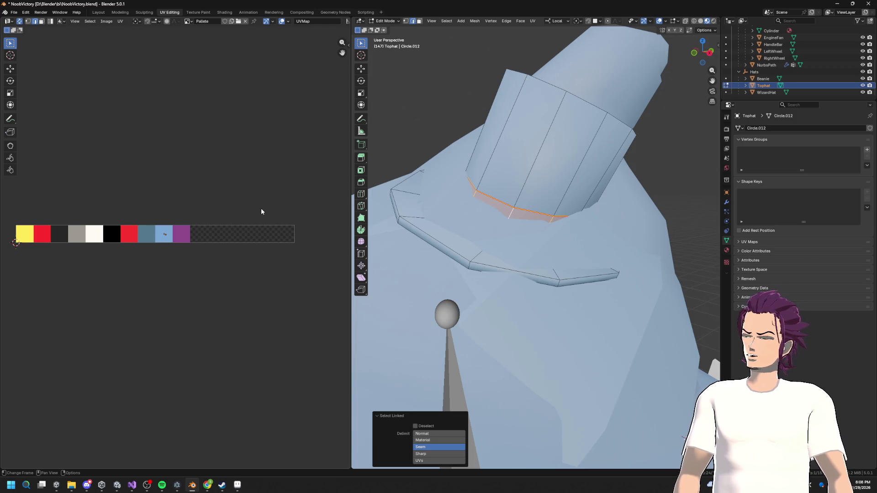
pyautogui.press('g')
pyautogui.click(203, 218)
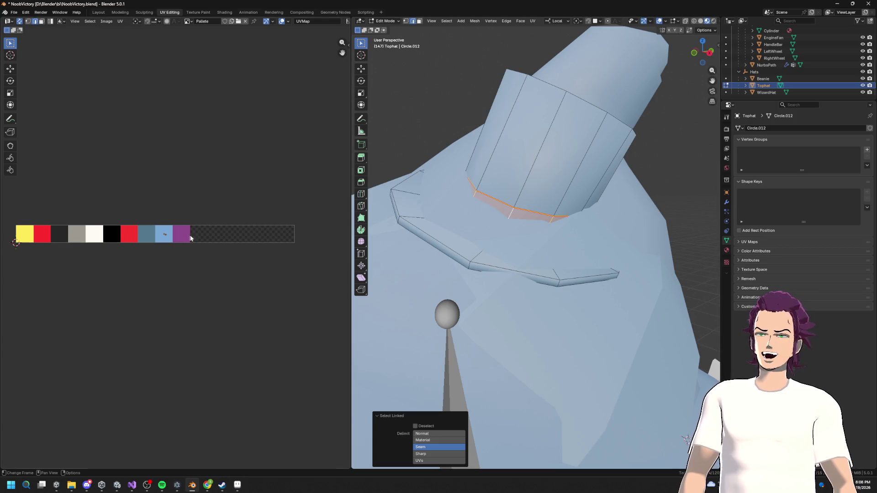
pyautogui.scroll(3, 179, 241)
# Select the hat-brim faces and reposition their UV island.
pyautogui.click(194, 222)
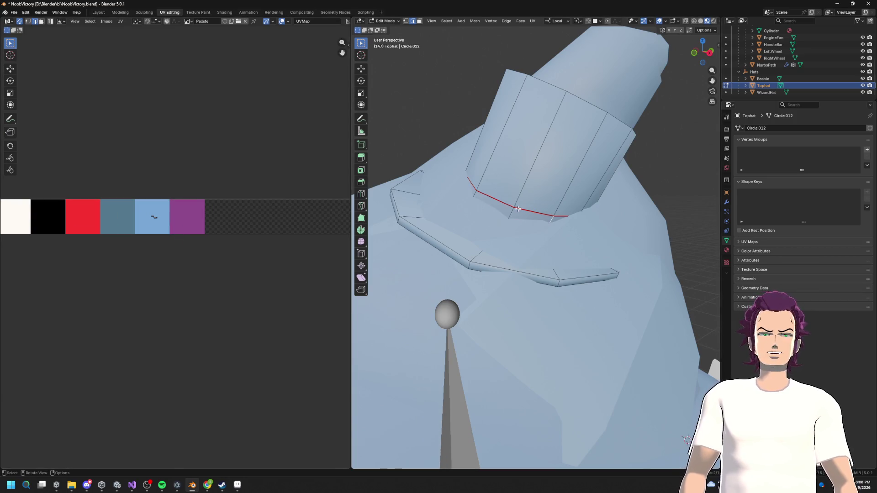
pyautogui.press('l')
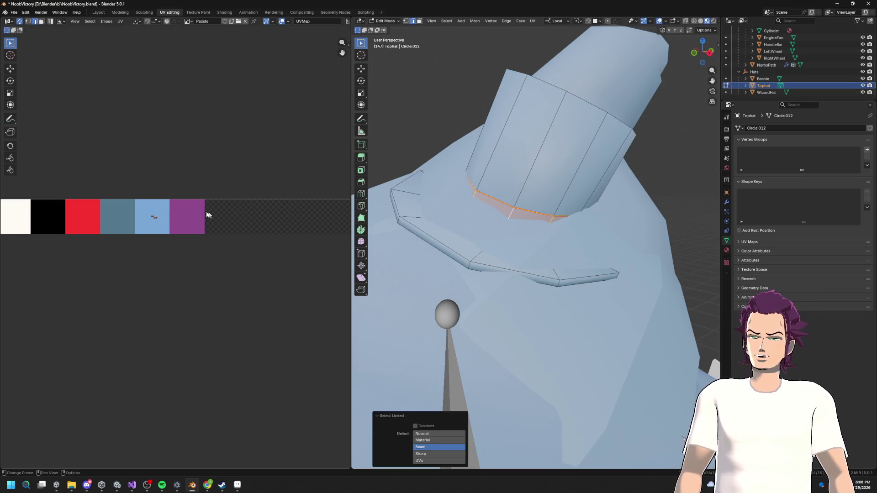
pyautogui.scroll(4, 191, 201)
pyautogui.scroll(5, 156, 181)
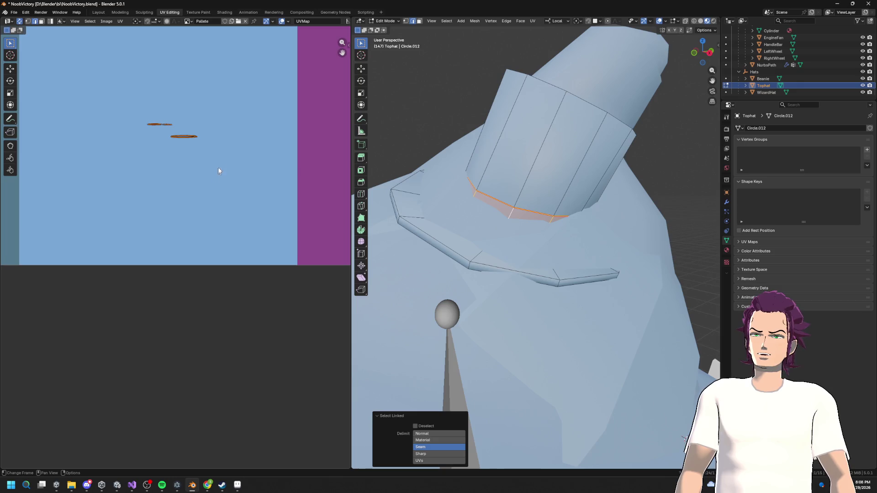
pyautogui.scroll(-3, 219, 172)
pyautogui.press('g')
pyautogui.click(185, 183)
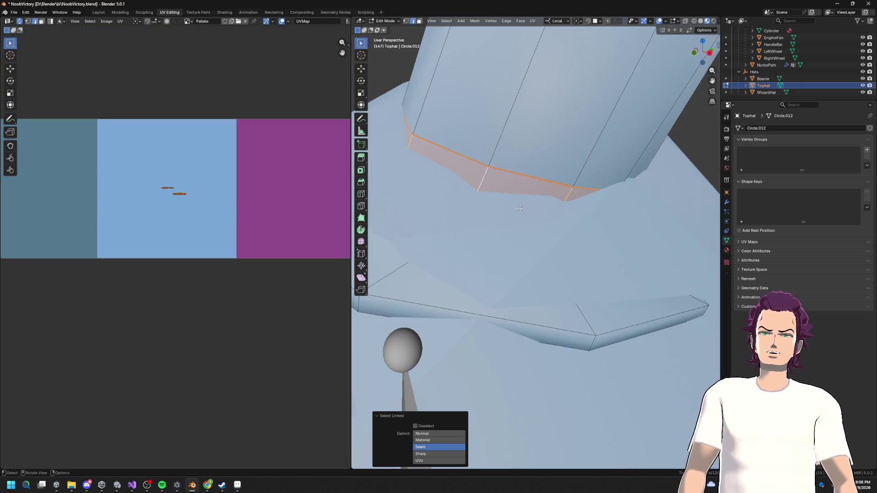
# Select the seam-bounded hat band, unwrap it Conformal, and scale its UVs down.
pyautogui.hotkey('alt', 'a')
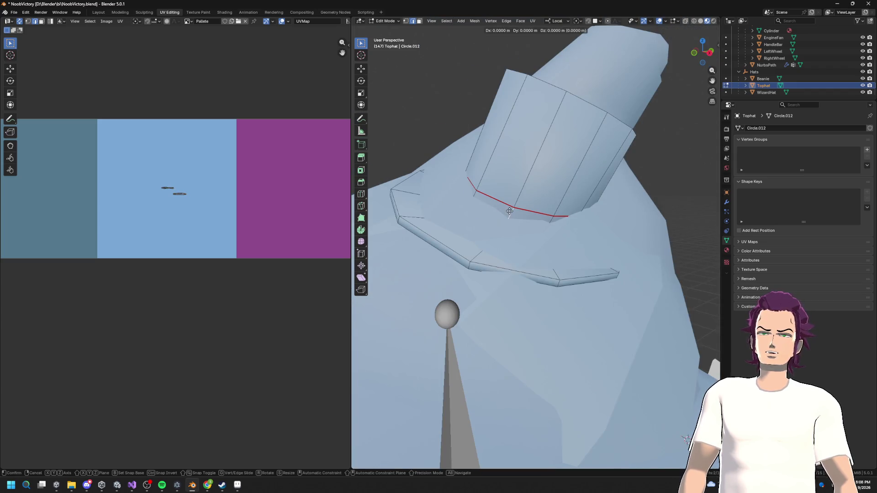
pyautogui.press('l')
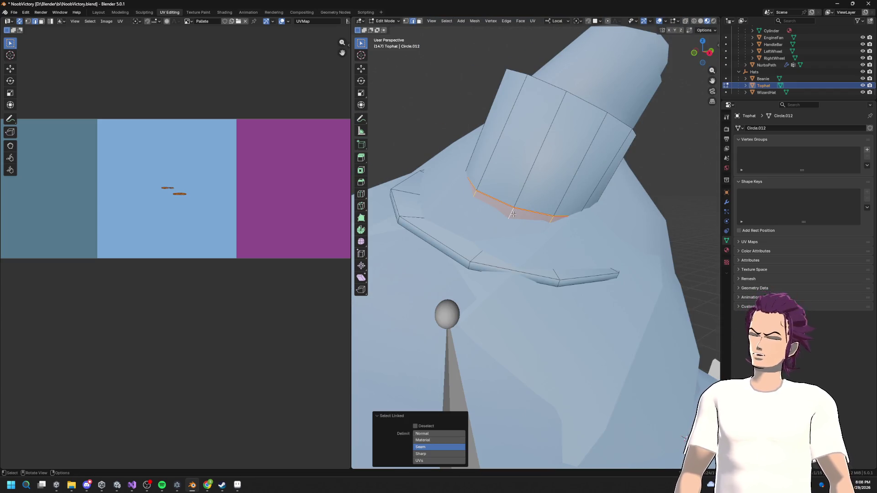
pyautogui.press('u')
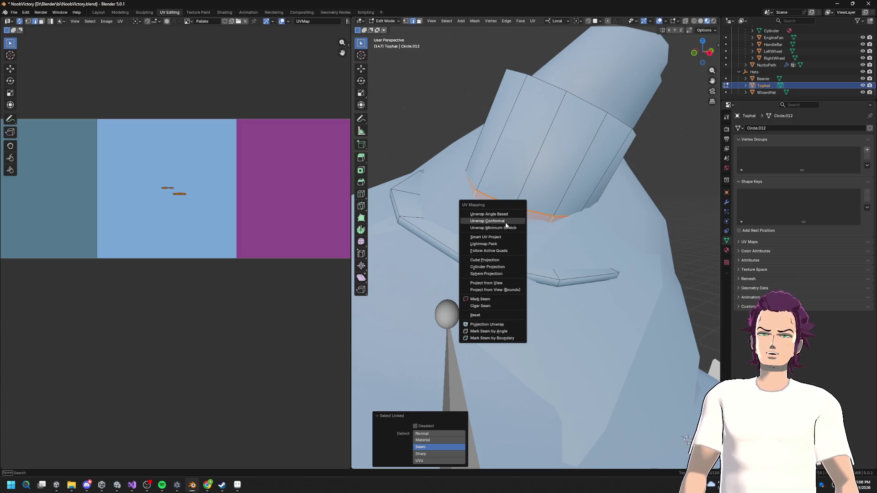
pyautogui.click(506, 224)
pyautogui.scroll(-10, 254, 198)
pyautogui.press('s')
pyautogui.press('Escape')
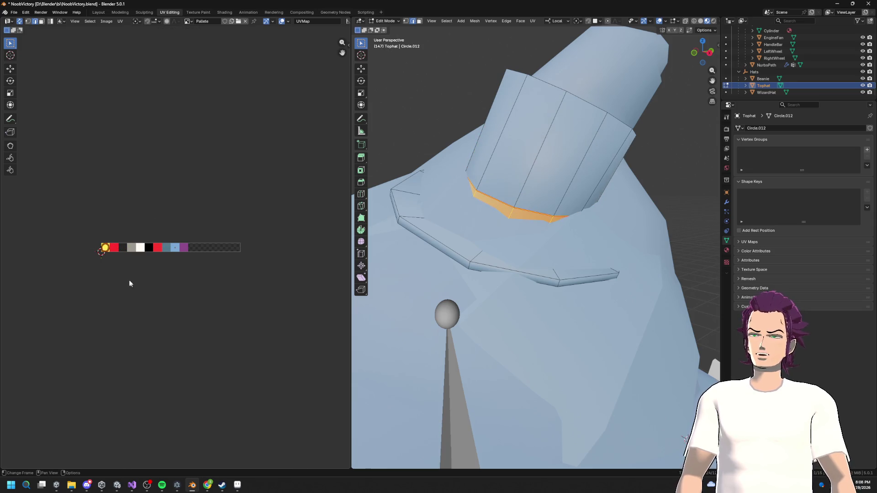
pyautogui.press('s')
pyautogui.click(118, 248)
# Place the band's UVs on the red swatch and return to Object Mode.
pyautogui.press('g')
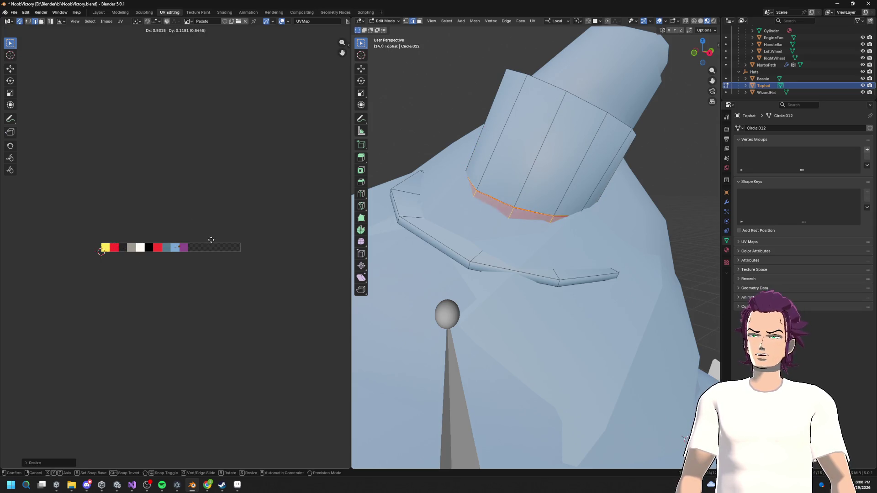
pyautogui.click(217, 243)
pyautogui.press('s')
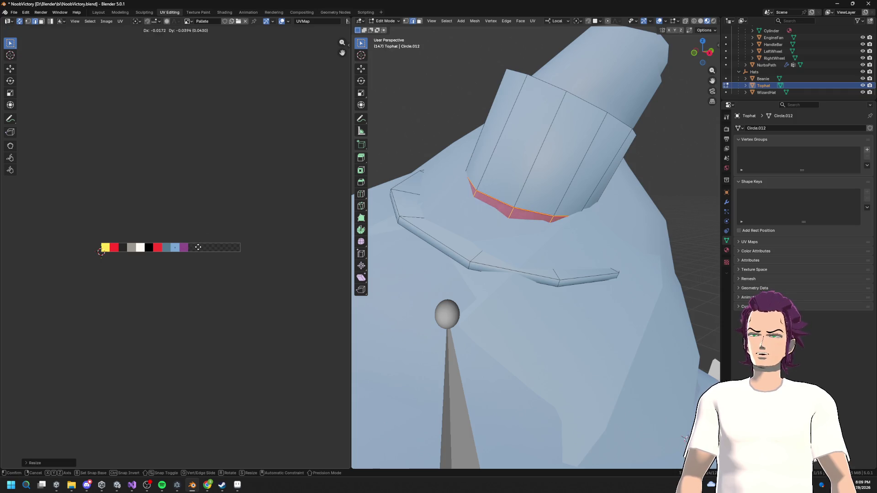
pyautogui.press('Escape')
pyautogui.scroll(-4, 517, 225)
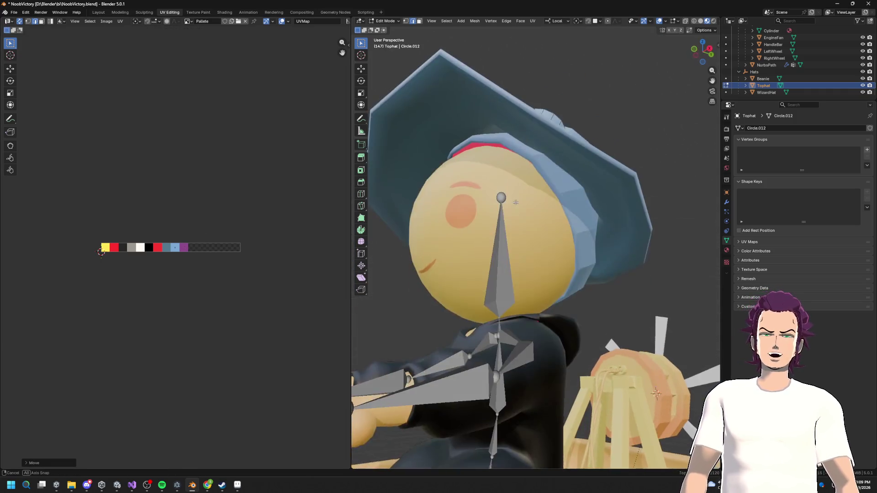
pyautogui.scroll(-3, 502, 252)
pyautogui.press('Tab')
pyautogui.scroll(-2, 503, 252)
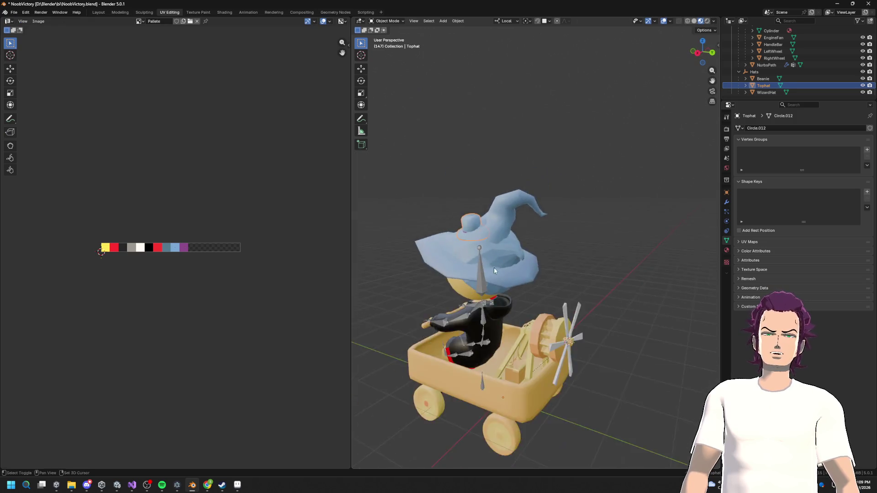
# Select the whole head mesh and scale its UVs down onto the cream palette swatch.
pyautogui.scroll(3, 521, 192)
pyautogui.press('Tab')
pyautogui.scroll(3, 536, 126)
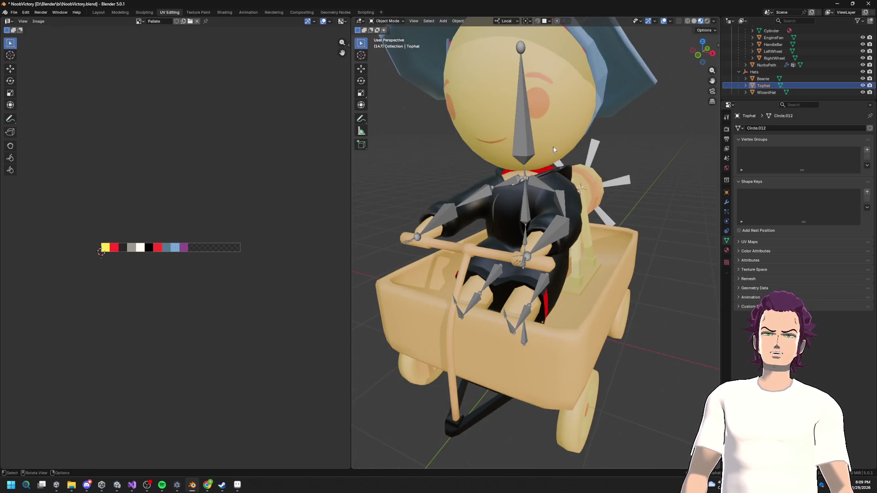
pyautogui.hotkey('alt', 'q')
pyautogui.press('a')
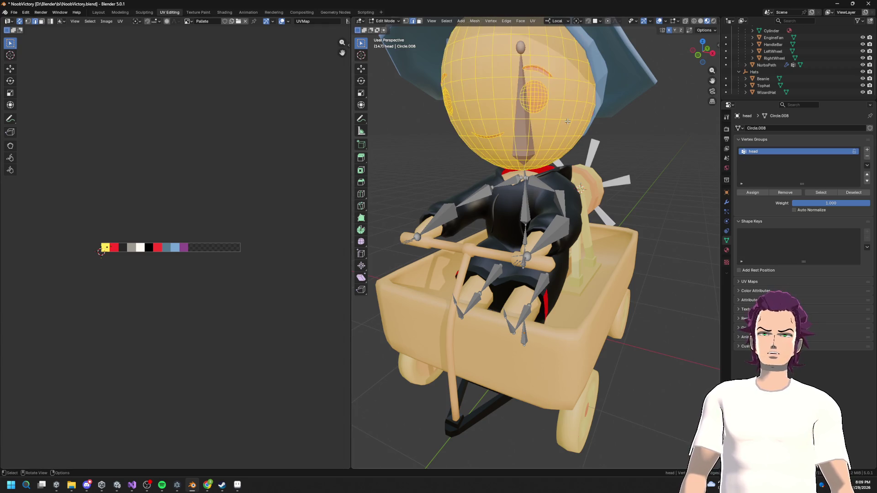
pyautogui.hotkey('alt', 'a')
pyautogui.press('a')
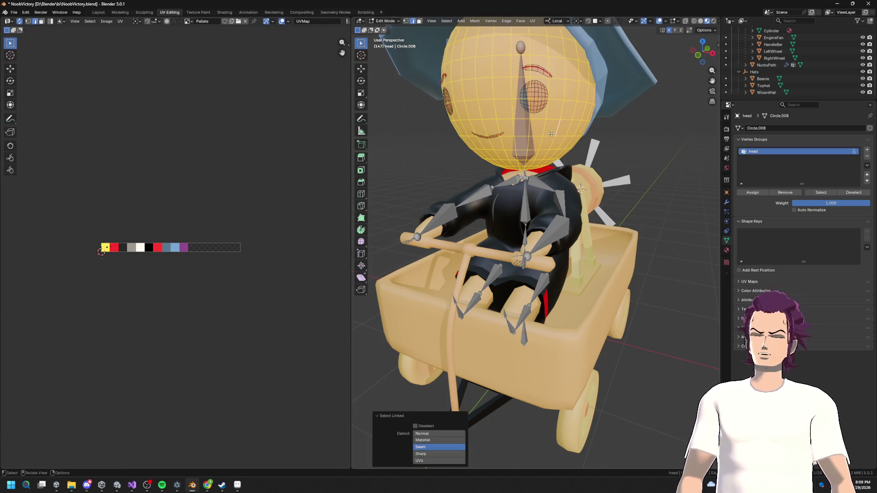
pyautogui.press('s')
pyautogui.click(138, 239)
pyautogui.press('Home')
# Select the linked eye faces and move their UVs onto the black swatch.
pyautogui.hotkey('alt', 'a')
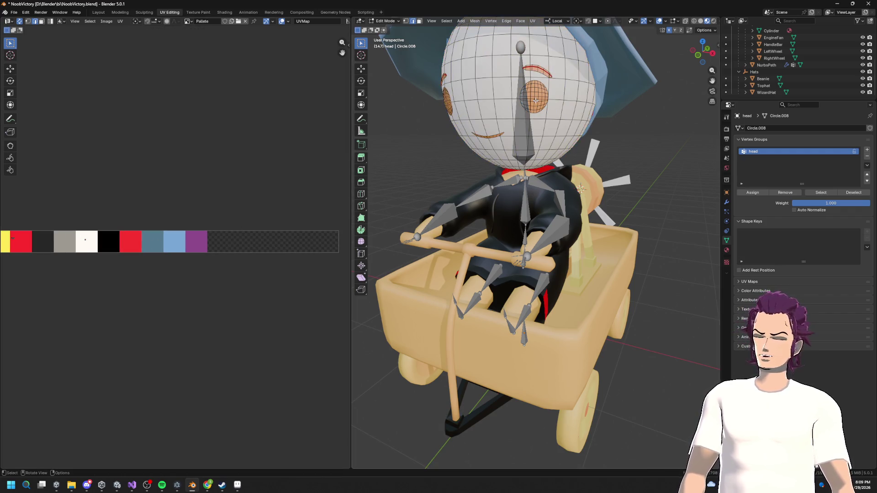
pyautogui.press('l')
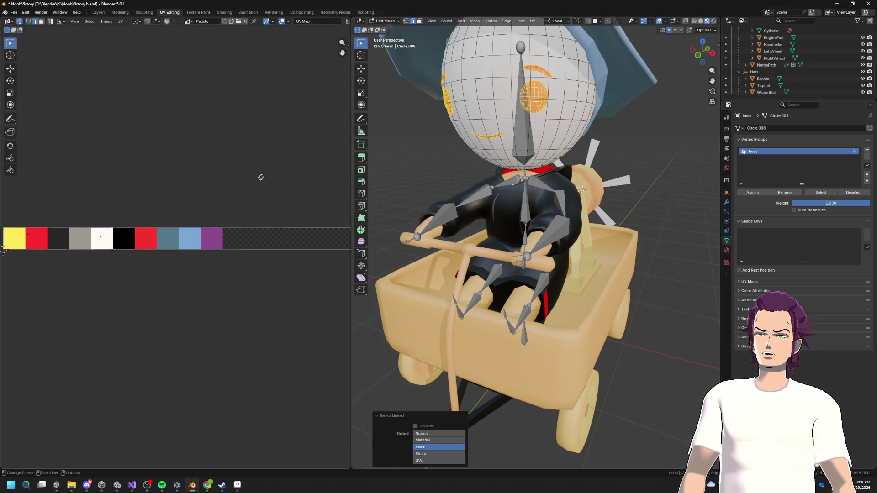
pyautogui.hscroll(-5, 274, 191)
pyautogui.press('g')
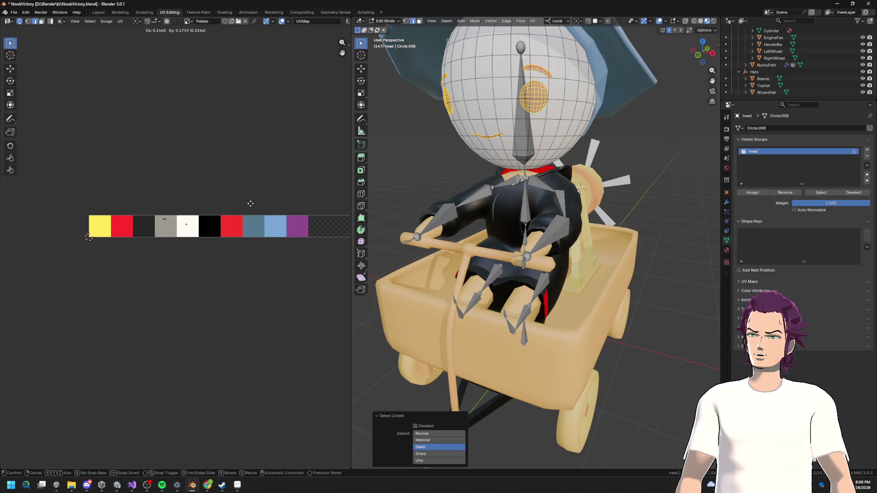
pyautogui.click(293, 210)
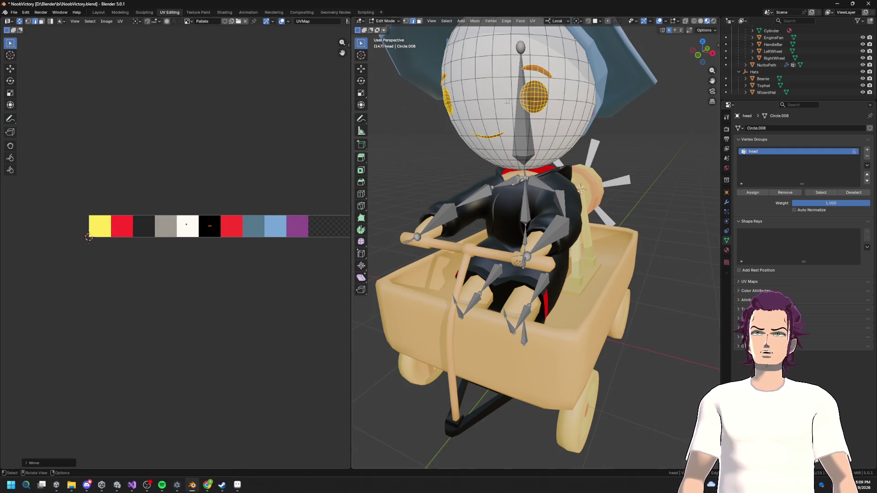
pyautogui.scroll(5, 519, 206)
# Select the eyebrow faces, move their UVs onto another swatch, and return to Object Mode.
pyautogui.moveTo(519, 205); pyautogui.dragTo(537, 180)
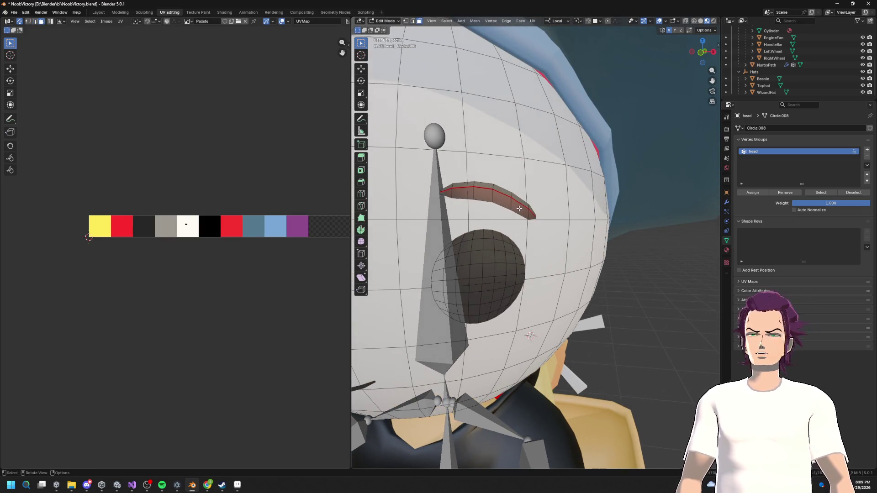
pyautogui.keyDown('shift'); pyautogui.click(493, 198); pyautogui.keyUp('shift')
pyautogui.keyDown('shift'); pyautogui.click(459, 194); pyautogui.keyUp('shift')
pyautogui.moveTo(407, 245); pyautogui.dragTo(498, 204)
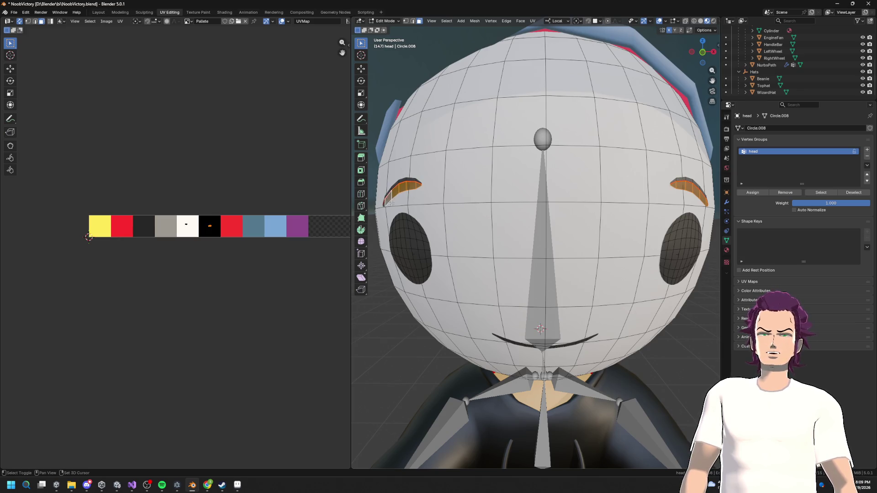
pyautogui.moveTo(392, 203); pyautogui.dragTo(503, 212)
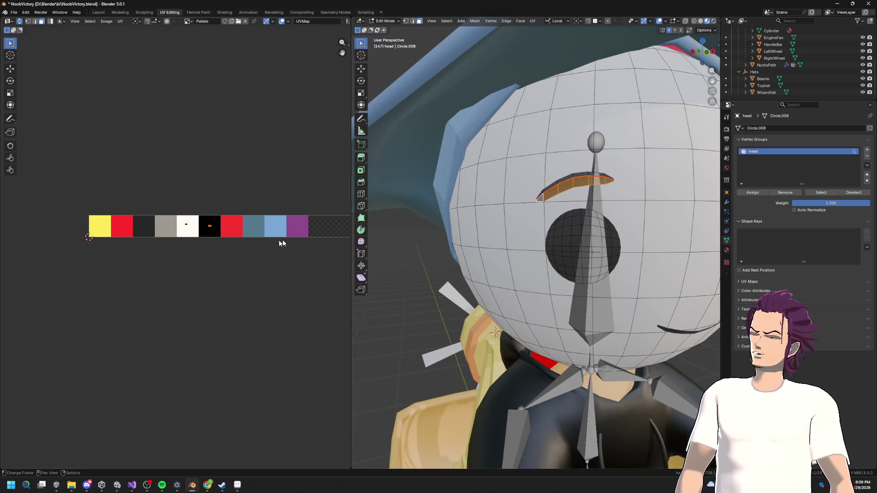
pyautogui.press('g')
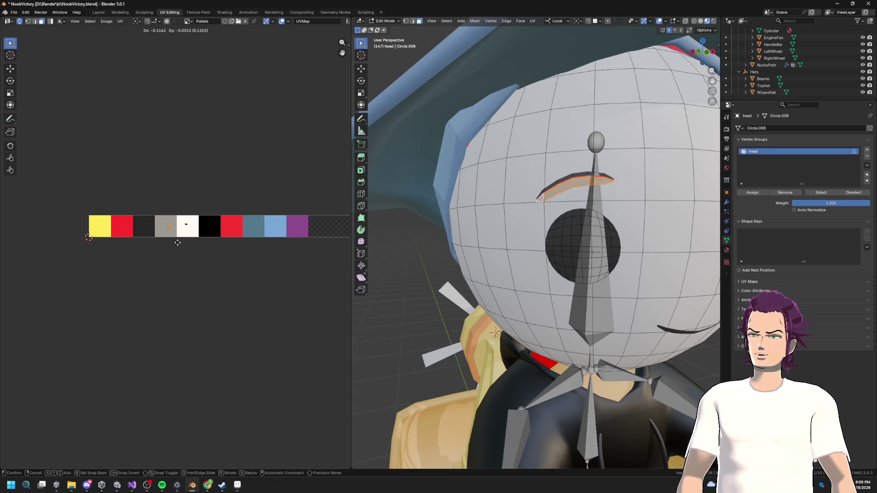
pyautogui.click(178, 243)
pyautogui.scroll(-5, 526, 251)
pyautogui.moveTo(525, 251); pyautogui.dragTo(557, 291)
pyautogui.press('Tab')
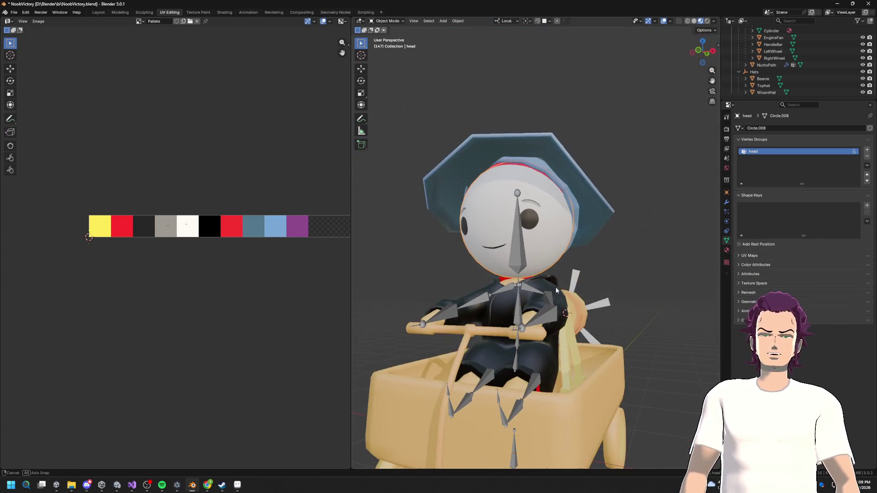
# Select the armature, then the arms mesh, briefly entering and leaving its Edit Mode.
pyautogui.press('Tab')
pyautogui.press('Tab')
pyautogui.click(532, 322)
pyautogui.click(542, 299)
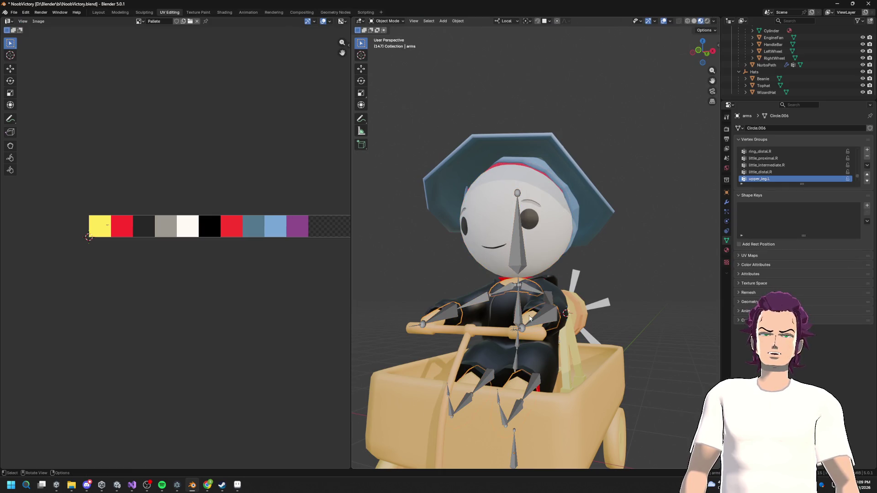
pyautogui.press('Tab')
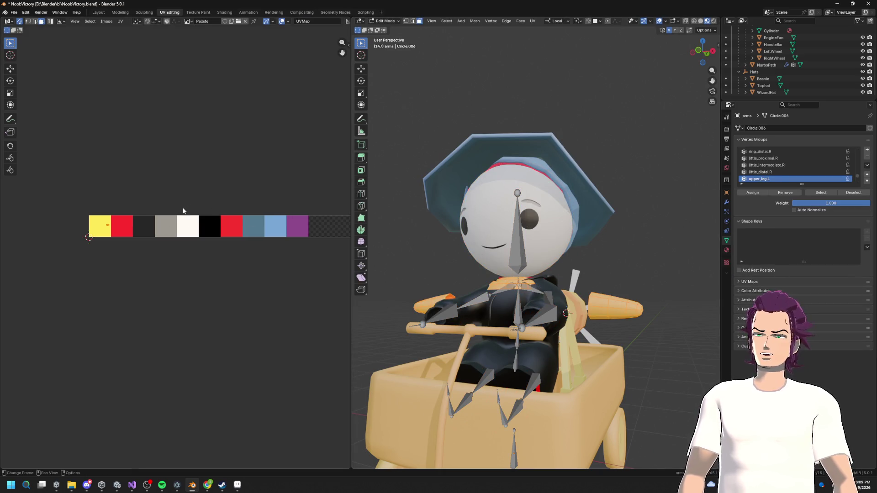
pyautogui.press('Tab')
pyautogui.moveTo(535, 310); pyautogui.dragTo(546, 313)
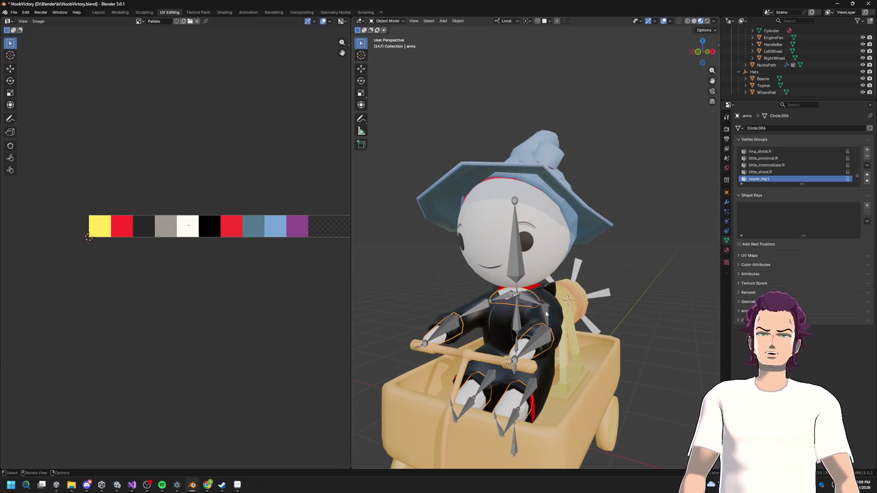
# Move and scale the jacket mesh's UVs onto the blue palette swatch.
pyautogui.click(547, 314)
pyautogui.press('Tab')
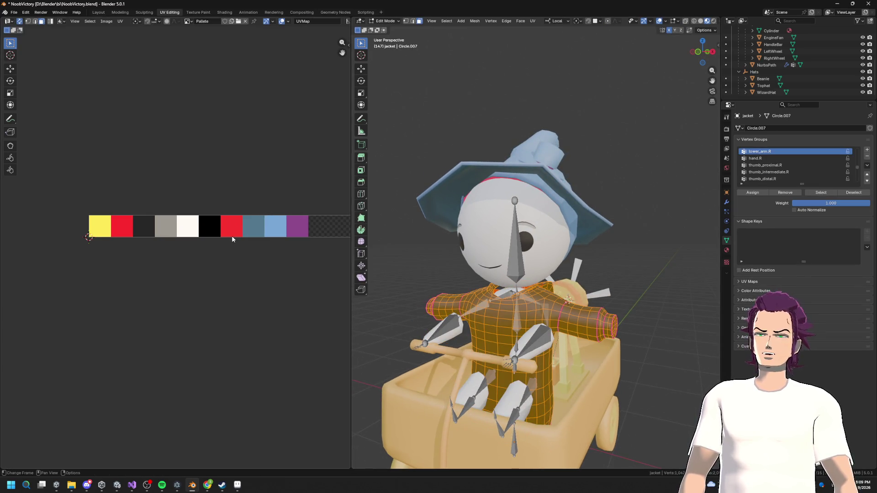
pyautogui.press('g')
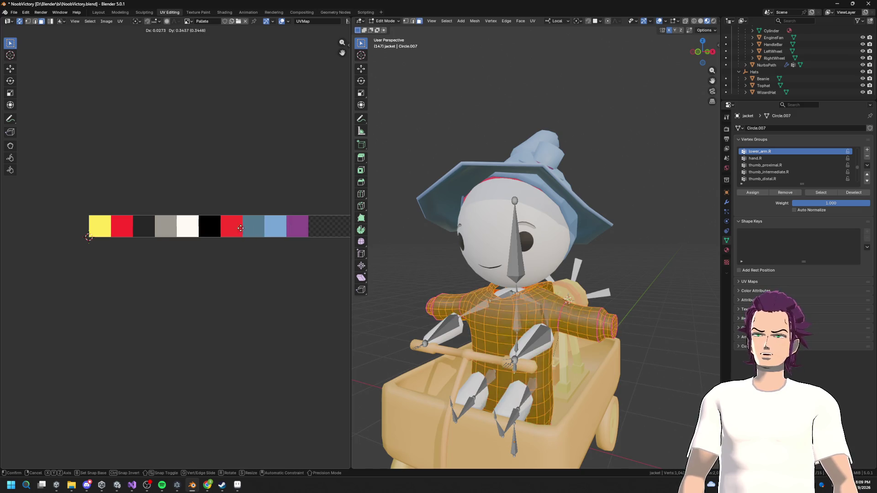
pyautogui.scroll(-3, 274, 235)
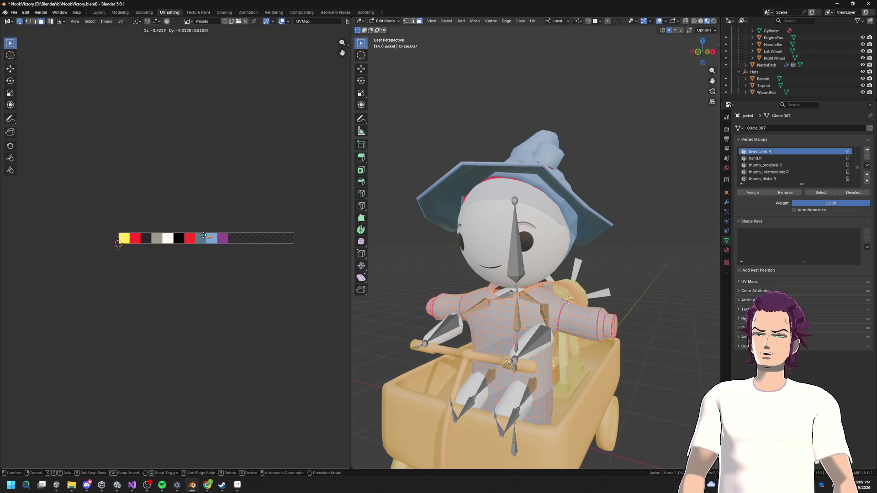
pyautogui.click(203, 235)
pyautogui.press('s')
pyautogui.click(219, 225)
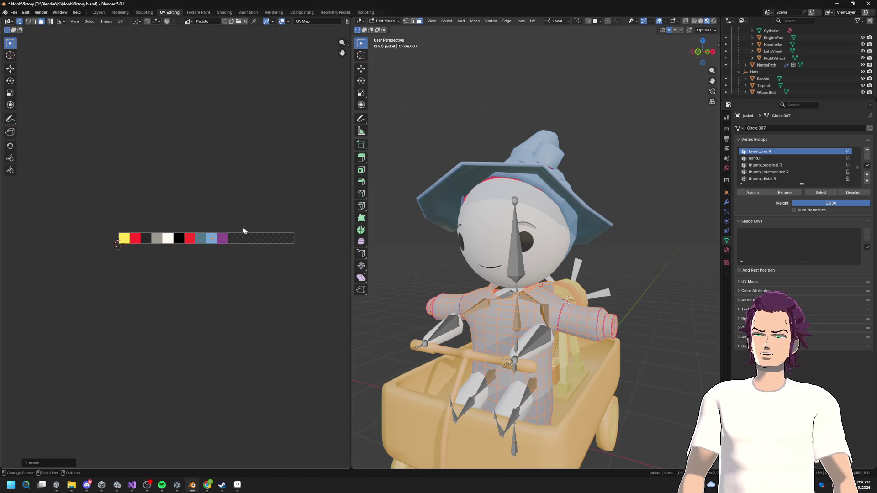
pyautogui.press('Tab')
# Select the linked collar faces, move their UVs onto a palette swatch, then view the wizard's kart.
pyautogui.scroll(5, 505, 340)
pyautogui.scroll(3, 505, 341)
pyautogui.press('Tab')
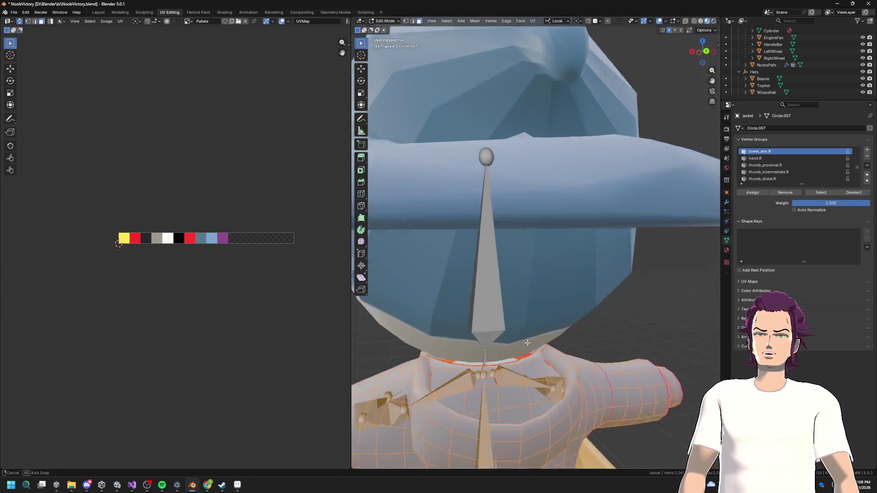
pyautogui.scroll(-2, 516, 343)
pyautogui.click(526, 379)
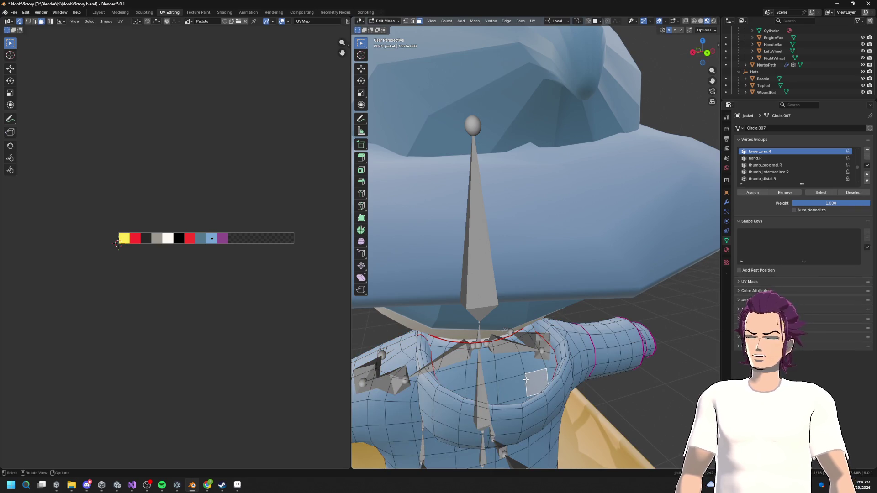
pyautogui.press('l')
pyautogui.scroll(1, 227, 238)
pyautogui.press('g')
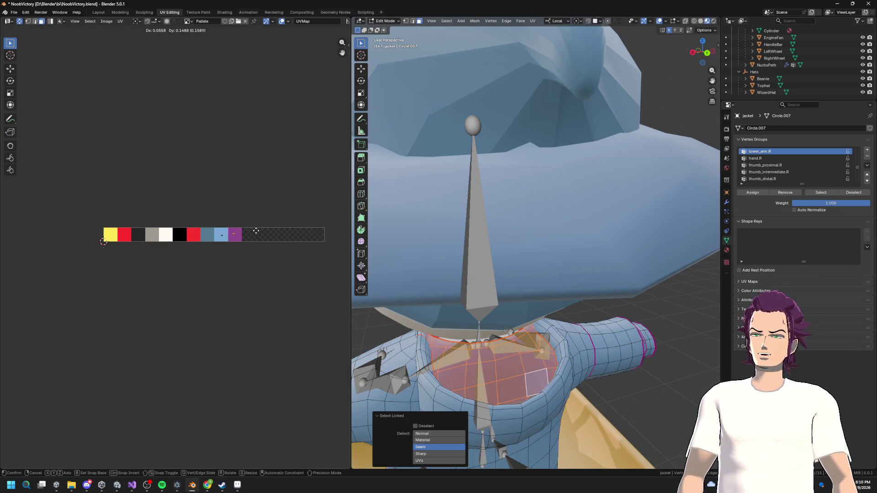
pyautogui.click(256, 232)
pyautogui.scroll(-3, 503, 274)
pyautogui.press('Tab')
pyautogui.moveTo(563, 277); pyautogui.dragTo(579, 285)
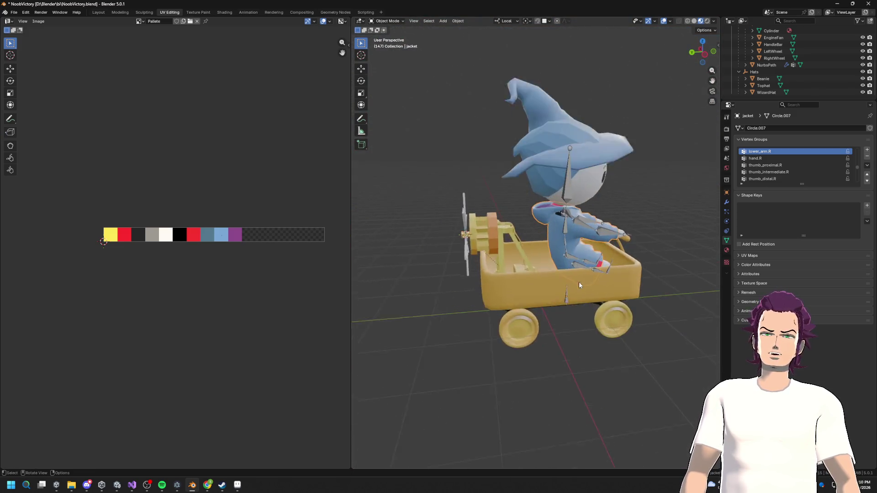
# In Edit Mode on the kart, shrink the front engine ring's UVs onto the dark swatch.
pyautogui.scroll(3, 542, 273)
pyautogui.click(460, 256)
pyautogui.press('Tab')
pyautogui.scroll(1, 460, 256)
pyautogui.moveTo(460, 256); pyautogui.dragTo(525, 247)
pyautogui.press('l')
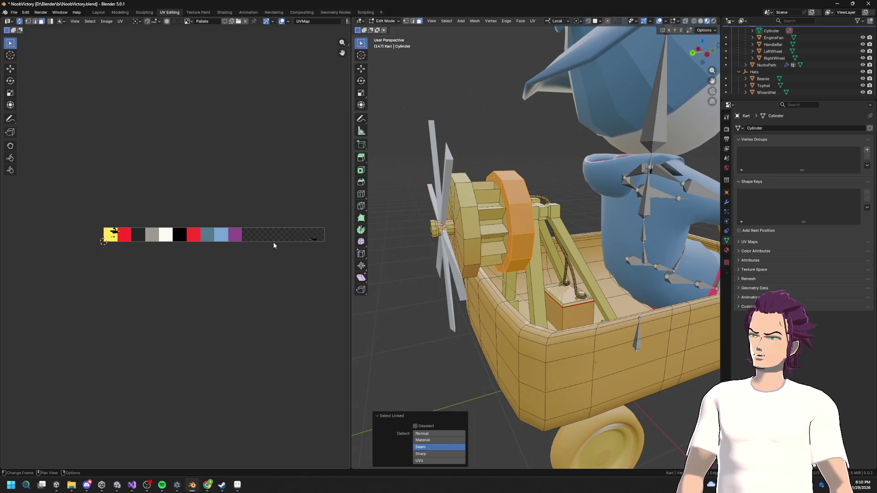
pyautogui.press('g')
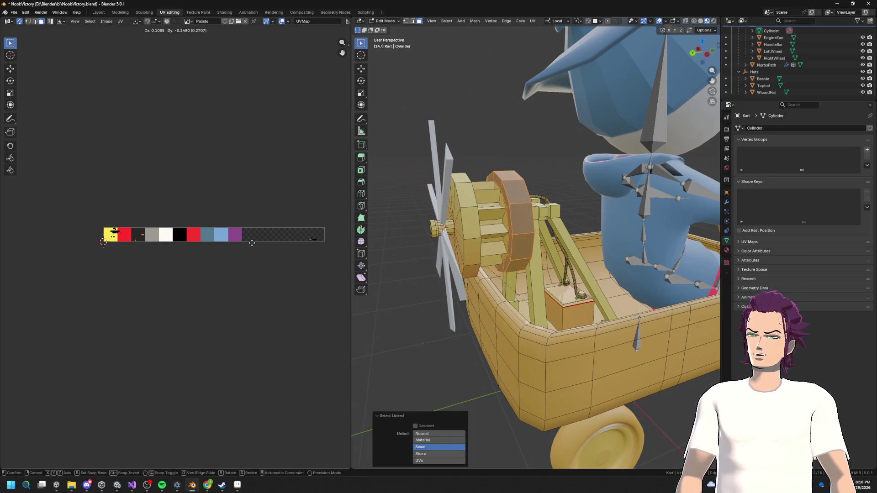
pyautogui.press('s')
pyautogui.press('Return')
pyautogui.press('g')
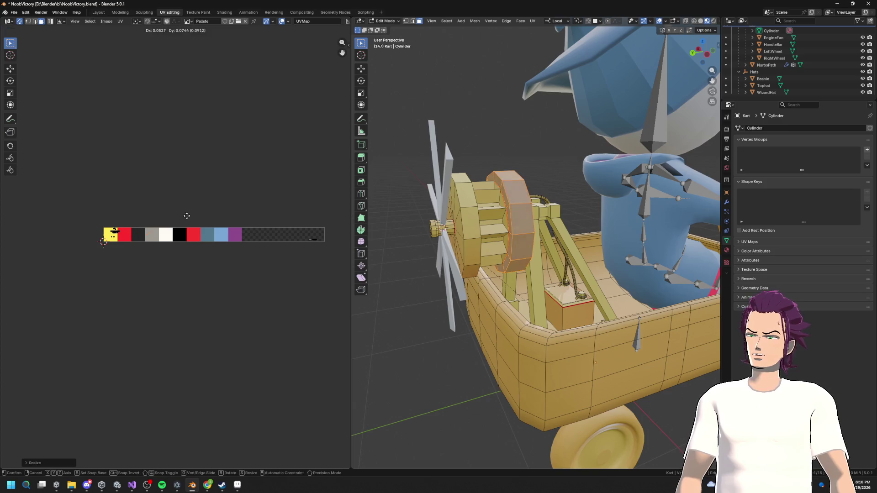
pyautogui.click(176, 215)
# Shrink the engine drum's UVs and move them onto the grey swatch.
pyautogui.click(472, 247)
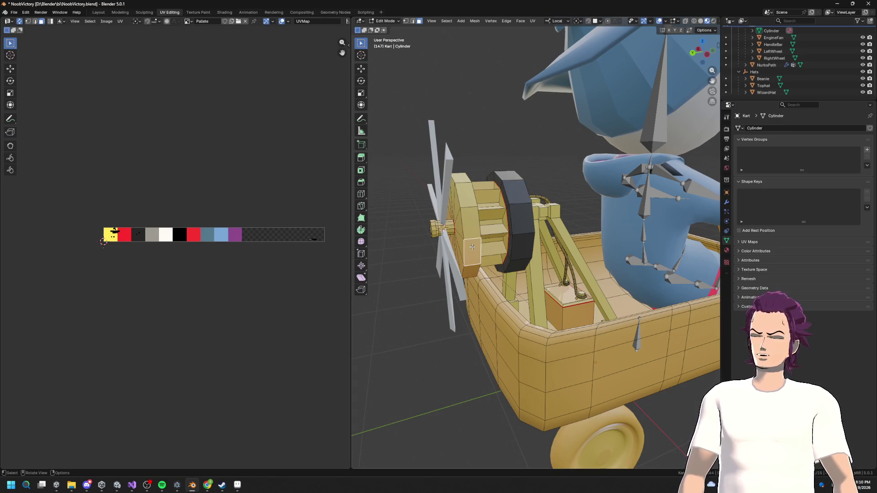
pyautogui.hotkey('ctrl', 'l')
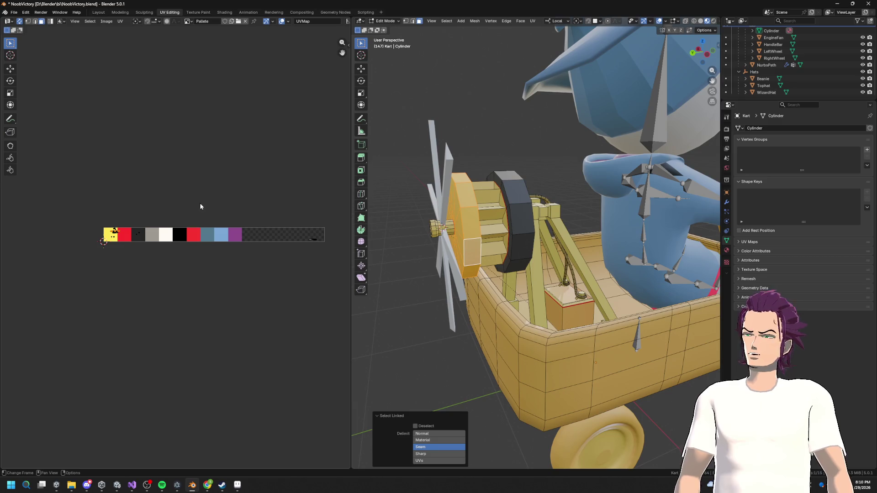
pyautogui.press('g')
pyautogui.click(149, 224)
pyautogui.press('s')
pyautogui.click(169, 222)
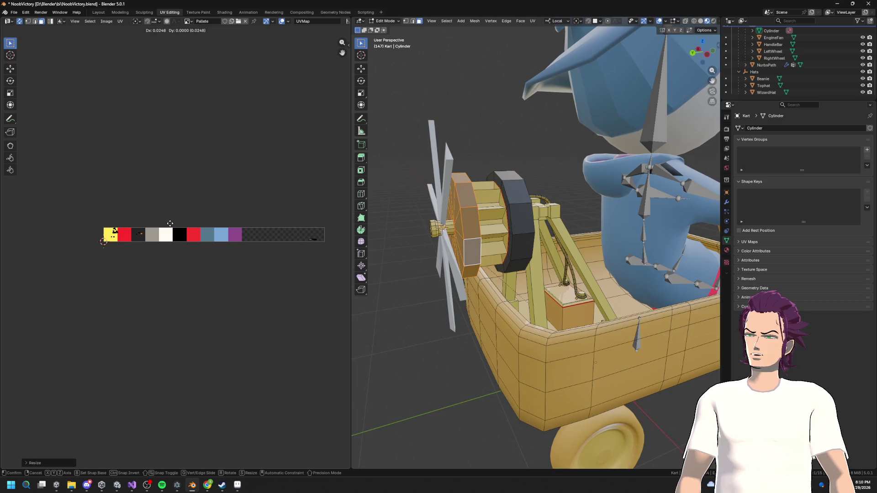
pyautogui.click(490, 229)
pyautogui.press('l')
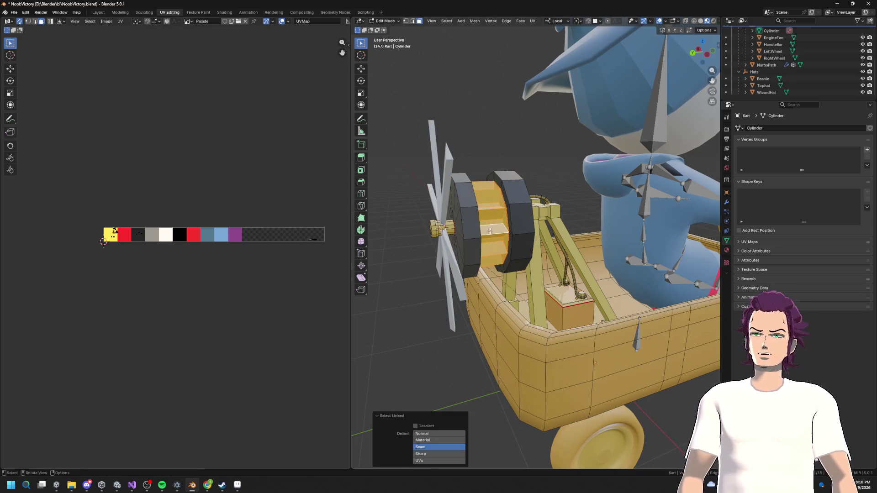
pyautogui.press('s')
pyautogui.click(145, 228)
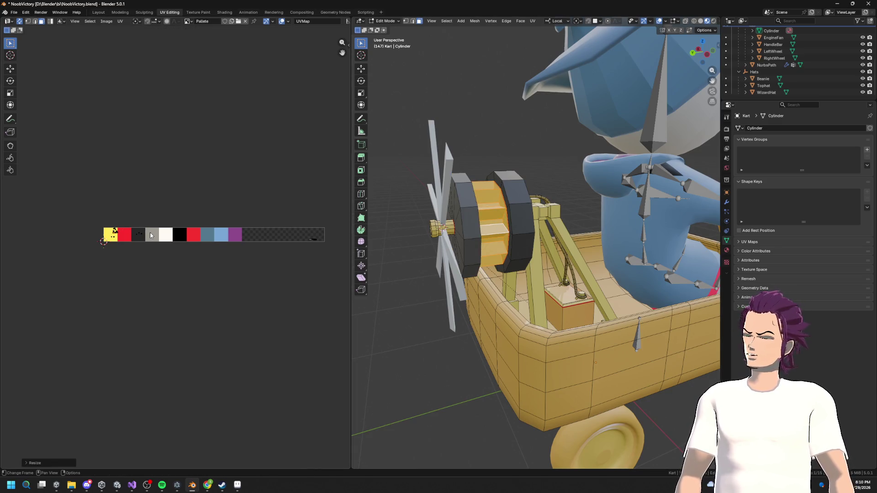
pyautogui.press('g')
pyautogui.click(190, 232)
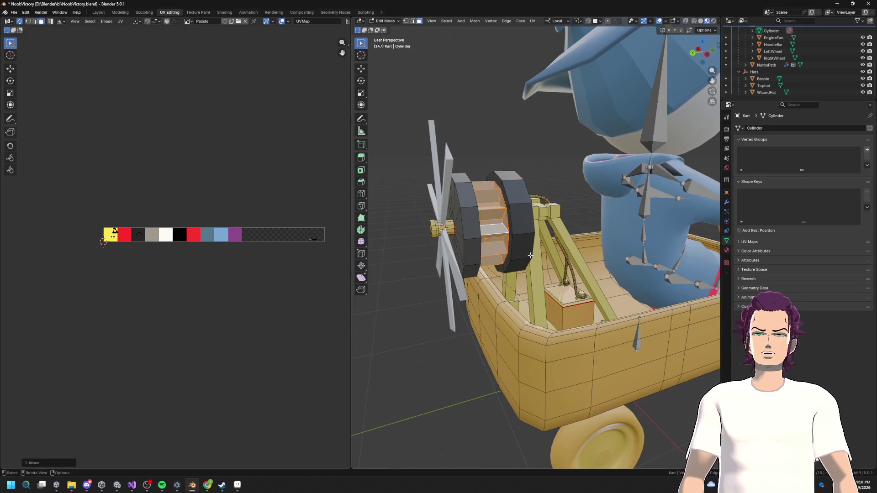
# Shrink the front engine hub's UVs and move them to a new swatch position.
pyautogui.hotkey('alt', 'a')
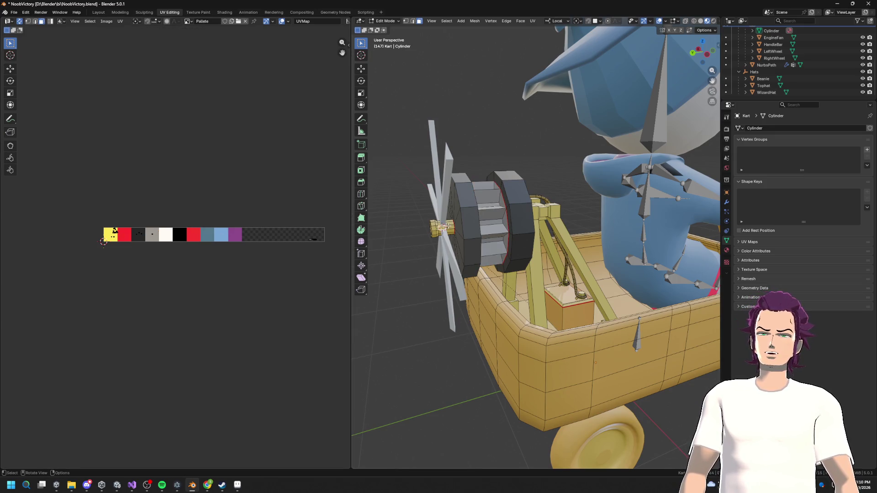
pyautogui.press('l')
pyautogui.press('s')
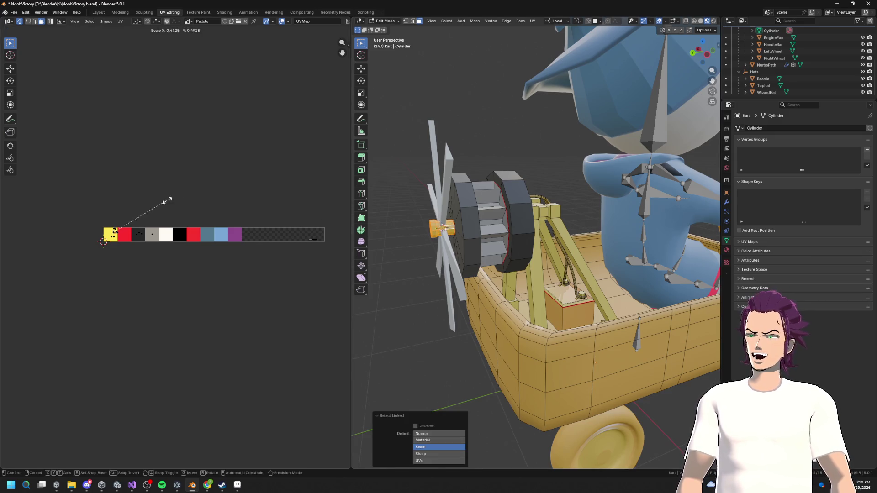
pyautogui.click(173, 221)
pyautogui.press('g')
pyautogui.click(214, 216)
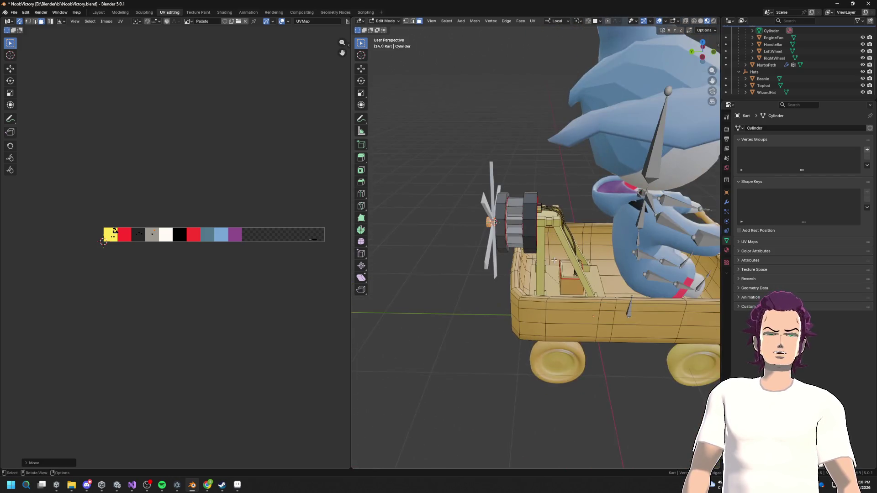
# Shrink the vertical handlebar post's UVs and place them on the grey swatch.
pyautogui.click(544, 261)
pyautogui.press('l')
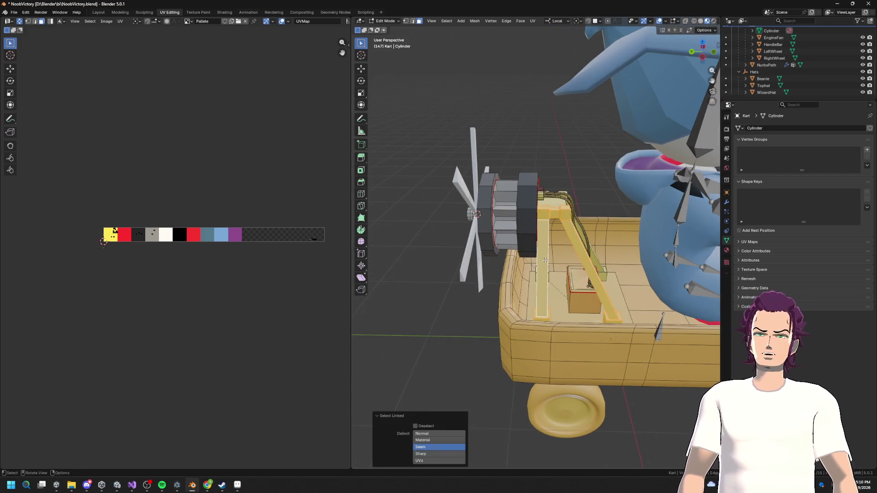
pyautogui.press('s')
pyautogui.click(169, 215)
pyautogui.press('g')
pyautogui.click(206, 211)
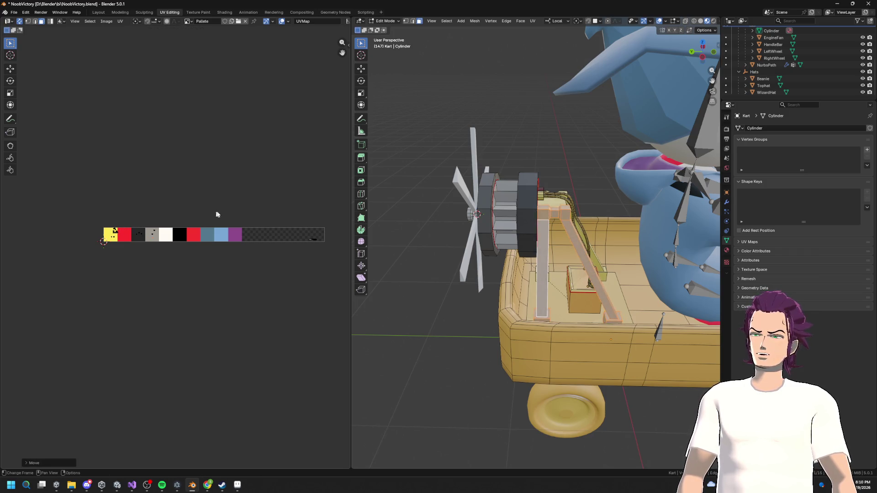
# Select the diagonal handlebar piece, leaving its UVs grey, then switch to a kart close-up.
pyautogui.click(588, 240)
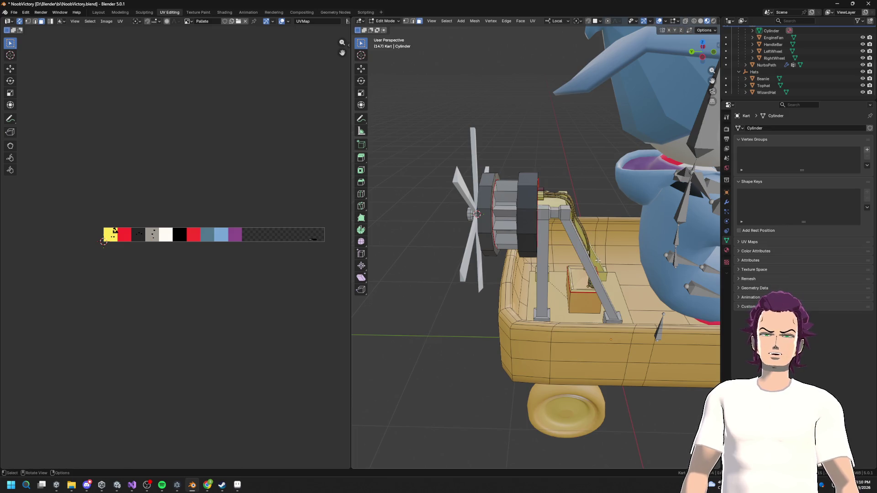
pyautogui.press('l')
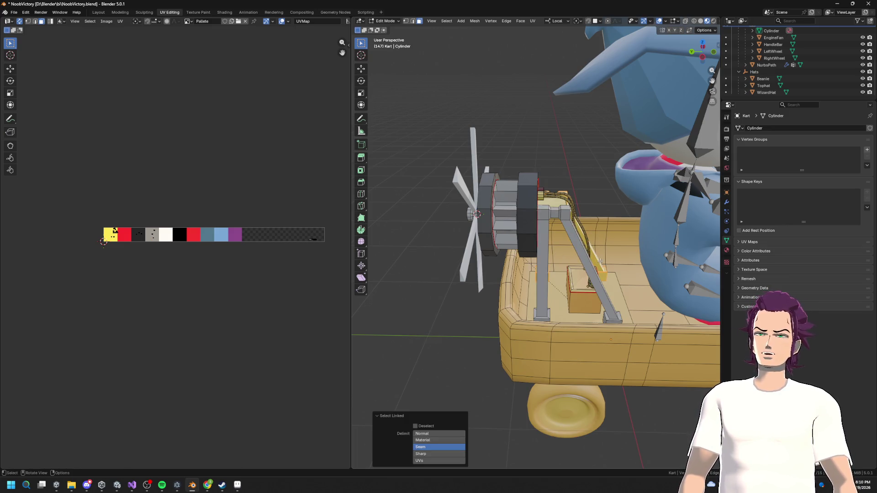
pyautogui.rightClick(599, 263)
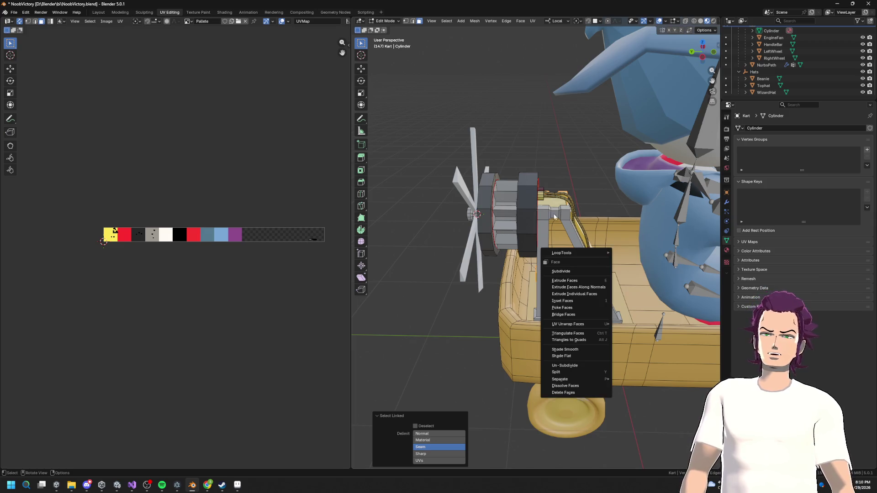
pyautogui.moveTo(518, 233); pyautogui.dragTo(535, 229)
pyautogui.press('l')
pyautogui.press('s')
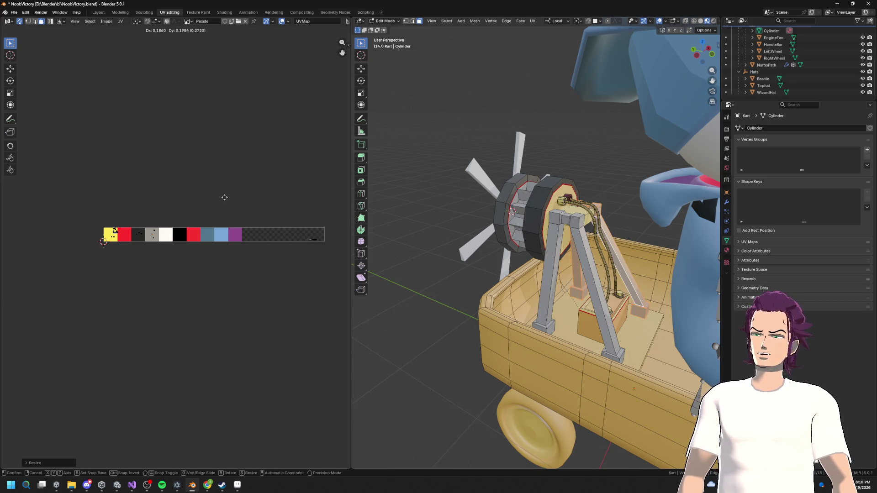
pyautogui.press('Escape')
pyautogui.press('`')
pyautogui.click(557, 320)
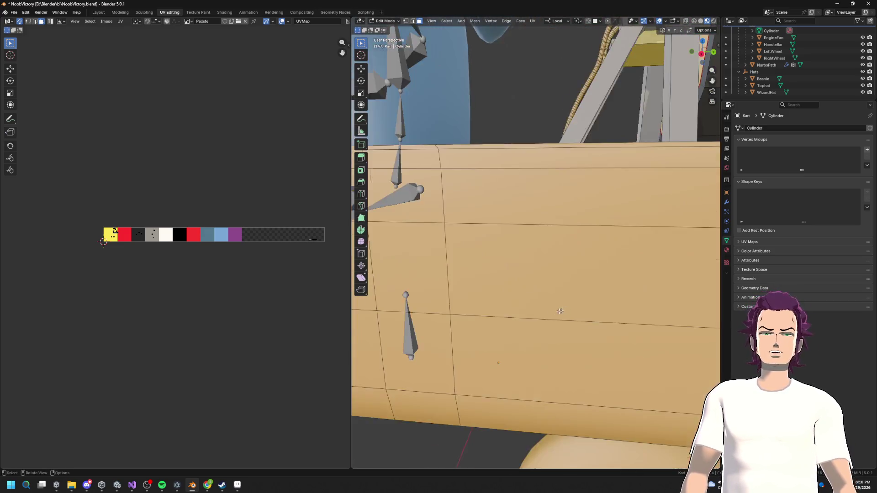
# Shrink the battery box's UVs and move them to a new palette position.
pyautogui.press('l')
pyautogui.press('s')
pyautogui.click(166, 207)
pyautogui.press('g')
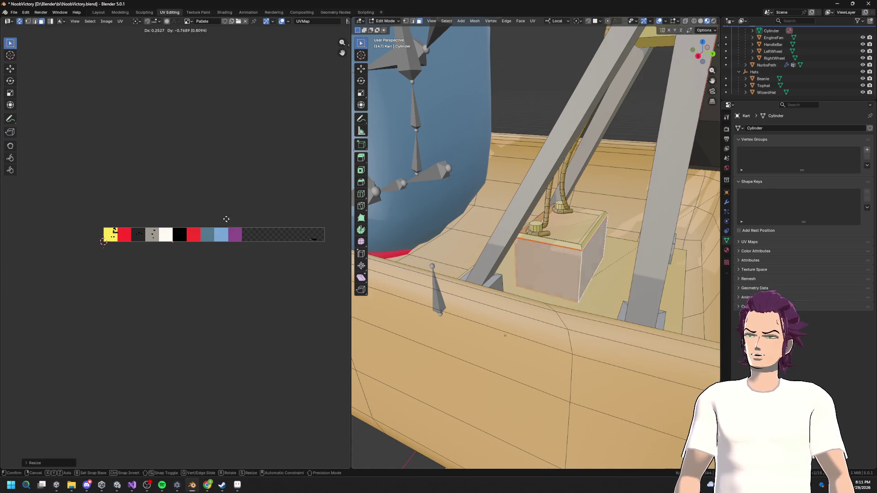
pyautogui.click(232, 210)
pyautogui.press('g')
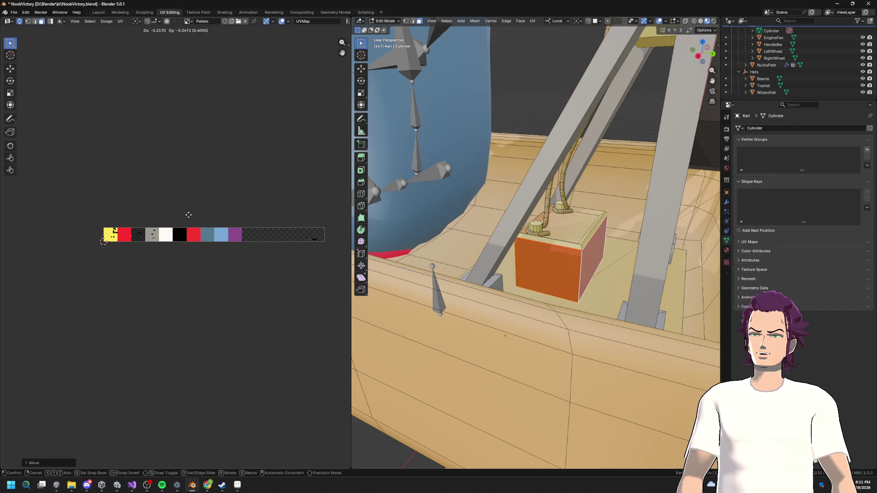
pyautogui.click(194, 216)
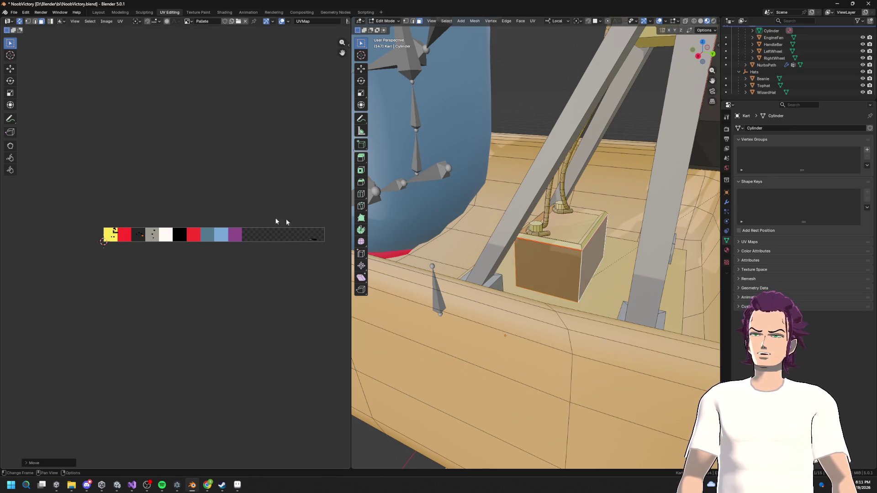
# Move the right cable's UVs to a new swatch.
pyautogui.scroll(5, 569, 242)
pyautogui.scroll(-4, 568, 243)
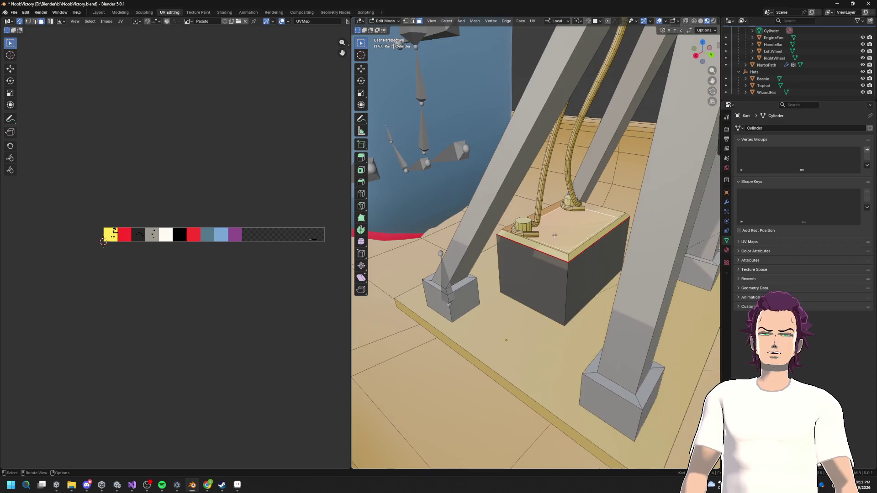
pyautogui.scroll(4, 587, 162)
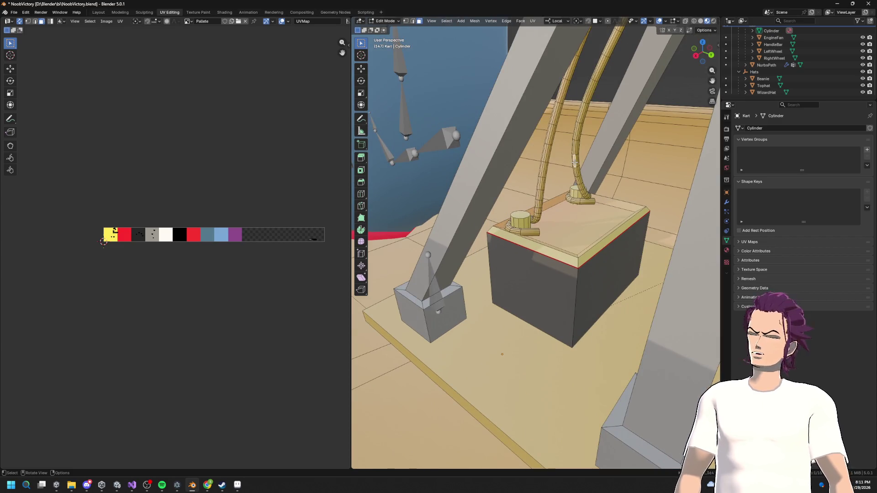
pyautogui.press('l')
pyautogui.press('g')
pyautogui.press('g')
pyautogui.click(179, 222)
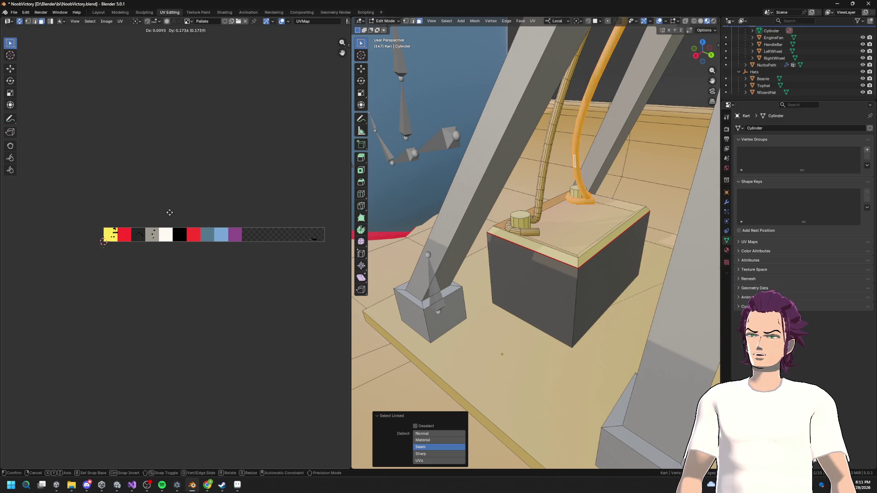
# Move the UVs of the left cable and another connected piece to new swatches.
pyautogui.click(543, 177)
pyautogui.press('l')
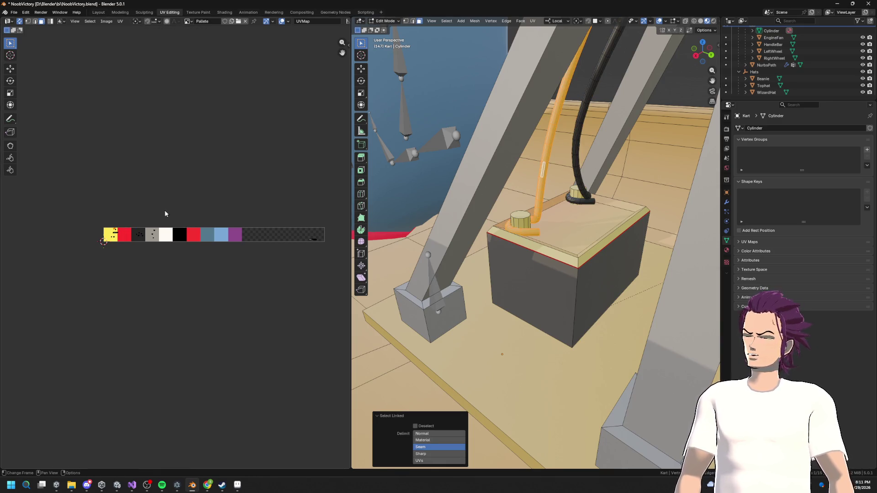
pyautogui.press('g')
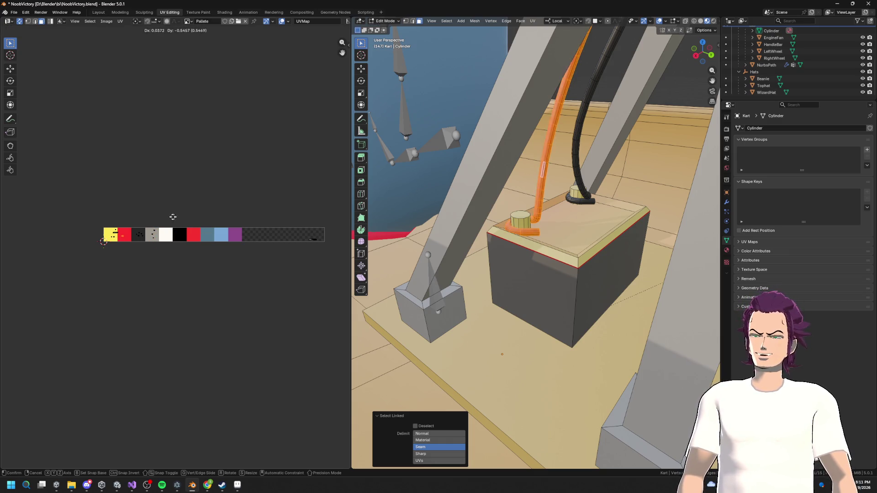
pyautogui.click(162, 213)
pyautogui.moveTo(502, 228); pyautogui.dragTo(530, 226)
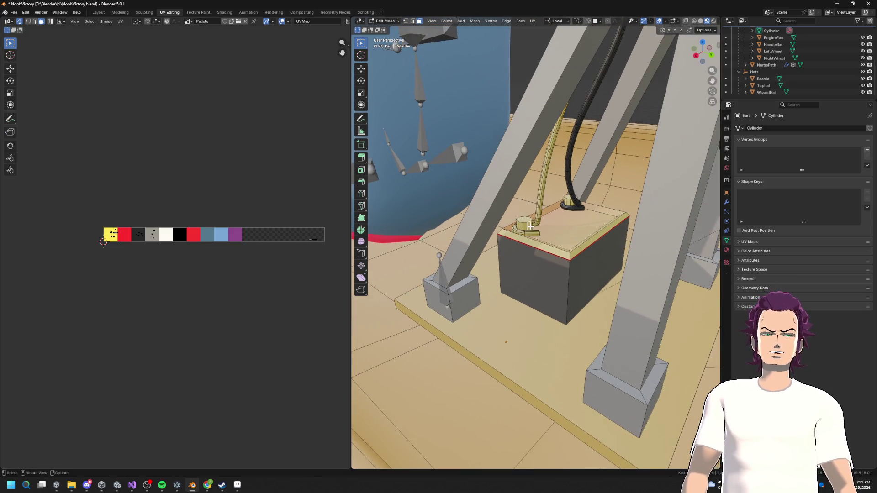
pyautogui.press('l')
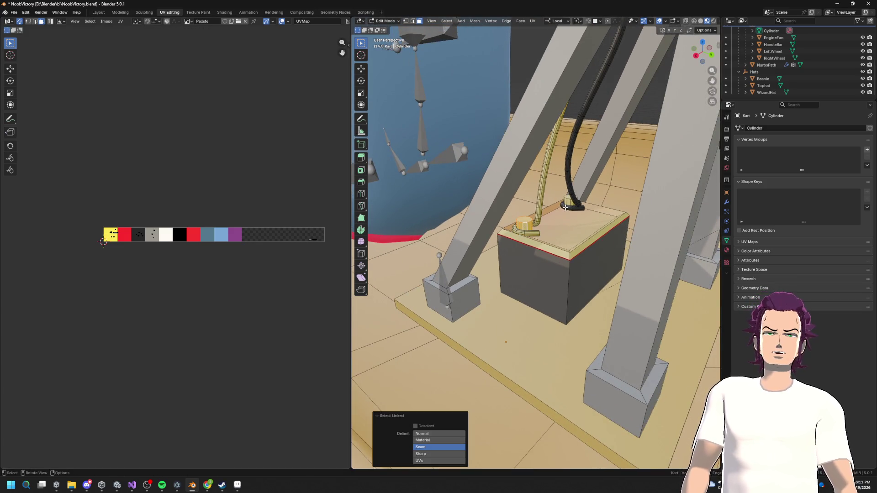
pyautogui.press('g')
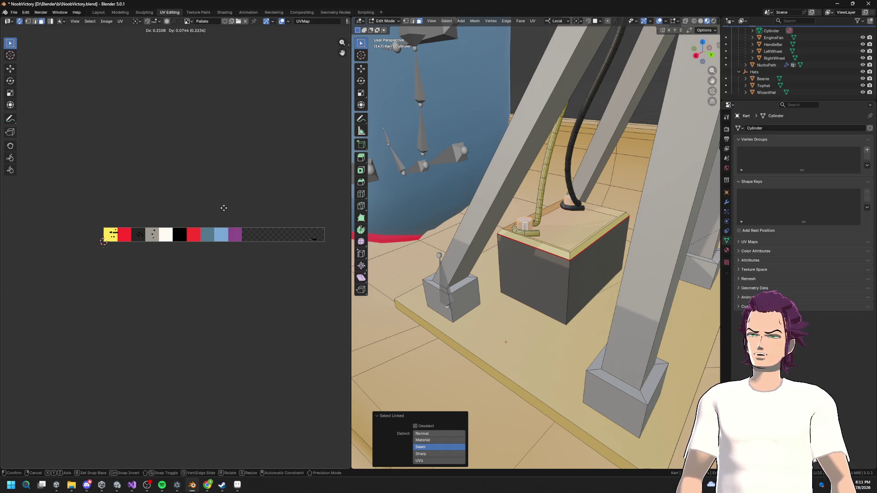
pyautogui.click(236, 205)
# Shrink the box top's UVs and place them on the pale grey swatch.
pyautogui.click(594, 228)
pyautogui.press('l')
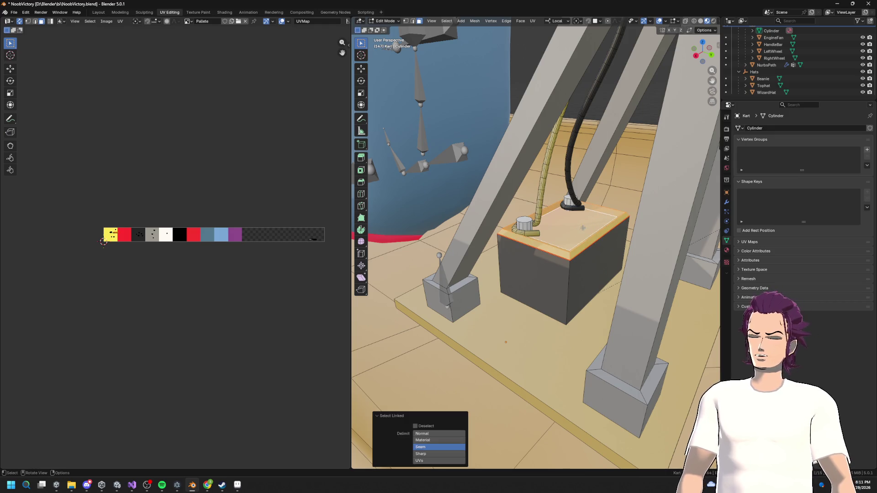
pyautogui.press('s')
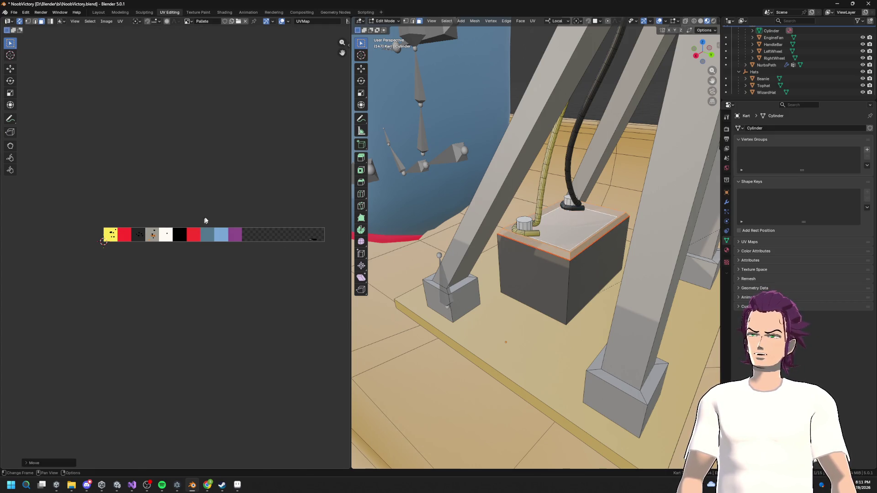
pyautogui.click(156, 234)
pyautogui.press('g')
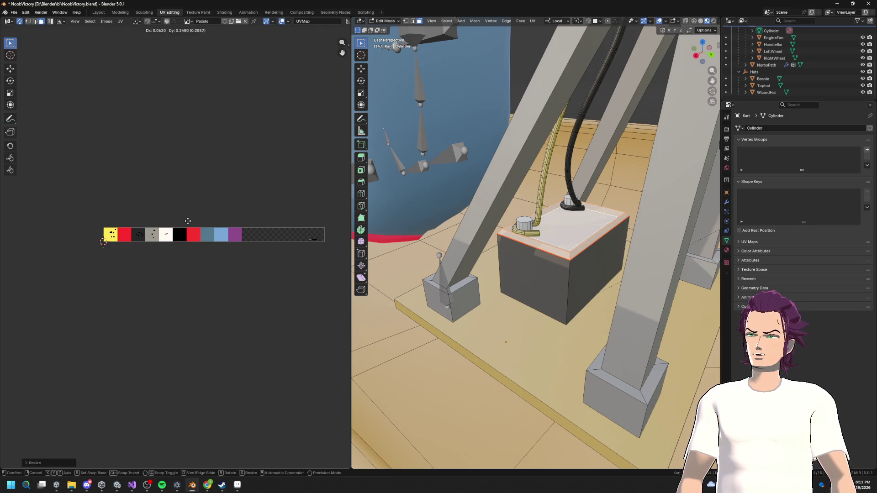
pyautogui.click(188, 222)
# Move the connected base plate's UVs onto the grey swatch.
pyautogui.hotkey('ctrl', 'l')
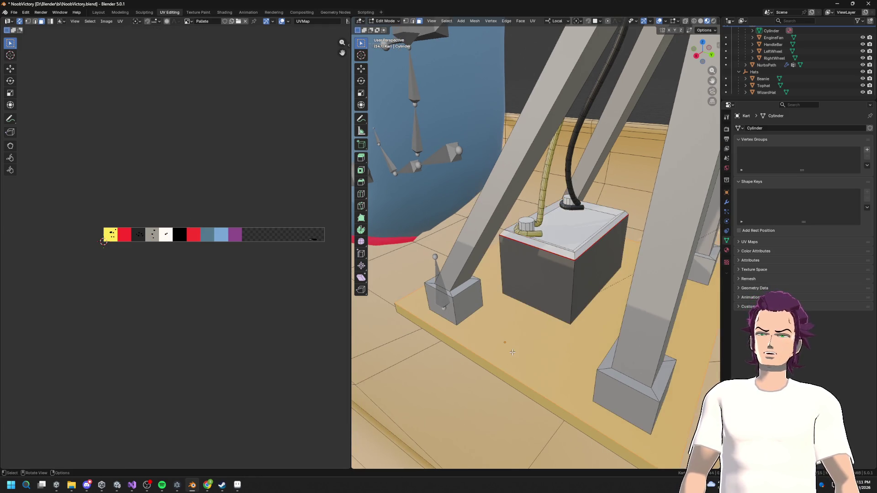
pyautogui.press('g')
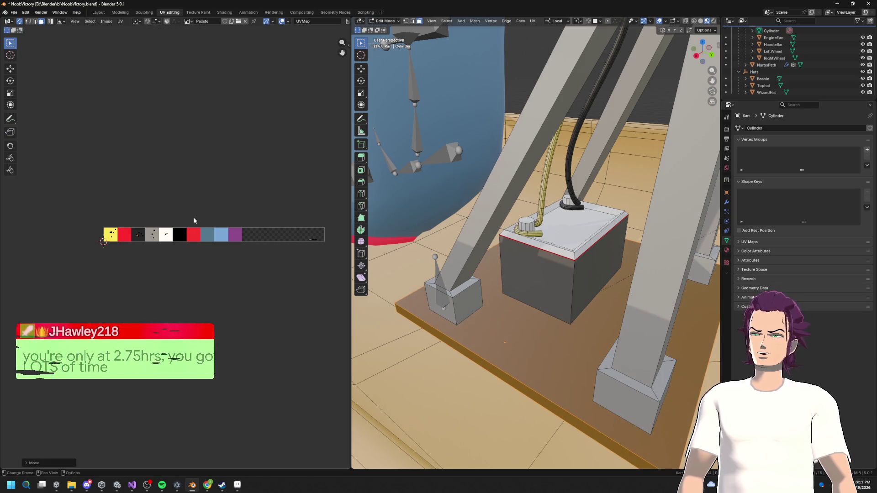
pyautogui.click(196, 201)
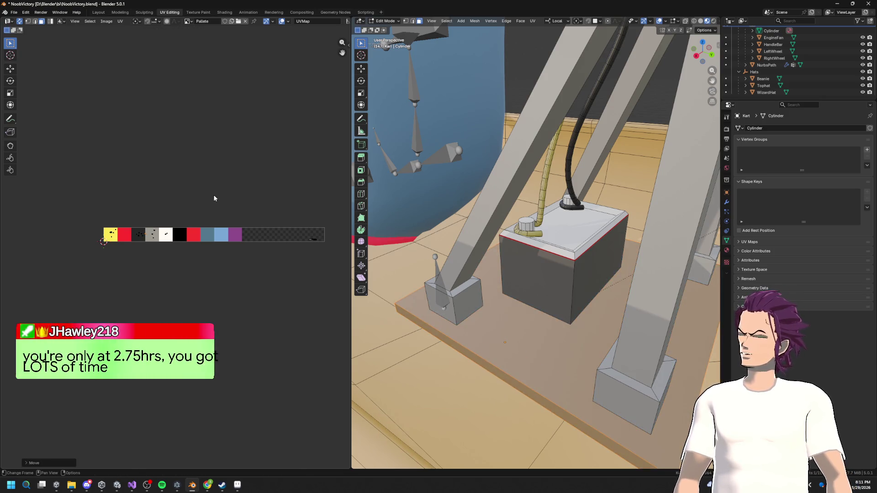
pyautogui.moveTo(548, 256); pyautogui.dragTo(587, 262)
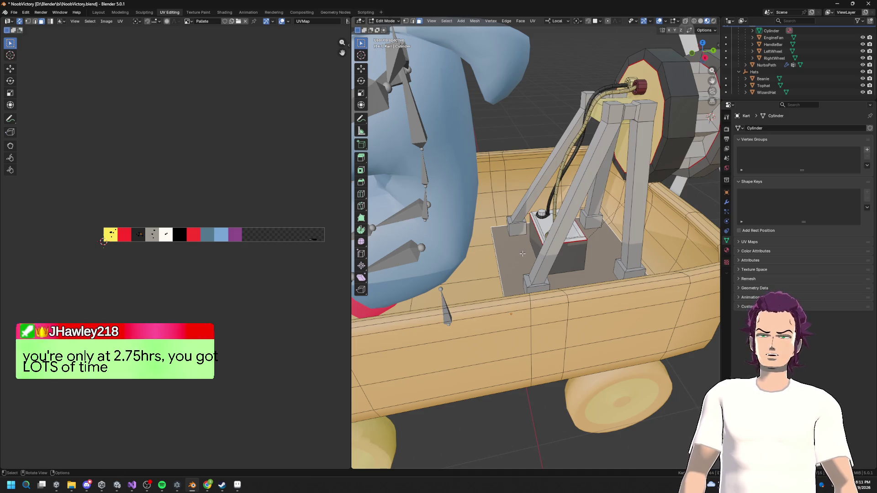
# Move the engine base plate's UVs onto the dark maroon swatch and preview it.
pyautogui.press('l')
pyautogui.press('g')
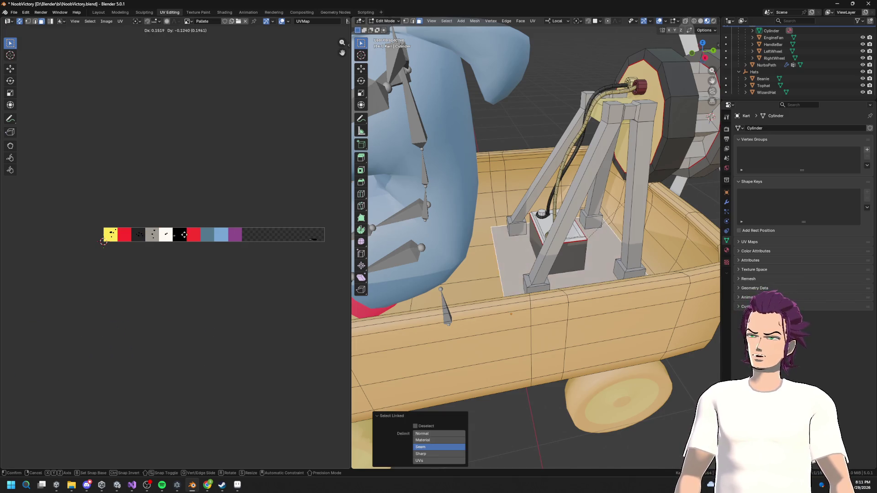
pyautogui.click(193, 232)
pyautogui.moveTo(502, 205); pyautogui.dragTo(539, 274)
pyautogui.scroll(3, 547, 283)
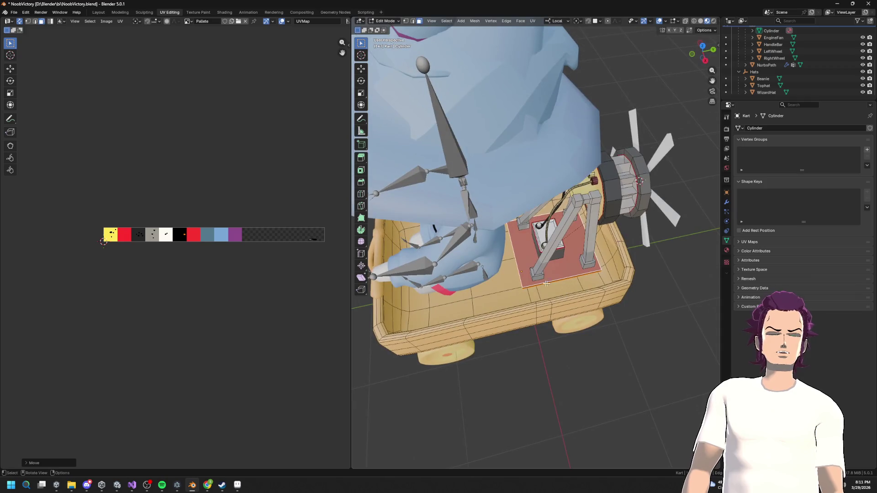
pyautogui.press('g')
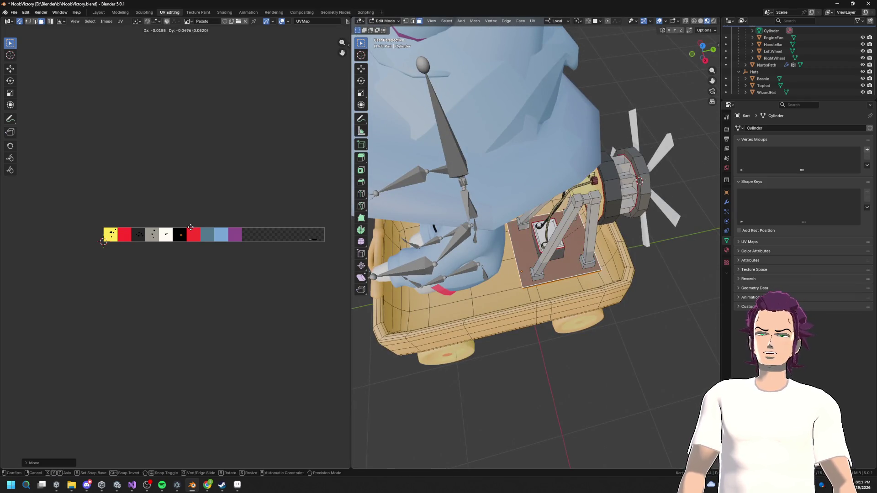
pyautogui.click(190, 226)
pyautogui.press('Tab')
pyautogui.moveTo(548, 255); pyautogui.dragTo(584, 271)
# Shrink the small engine cap's UVs and move them onto a new palette swatch.
pyautogui.press('Tab')
pyautogui.scroll(6, 514, 225)
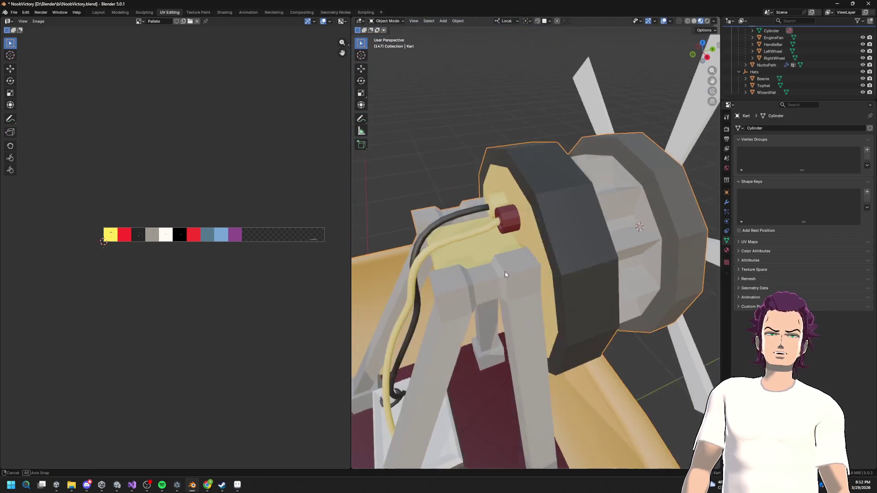
pyautogui.moveTo(515, 225); pyautogui.dragTo(515, 226)
pyautogui.press('l')
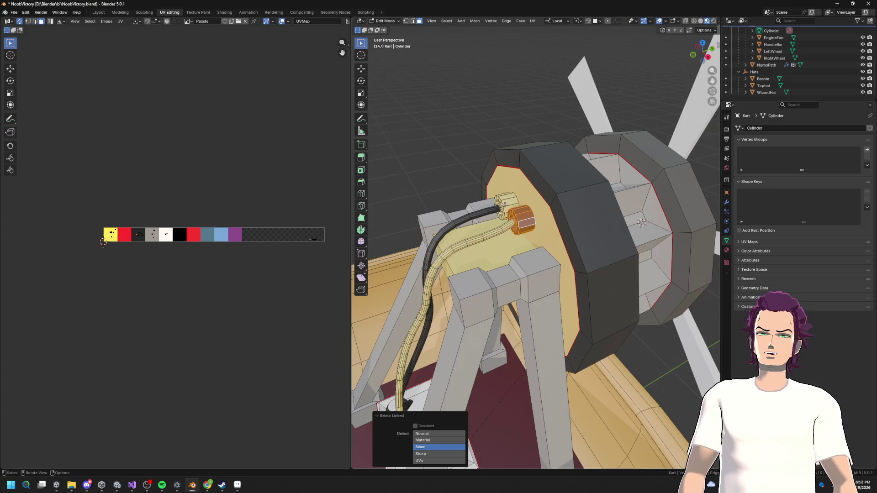
pyautogui.press('s')
pyautogui.click(138, 231)
pyautogui.press('g')
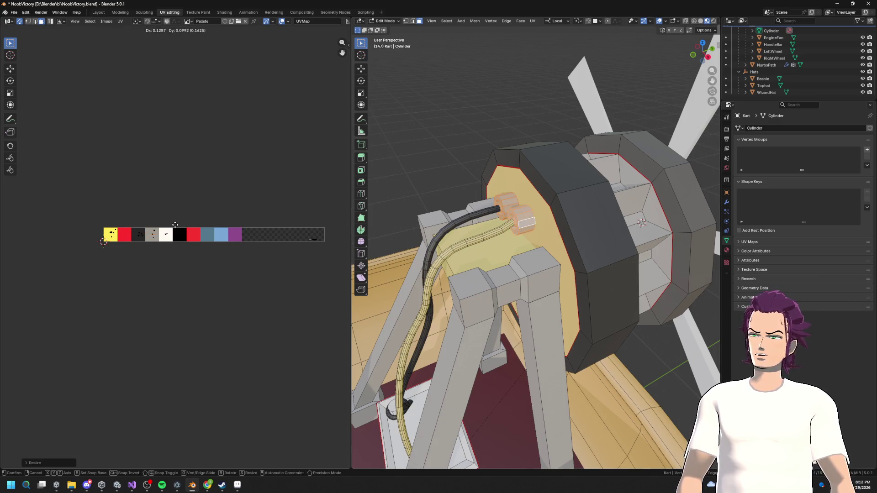
pyautogui.click(176, 225)
pyautogui.scroll(-5, 543, 263)
pyautogui.scroll(2, 528, 242)
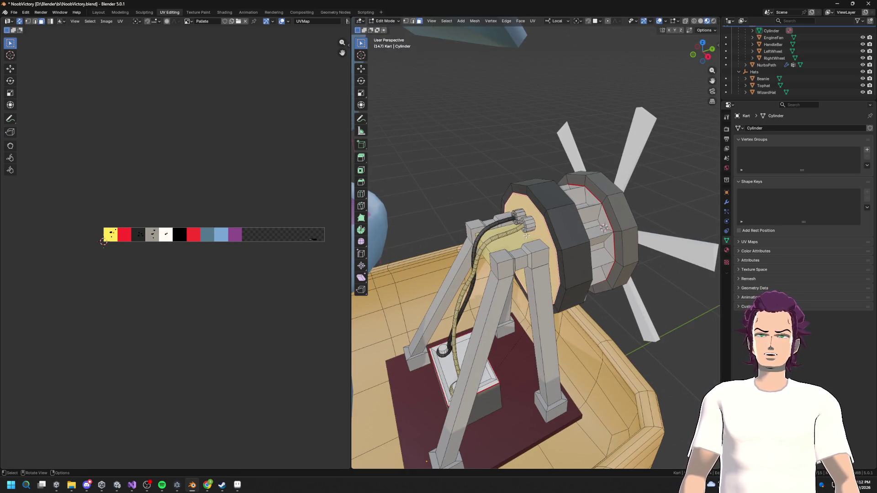
# Recolour the connected engine faces by moving their UVs to another swatch.
pyautogui.press('g')
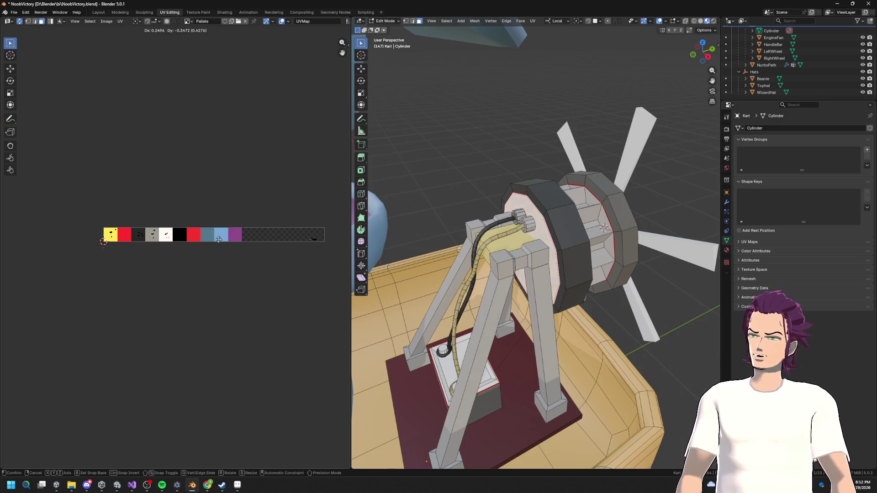
pyautogui.click(491, 240)
pyautogui.hotkey('ctrl', 'z')
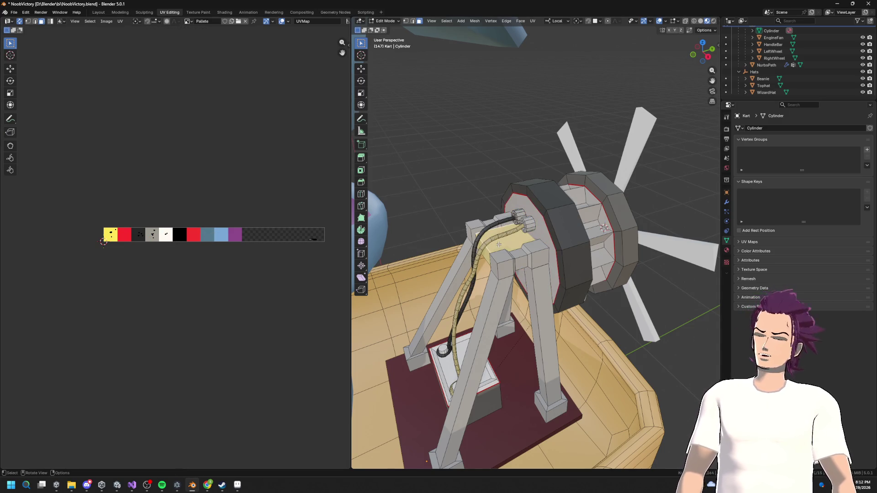
pyautogui.hotkey('ctrl', 'l')
pyautogui.press('g')
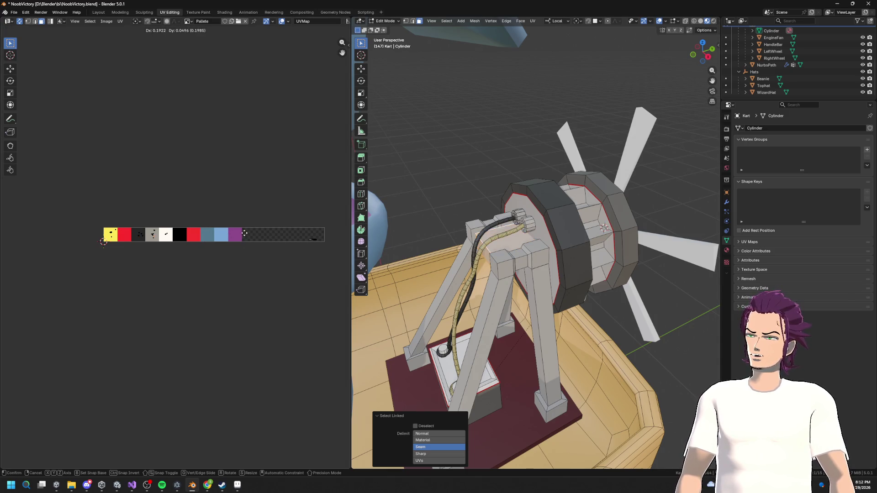
pyautogui.click(243, 233)
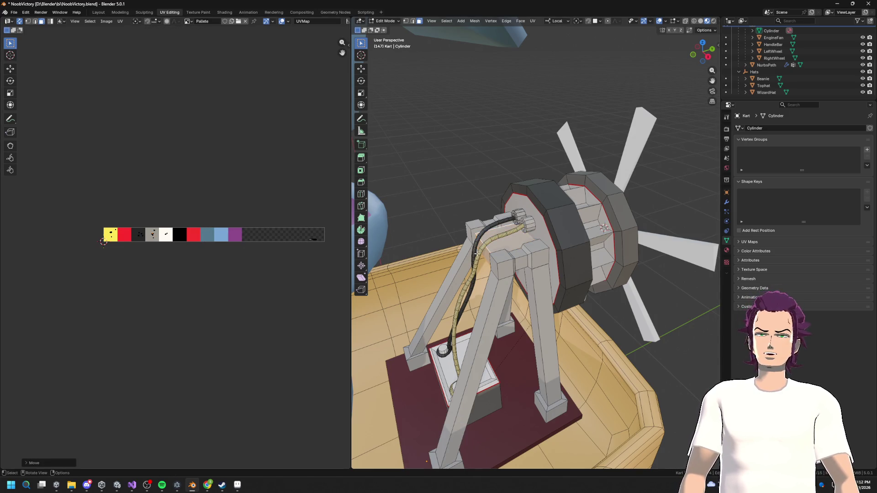
pyautogui.scroll(-7, 477, 252)
# Move the whole kart body's UVs onto the red swatch and preview the result.
pyautogui.press('l')
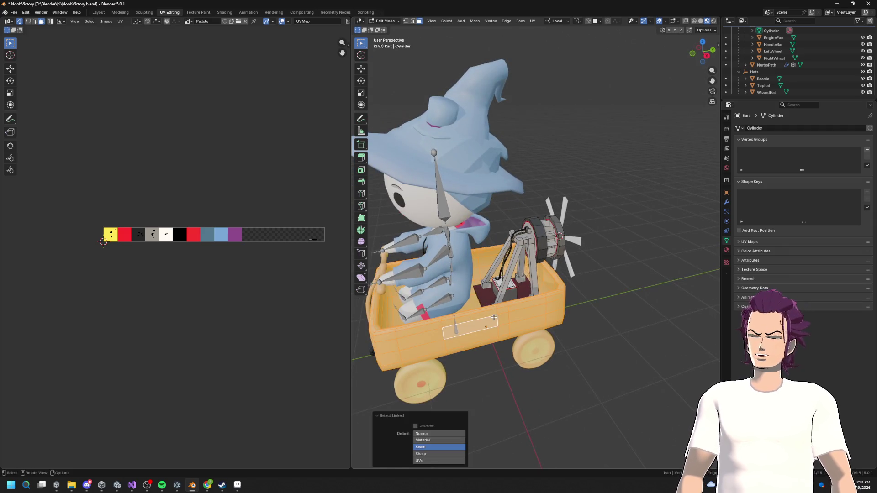
pyautogui.press('g')
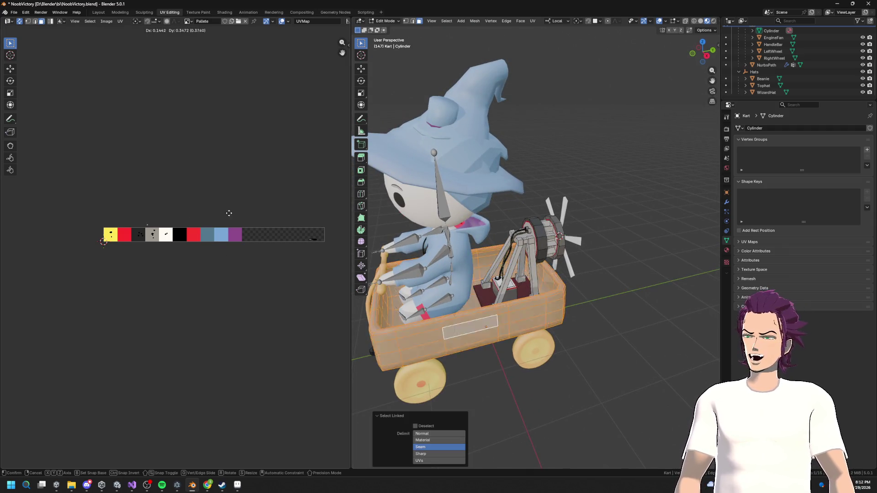
pyautogui.click(273, 208)
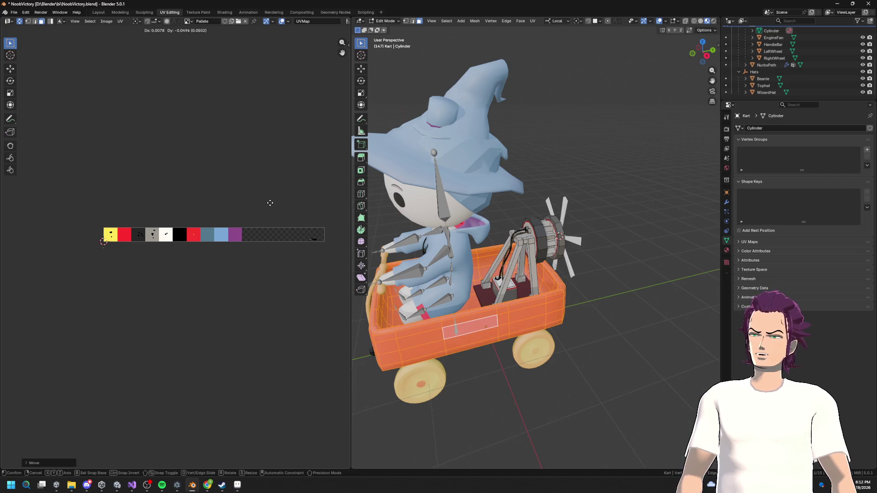
pyautogui.moveTo(545, 291)
pyautogui.mouseDown()
pyautogui.moveTo(523, 339)
pyautogui.moveTo(580, 330)
pyautogui.moveTo(510, 315)
pyautogui.moveTo(512, 300)
pyautogui.mouseUp()
pyautogui.press('Tab')
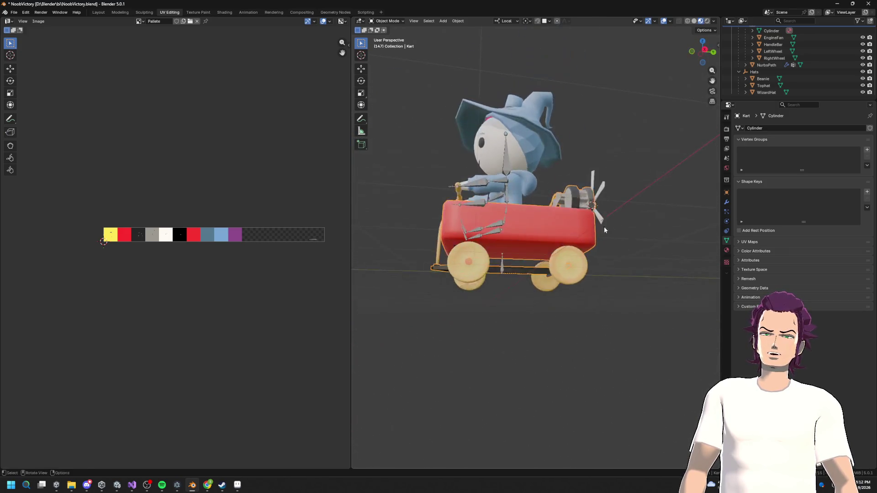
pyautogui.press('Tab')
pyautogui.scroll(4, 511, 300)
# Shrink the bar under the kart's UVs and place them on the blue swatch.
pyautogui.click(511, 300)
pyautogui.press('l')
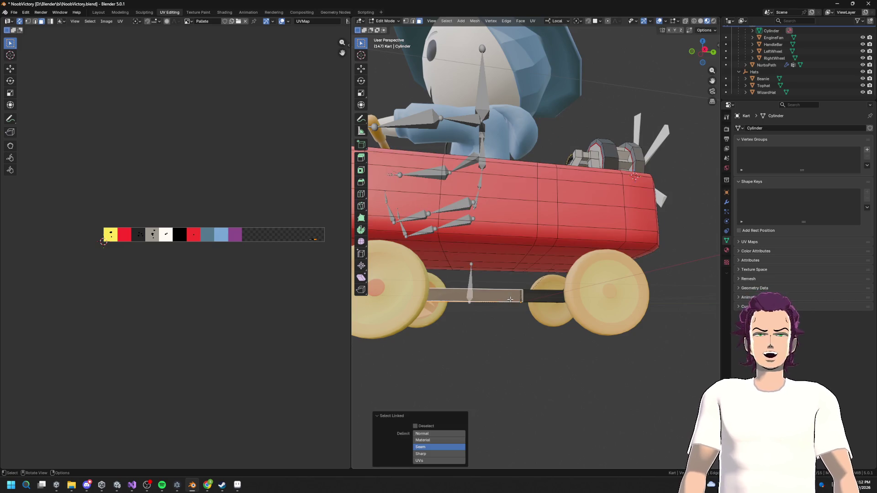
pyautogui.scroll(-4, 534, 297)
pyautogui.moveTo(534, 297)
pyautogui.mouseDown()
pyautogui.moveTo(486, 278)
pyautogui.moveTo(462, 293)
pyautogui.mouseUp()
pyautogui.press('g')
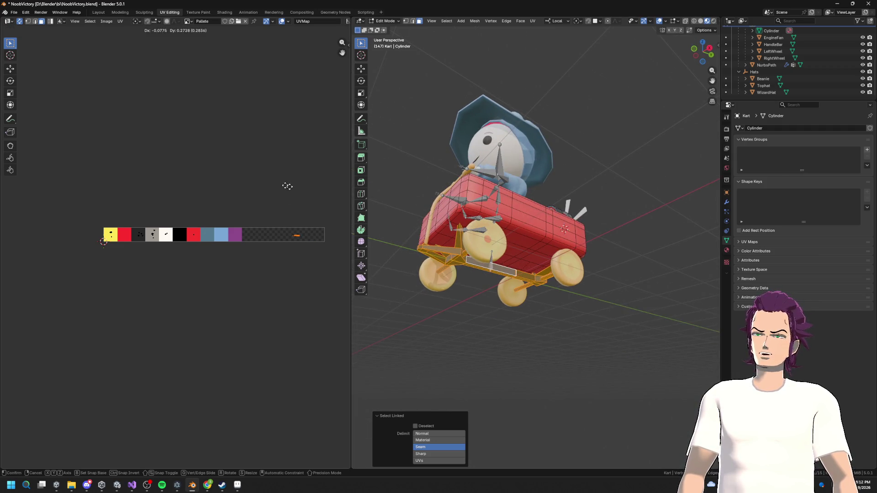
pyautogui.press('s')
pyautogui.click(213, 188)
pyautogui.press('g')
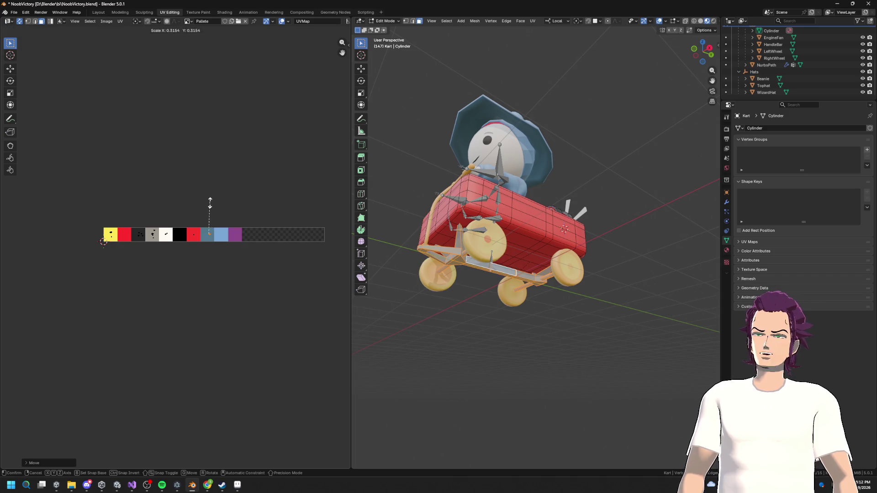
pyautogui.click(232, 200)
# Preview the recoloured kart in Object Mode and select the LeftWheel object.
pyautogui.moveTo(571, 255)
pyautogui.mouseDown()
pyautogui.moveTo(599, 233)
pyautogui.moveTo(621, 260)
pyautogui.moveTo(562, 292)
pyautogui.moveTo(542, 283)
pyautogui.moveTo(558, 264)
pyautogui.moveTo(599, 246)
pyautogui.moveTo(556, 279)
pyautogui.mouseUp()
pyautogui.press('Tab')
pyautogui.scroll(3, 530, 277)
pyautogui.scroll(-5, 530, 277)
pyautogui.press('Tab')
pyautogui.press('Tab')
pyautogui.click(511, 274)
pyautogui.press('Tab')
pyautogui.press('Tab')
pyautogui.scroll(4, 535, 274)
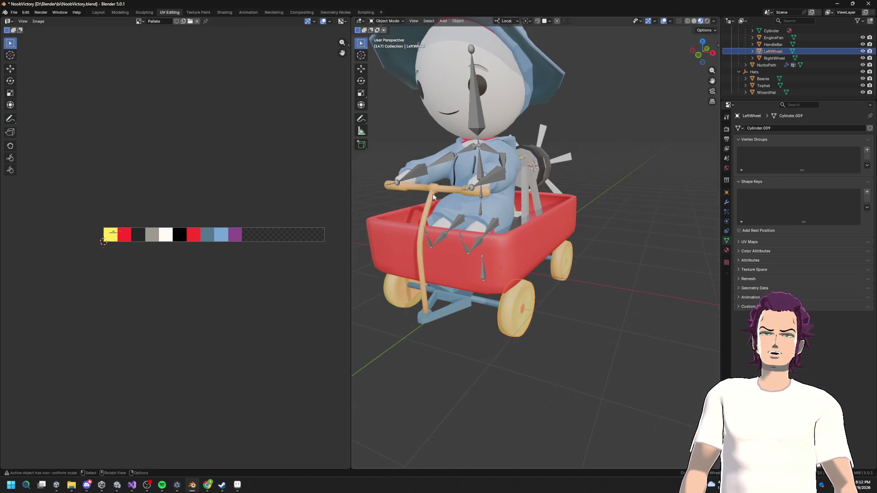
# In the HandleBar mesh, shrink both grips' UVs and drop them on the black swatch.
pyautogui.click(433, 197)
pyautogui.press('Tab')
pyautogui.press('l')
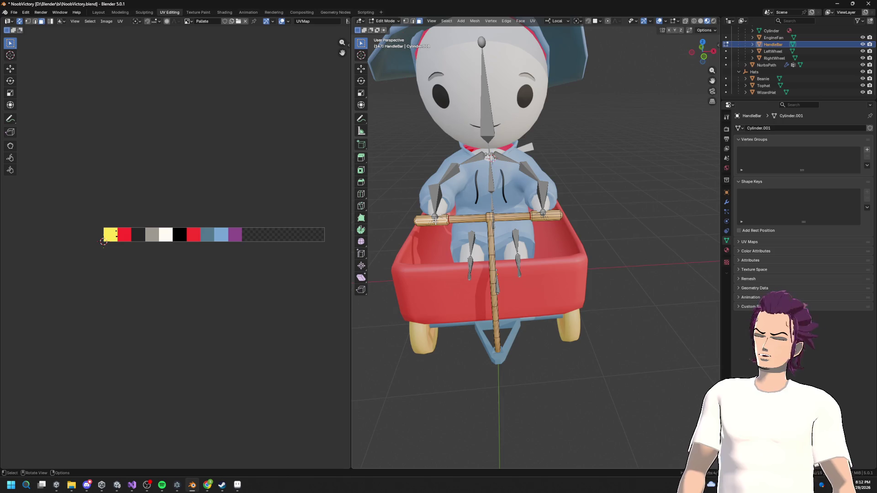
pyautogui.press('l')
pyautogui.press('s')
pyautogui.click(185, 221)
pyautogui.press('g')
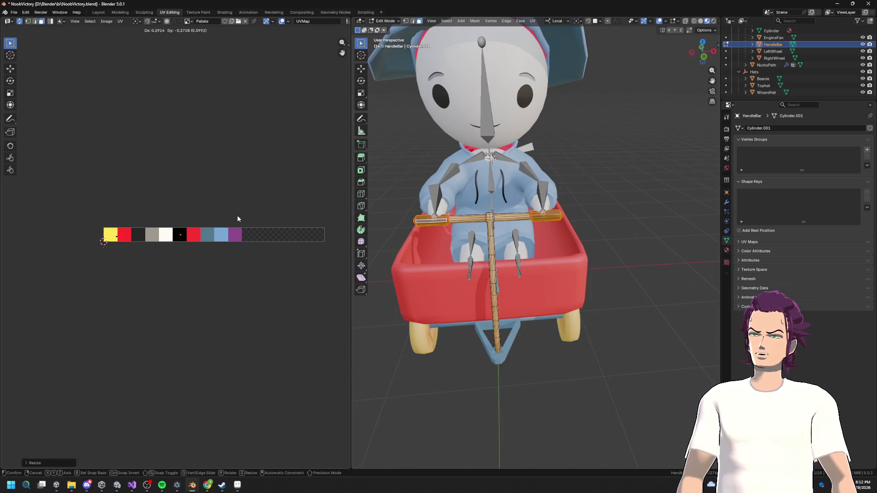
pyautogui.click(238, 218)
pyautogui.hotkey('alt', 'a')
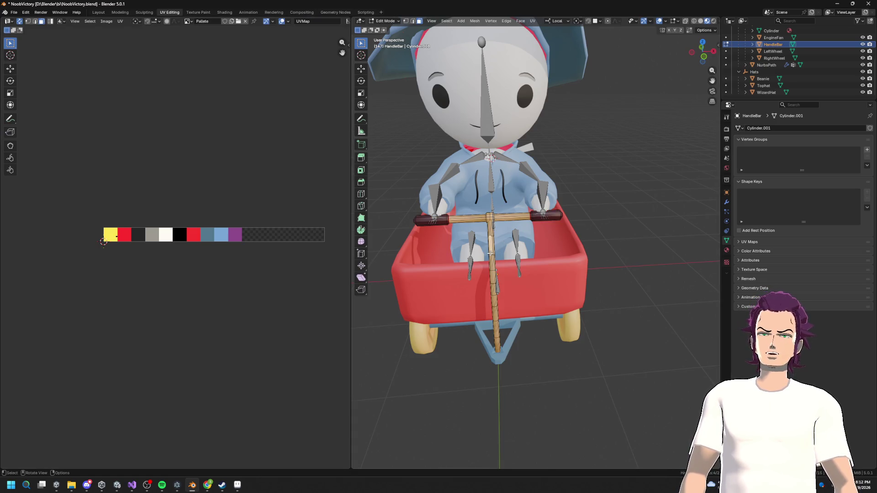
# Select the handlebar stem and bar, cancel resizing, and return to Object Mode.
pyautogui.press('l')
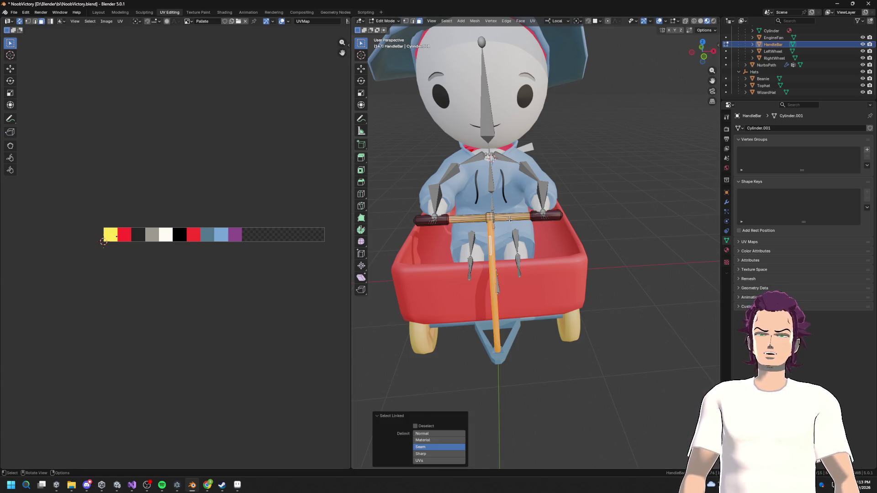
pyautogui.press('l')
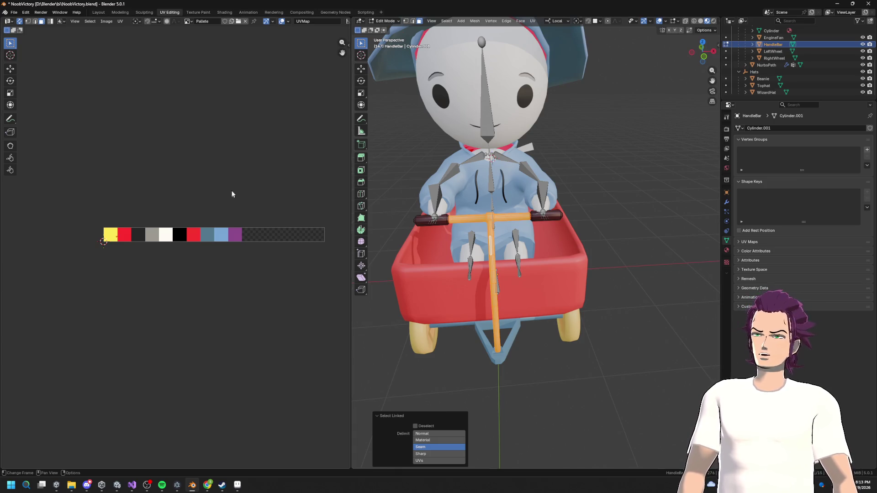
pyautogui.press('s')
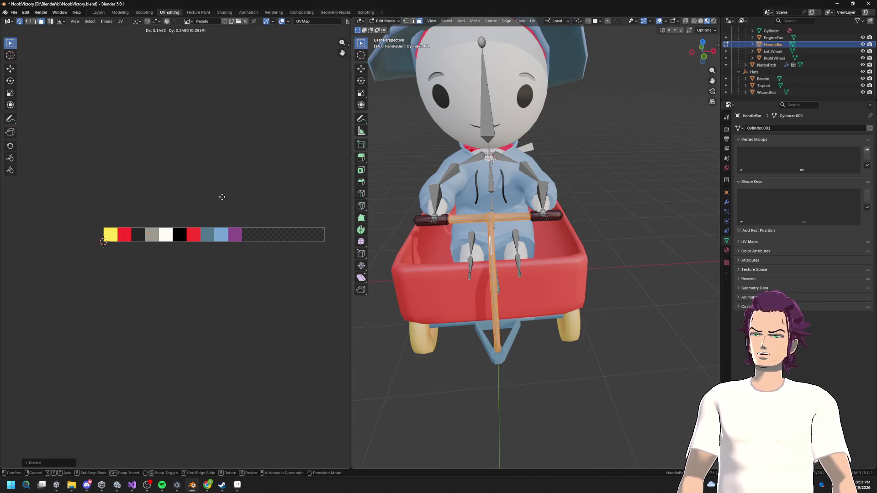
pyautogui.press('Escape')
pyautogui.moveTo(382, 235); pyautogui.dragTo(491, 263)
pyautogui.press('Tab')
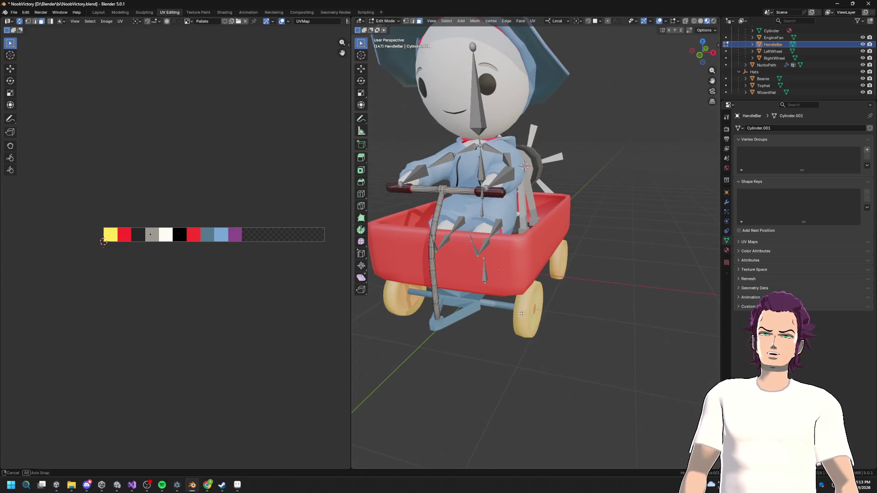
pyautogui.moveTo(530, 307); pyautogui.dragTo(504, 310)
# Move both wheels' UVs off the yellow swatch onto a light hub colour.
pyautogui.click(474, 294)
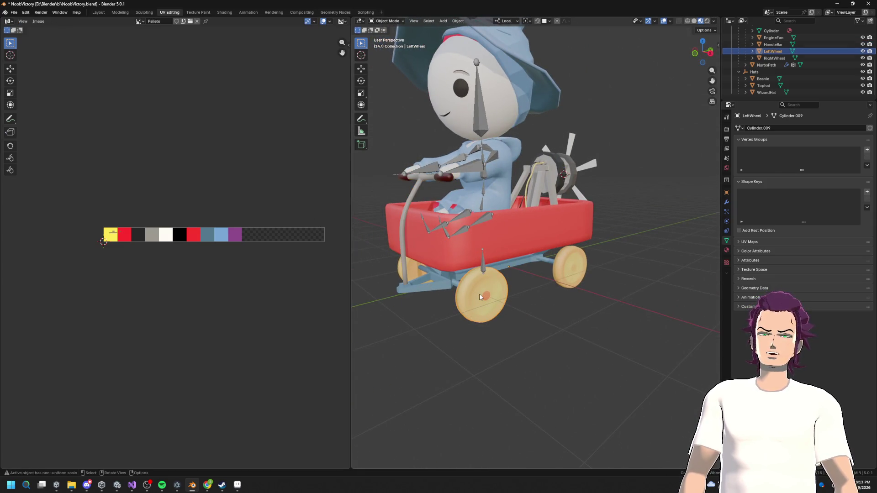
pyautogui.keyDown('shift'); pyautogui.click(414, 270); pyautogui.keyUp('shift')
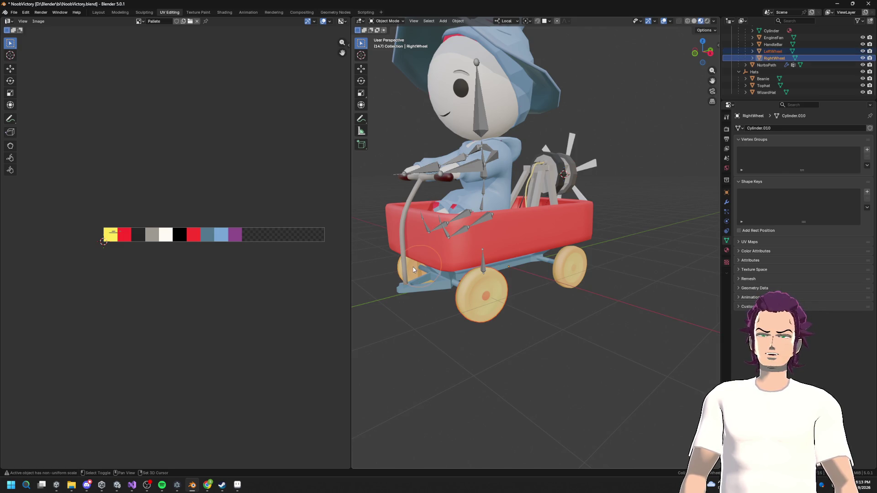
pyautogui.press('Tab')
pyautogui.moveTo(588, 267); pyautogui.dragTo(506, 294)
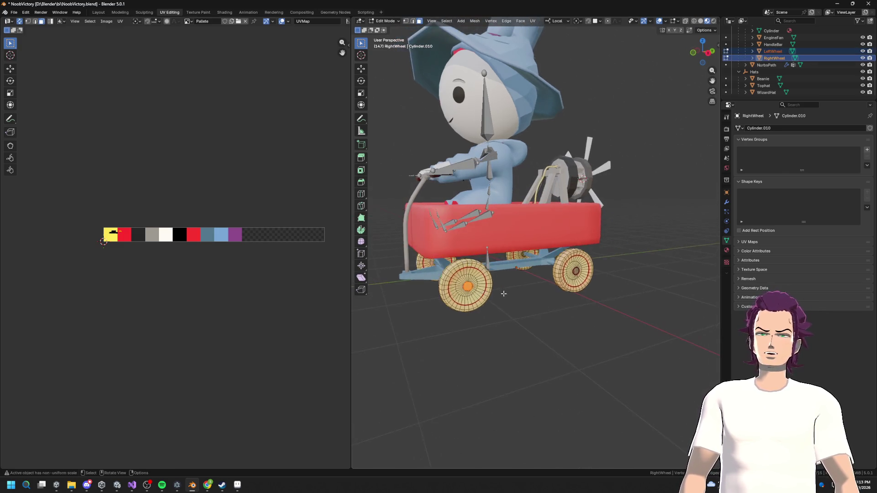
pyautogui.press('g')
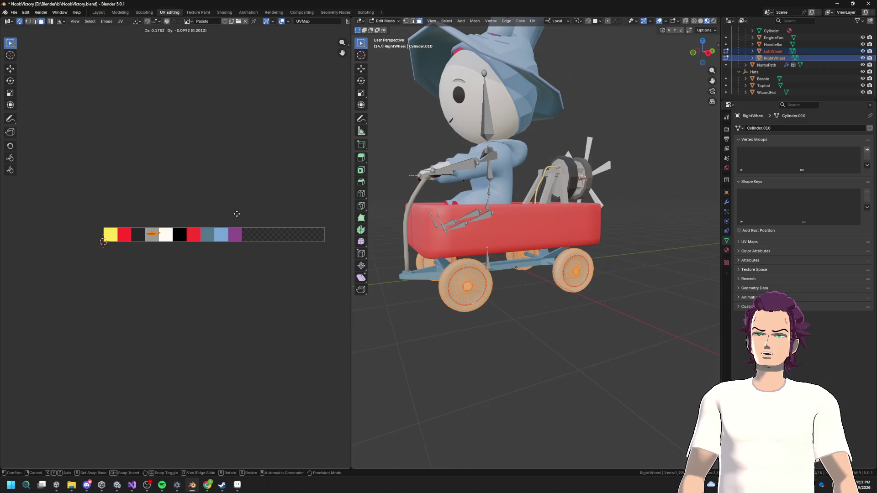
pyautogui.click(236, 214)
pyautogui.scroll(5, 226, 244)
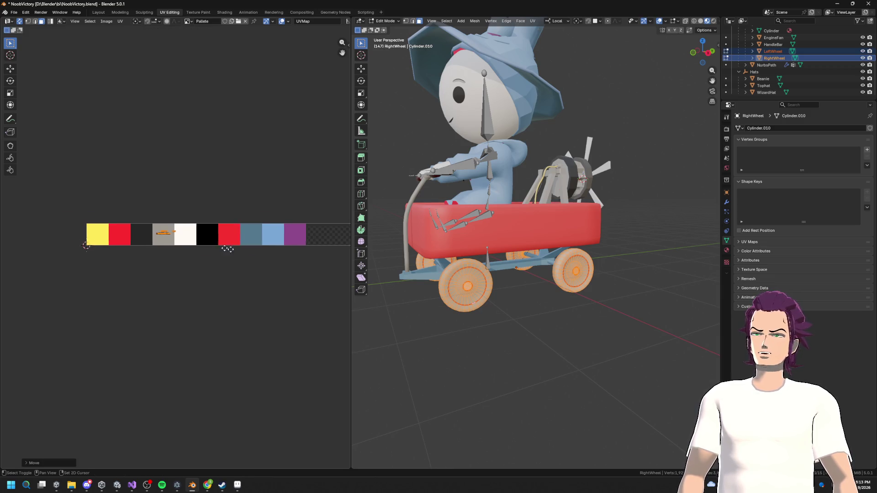
pyautogui.click(484, 299)
# Select both tyres and scale their UVs into the red swatch.
pyautogui.press('l')
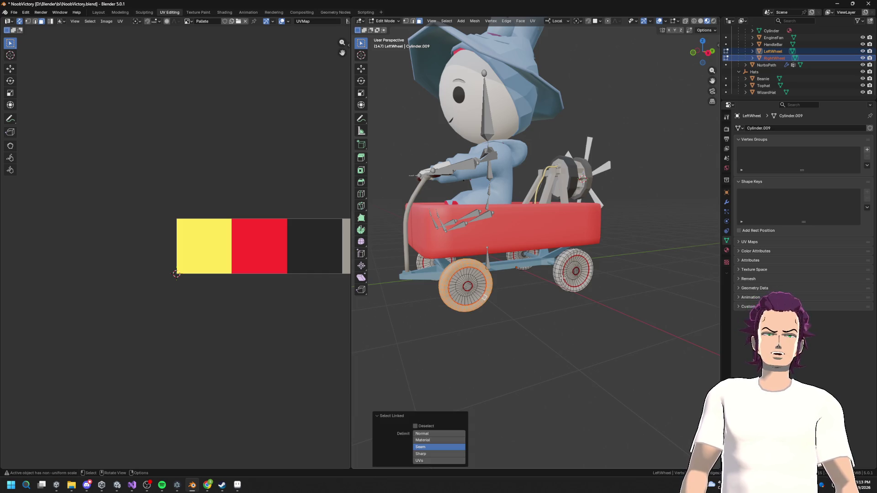
pyautogui.moveTo(497, 295)
pyautogui.mouseDown()
pyautogui.moveTo(500, 303)
pyautogui.moveTo(493, 292)
pyautogui.mouseUp()
pyautogui.press('l')
pyautogui.moveTo(655, 283); pyautogui.dragTo(548, 279)
pyautogui.moveTo(472, 265); pyautogui.dragTo(411, 260)
pyautogui.scroll(-3, 257, 204)
pyautogui.press('s')
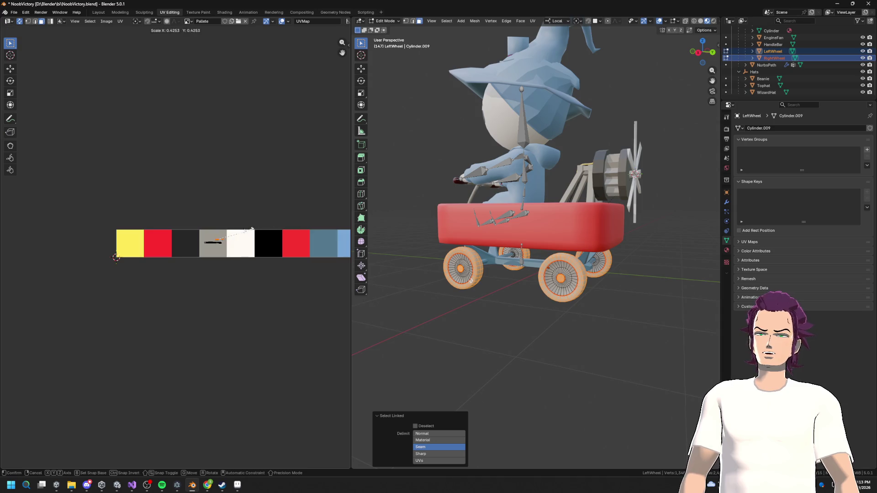
pyautogui.click(222, 237)
# Check the wheels in Object Mode, leaving only the left wheel selected.
pyautogui.moveTo(594, 301); pyautogui.dragTo(646, 303)
pyautogui.press('Tab')
pyautogui.press('Tab')
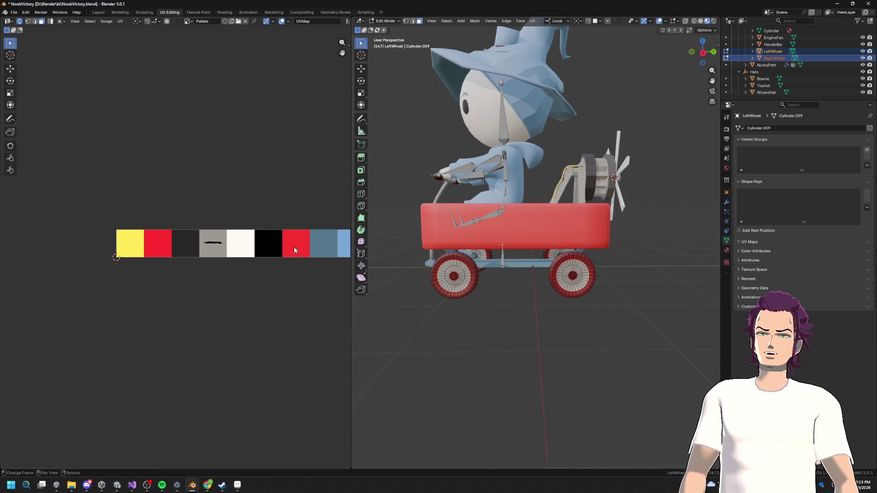
pyautogui.press('Tab')
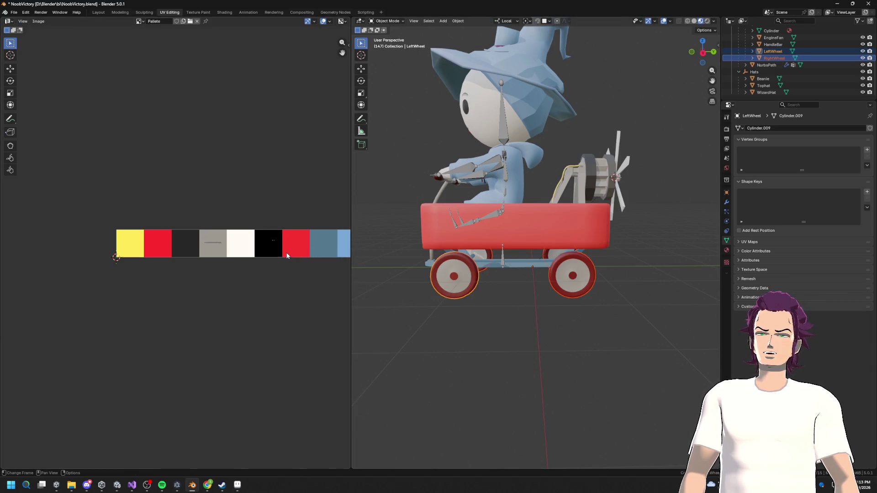
pyautogui.press('Tab')
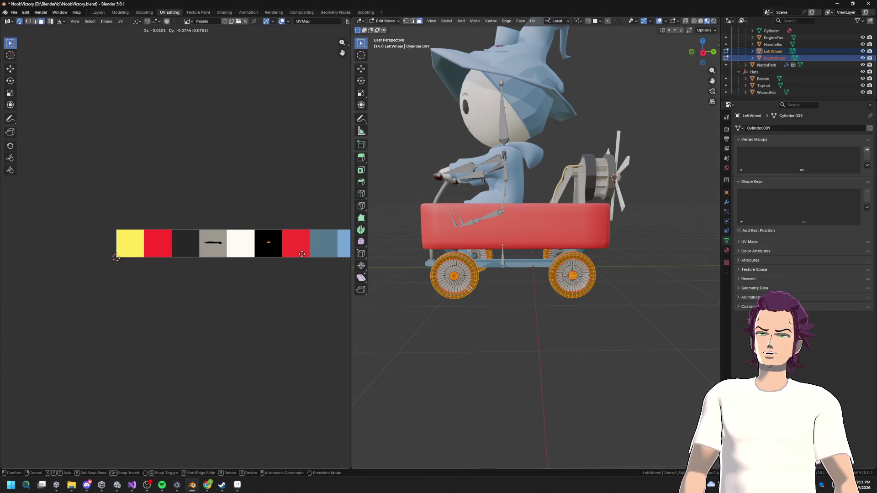
pyautogui.press('Tab')
pyautogui.scroll(-5, 584, 329)
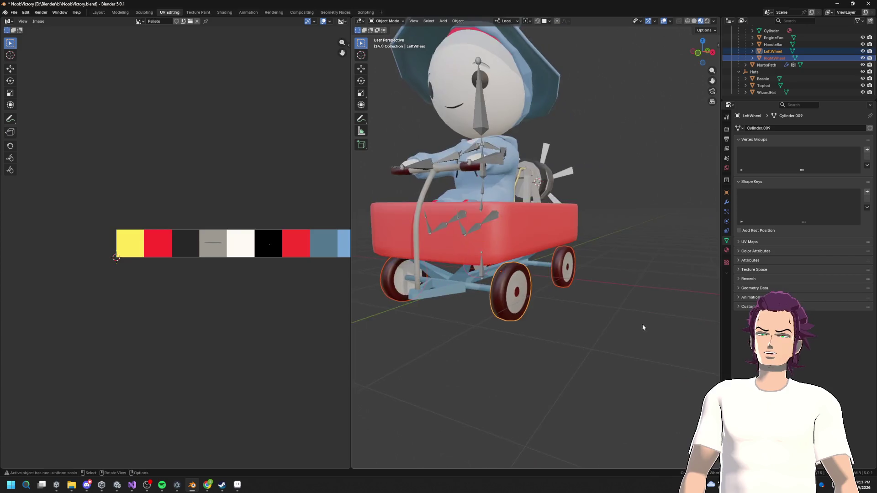
pyautogui.click(617, 306)
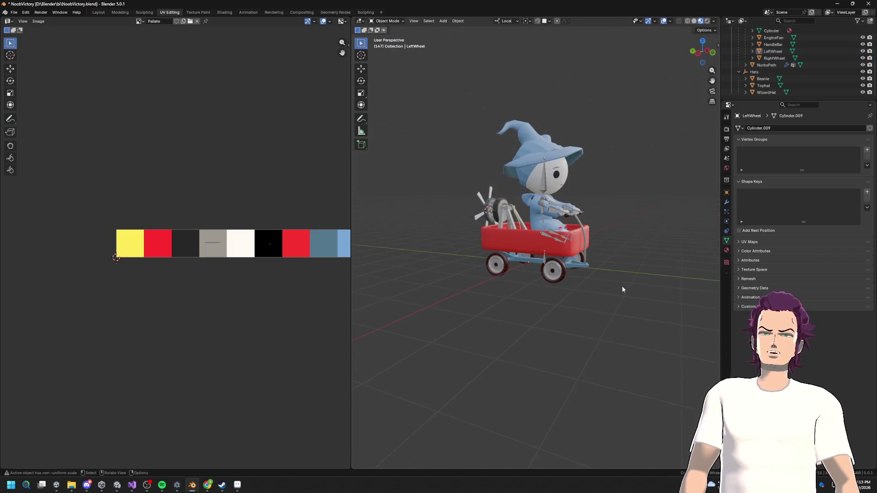
# Check the left wheel's mesh and turn the view to the wagon's side.
pyautogui.press('Tab')
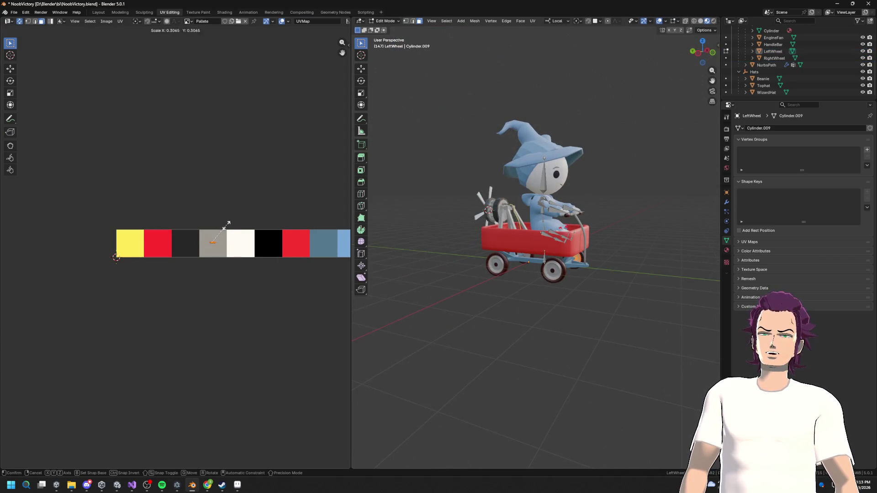
pyautogui.press('Tab')
pyautogui.moveTo(642, 307)
pyautogui.mouseDown()
pyautogui.moveTo(554, 313)
pyautogui.moveTo(595, 275)
pyautogui.moveTo(590, 238)
pyautogui.mouseUp()
pyautogui.scroll(5, 585, 265)
pyautogui.scroll(-5, 530, 259)
pyautogui.moveTo(530, 259)
pyautogui.mouseDown()
pyautogui.moveTo(544, 242)
pyautogui.moveTo(517, 261)
pyautogui.mouseUp()
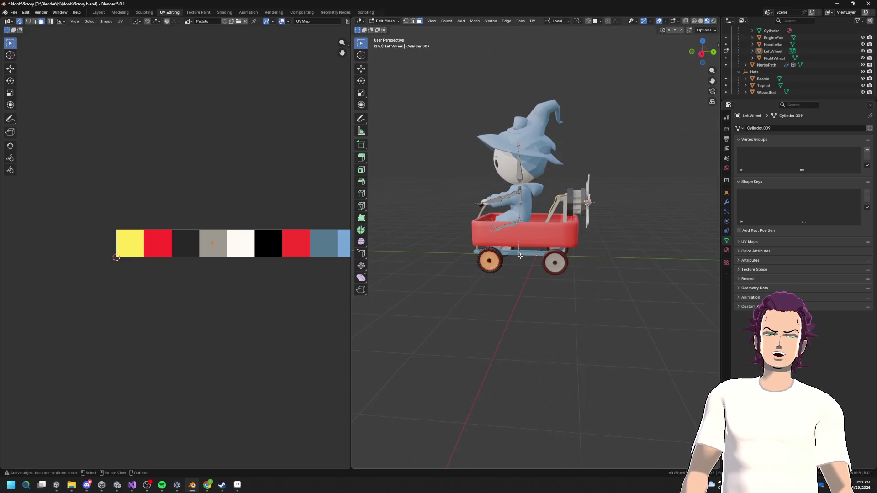
# Select the wagon's bottom plank and its UVs in the steel-blue swatch.
pyautogui.click(528, 256)
pyautogui.press('Tab')
pyautogui.scroll(2, 529, 257)
pyautogui.click(529, 262)
pyautogui.hotkey('ctrl', 'l')
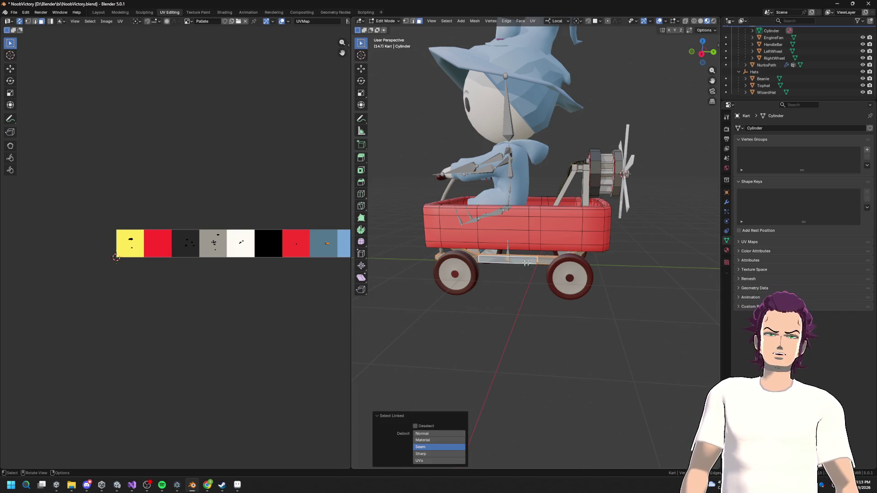
pyautogui.scroll(-4, 246, 238)
pyautogui.scroll(3, 245, 238)
pyautogui.scroll(1, 245, 238)
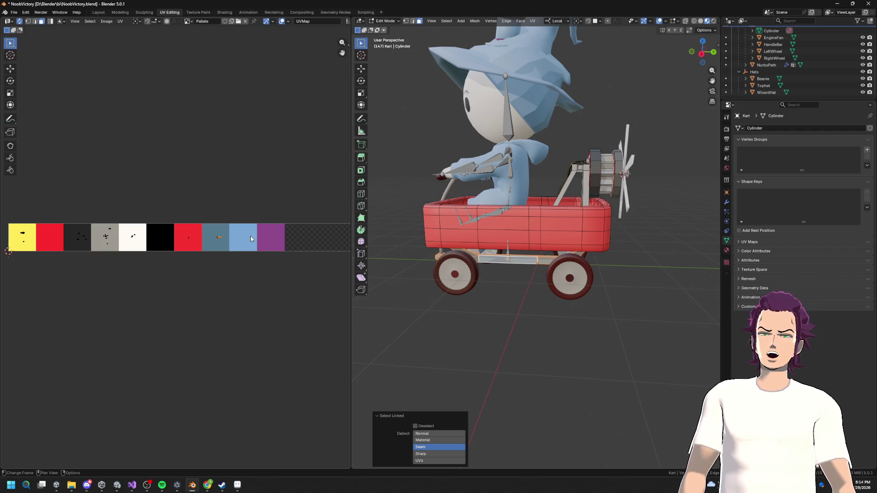
pyautogui.moveTo(202, 226); pyautogui.dragTo(233, 261)
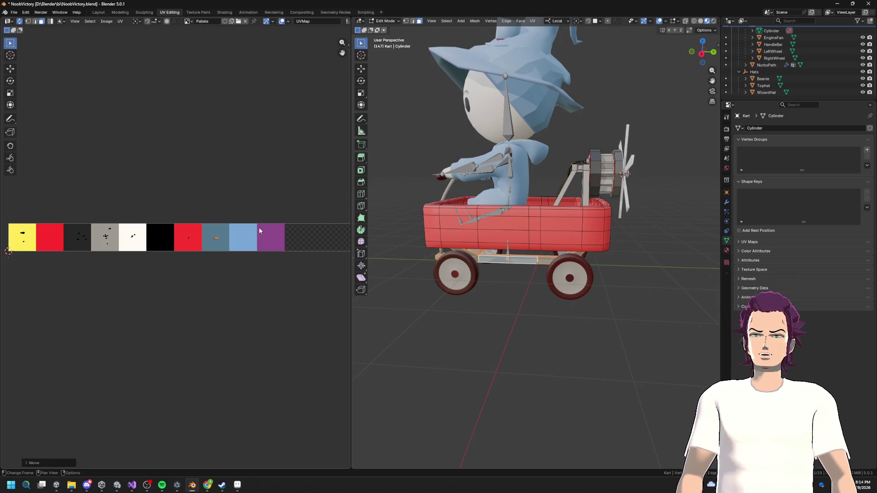
# Save NoobVictory.blend and return to Object Mode.
pyautogui.press('Tab')
pyautogui.scroll(-8, 554, 310)
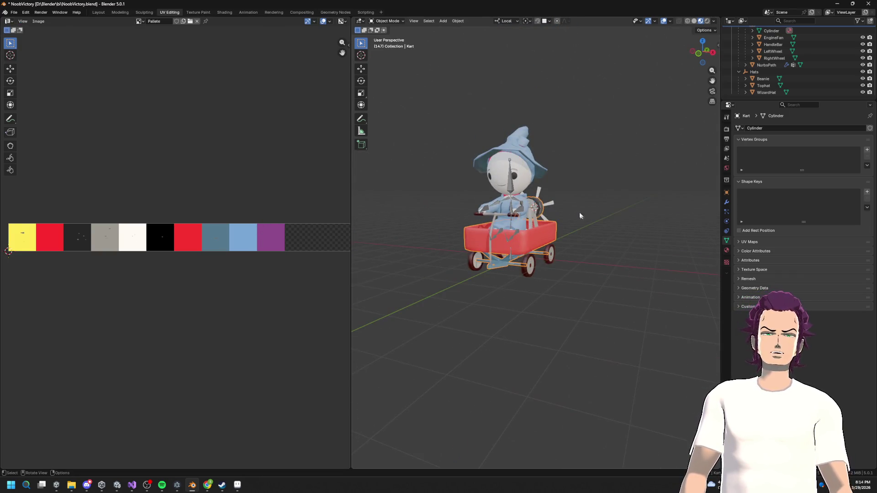
pyautogui.press('Tab')
pyautogui.scroll(-4, 241, 226)
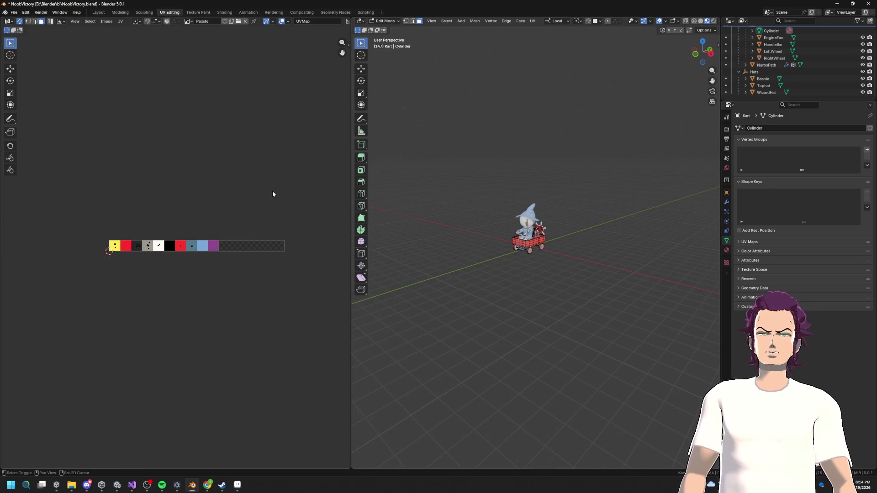
pyautogui.hotkey('ctrl', 's')
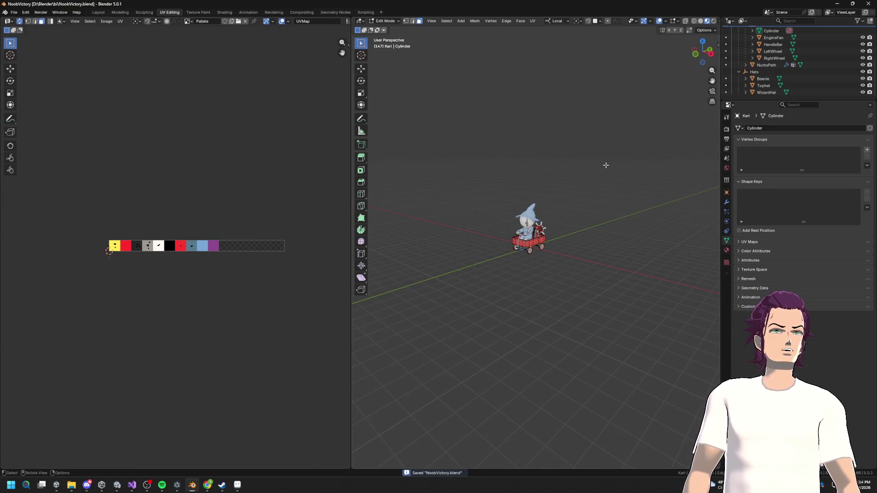
pyautogui.scroll(4, 599, 165)
pyautogui.press('Tab')
pyautogui.scroll(2, 811, 67)
pyautogui.scroll(3, 811, 67)
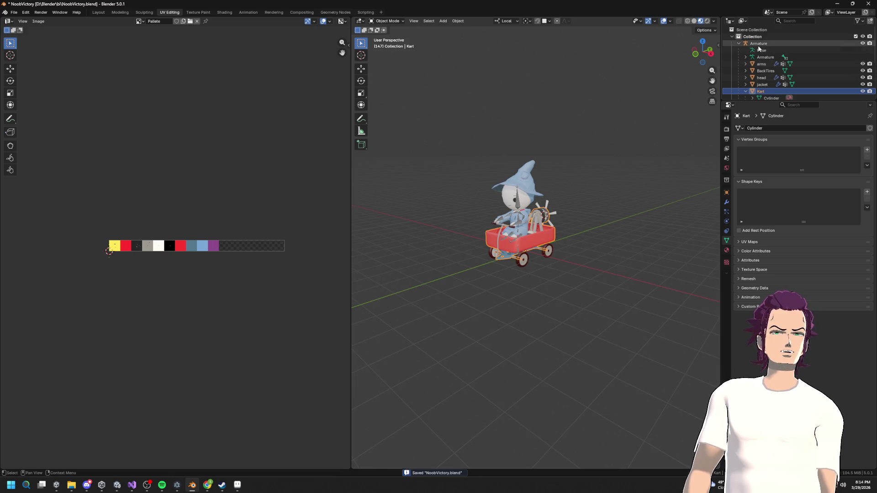
# Select the Armature together with all its child objects.
pyautogui.click(740, 42)
pyautogui.rightClick(739, 42)
pyautogui.click(740, 84)
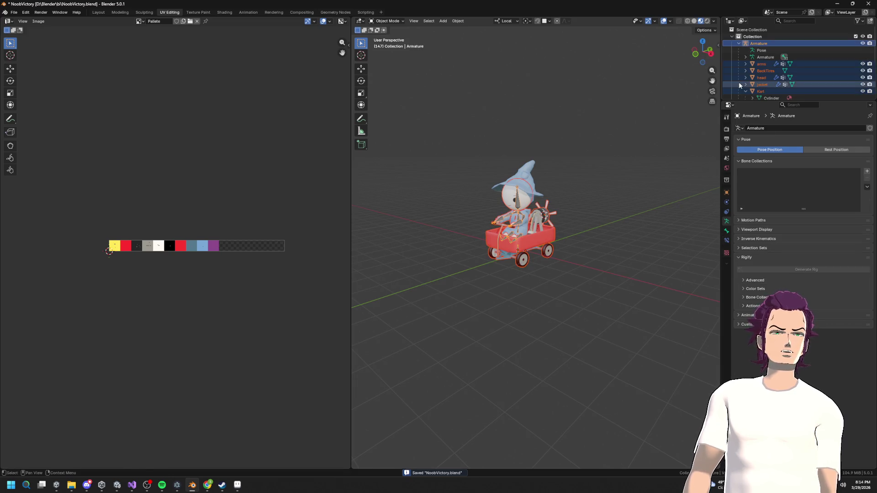
# Export the selection as FBX to noob.fbx in the FBXImports folder.
pyautogui.click(14, 13)
pyautogui.moveTo(27, 117)
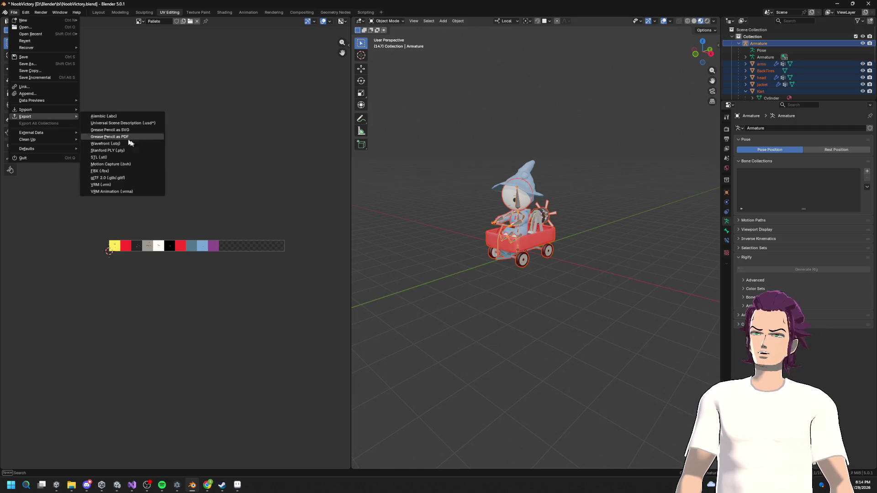
pyautogui.click(112, 172)
pyautogui.click(185, 369)
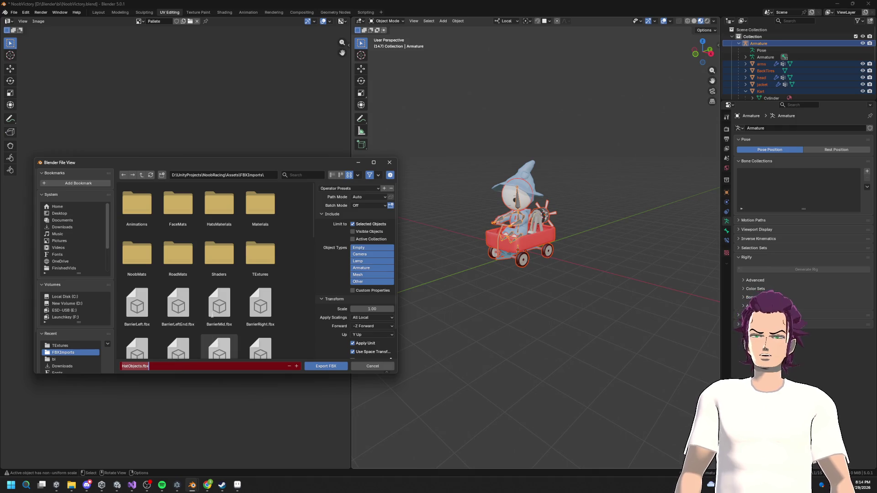
pyautogui.press('Return')
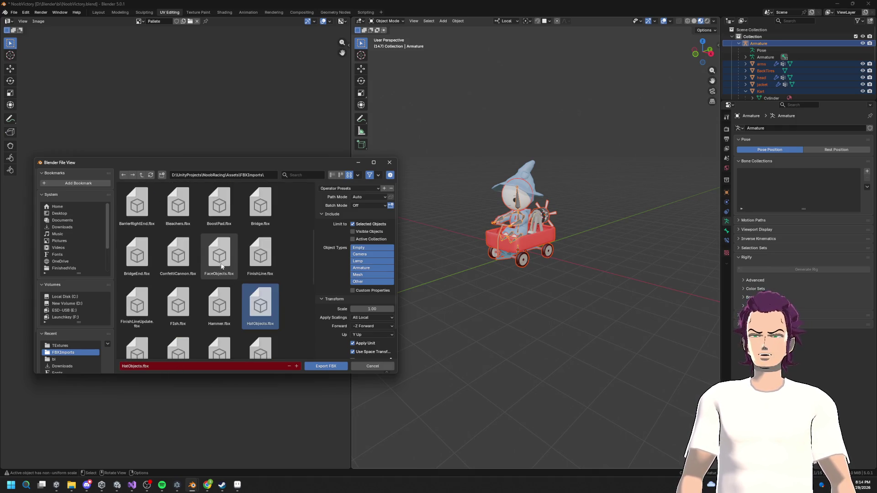
pyautogui.scroll(-2, 228, 259)
pyautogui.scroll(-3, 214, 274)
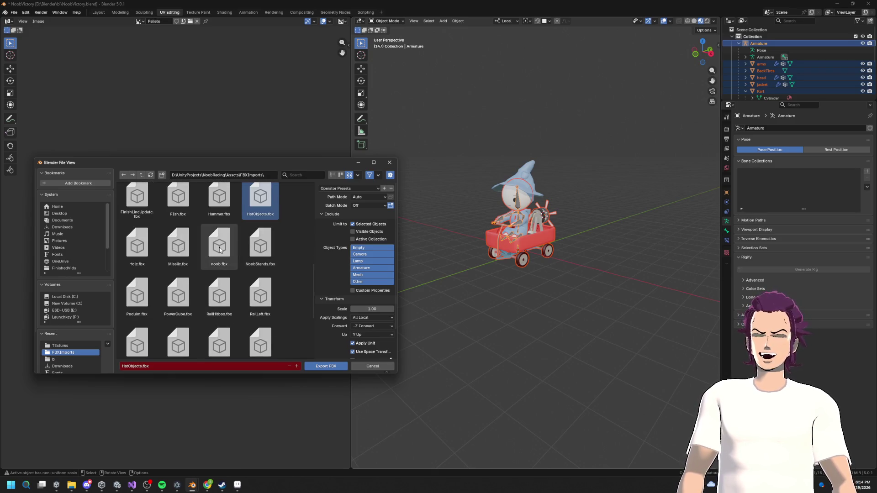
pyautogui.click(219, 246)
pyautogui.click(331, 367)
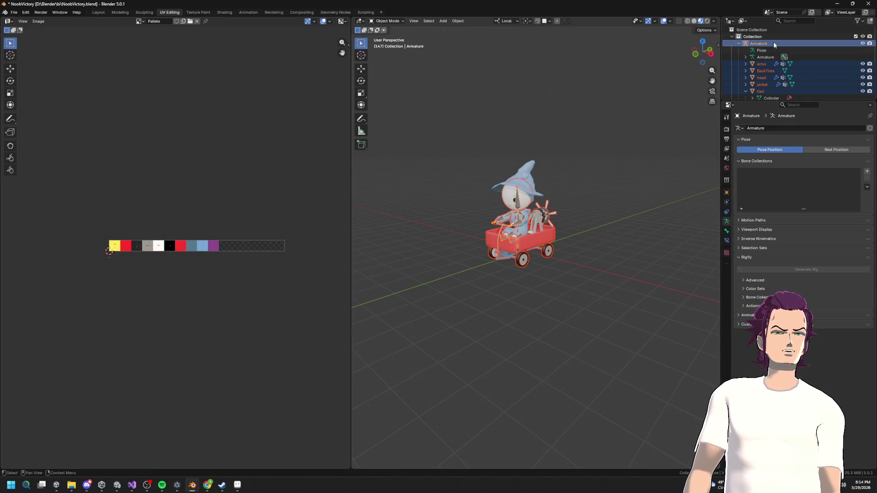
# Select the Hats group with its Beanie, Tophat and WizardHat children.
pyautogui.click(738, 43)
pyautogui.click(756, 50)
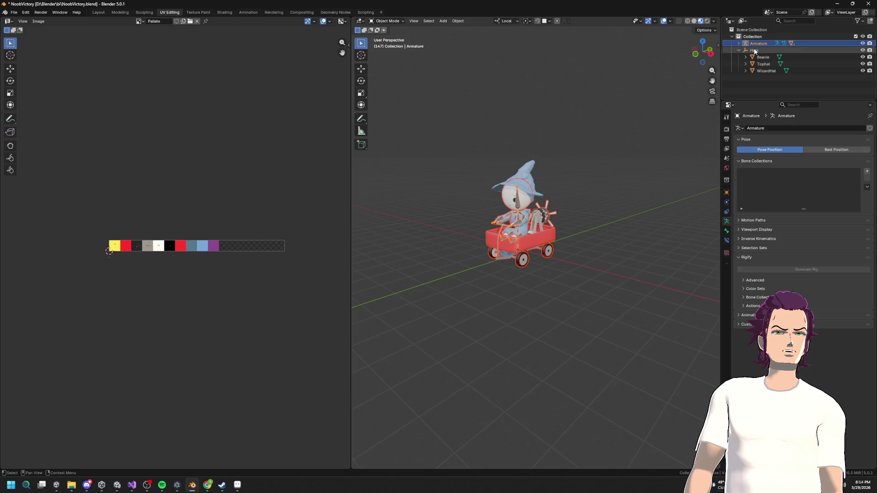
pyautogui.rightClick(754, 49)
pyautogui.click(731, 65)
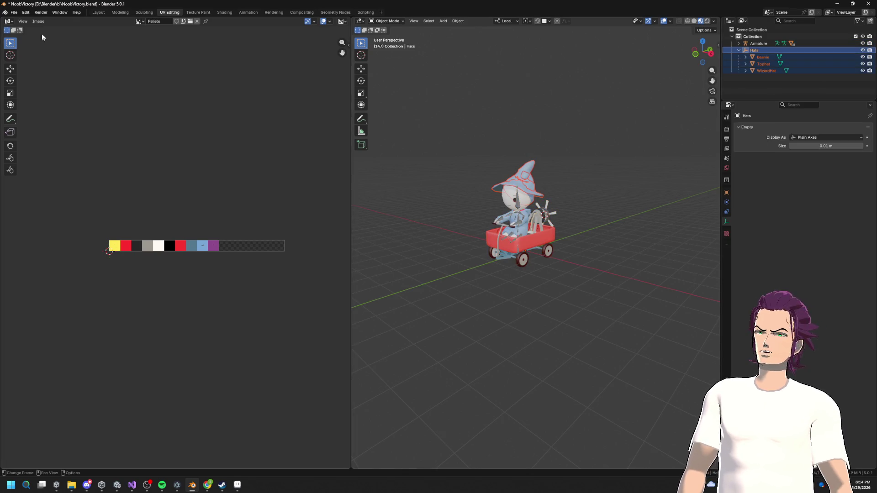
# Export the hats over HatObjects.fbx and switch back to the Unity shader graph.
pyautogui.click(13, 12)
pyautogui.moveTo(39, 122)
pyautogui.click(112, 172)
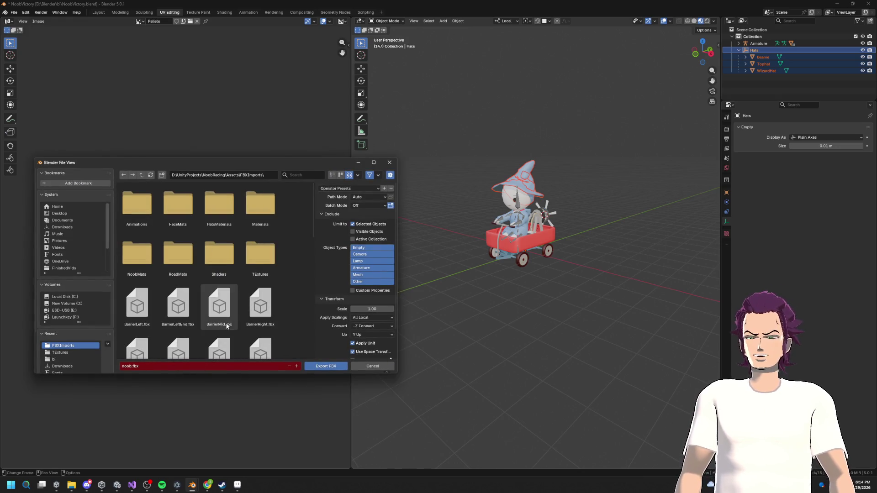
pyautogui.scroll(-3, 233, 324)
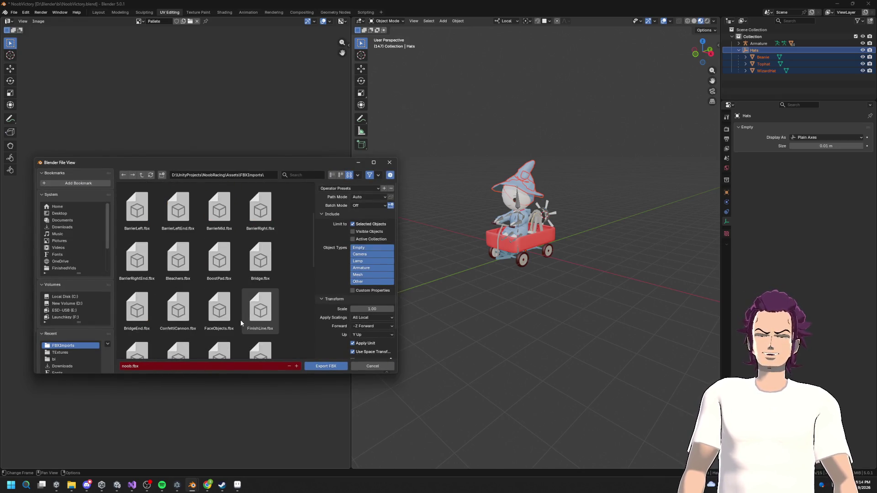
pyautogui.scroll(-3, 242, 327)
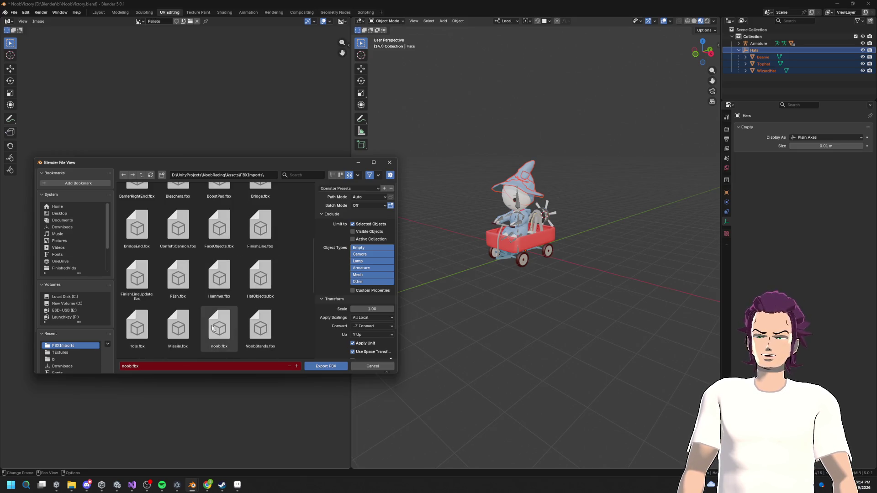
pyautogui.scroll(-2, 275, 286)
pyautogui.click(262, 226)
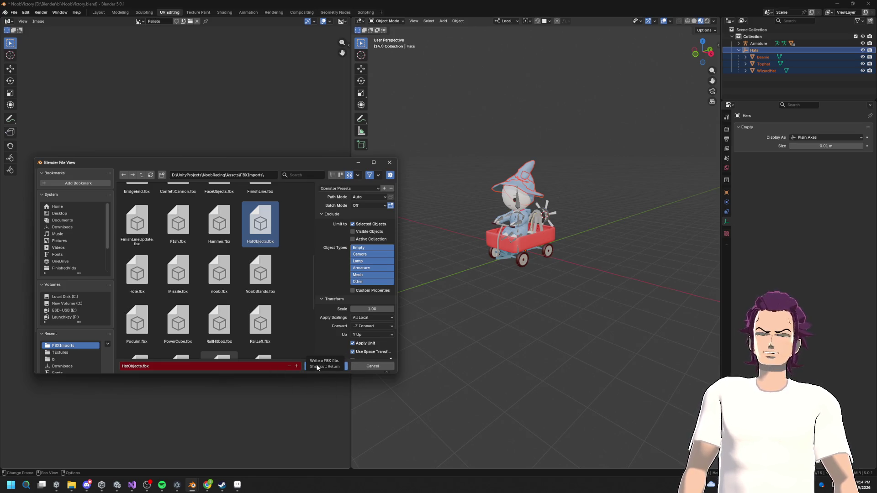
pyautogui.click(321, 369)
pyautogui.hotkey('alt', 'Tab')
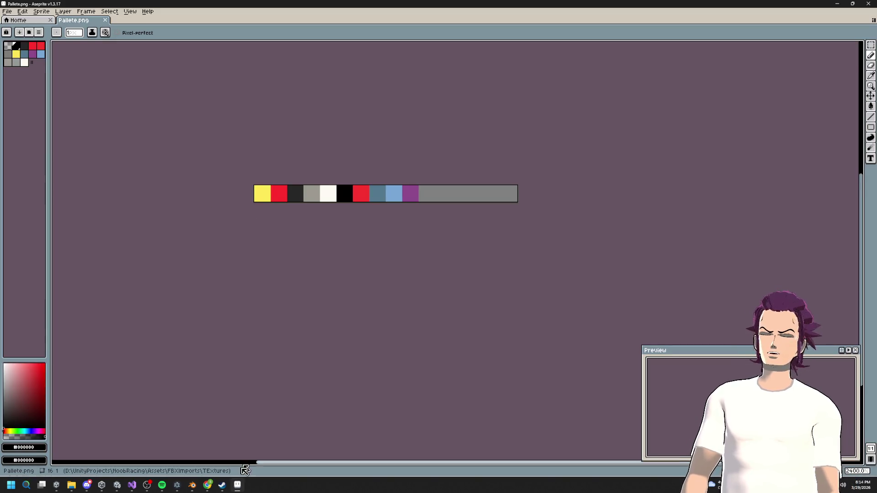
pyautogui.click(117, 485)
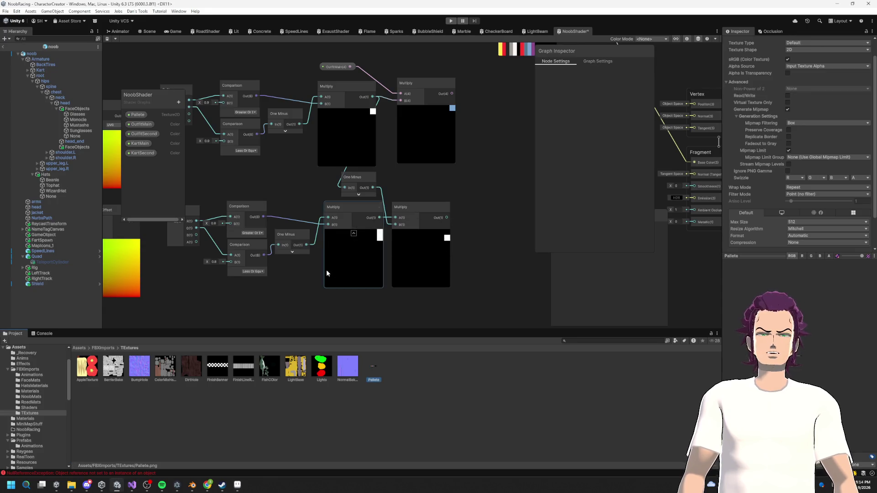
# Move the palette texture sampler above the Multiply and delete the lower Comparison node.
pyautogui.moveTo(358, 262); pyautogui.dragTo(361, 271)
pyautogui.scroll(6, 448, 135)
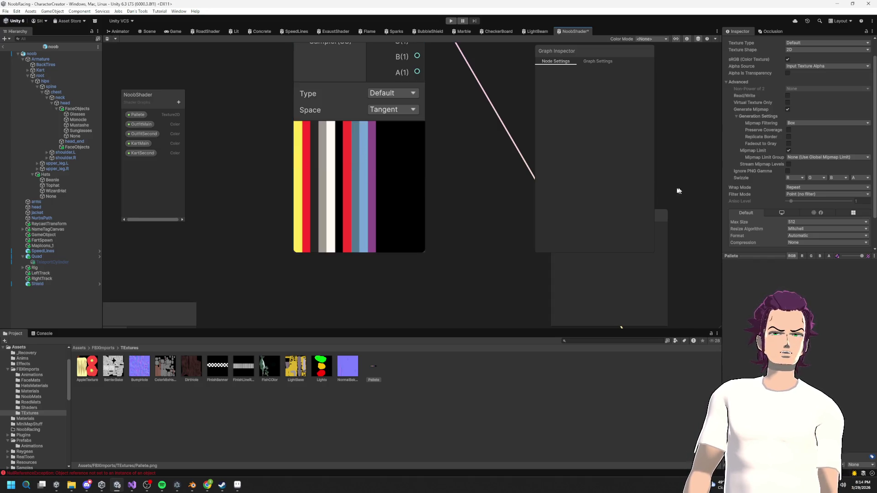
pyautogui.scroll(-6, 274, 177)
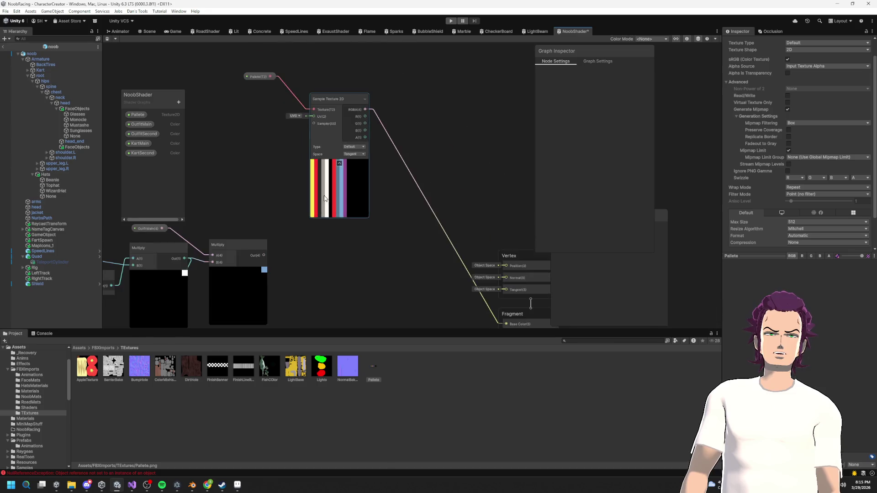
pyautogui.scroll(6, 403, 169)
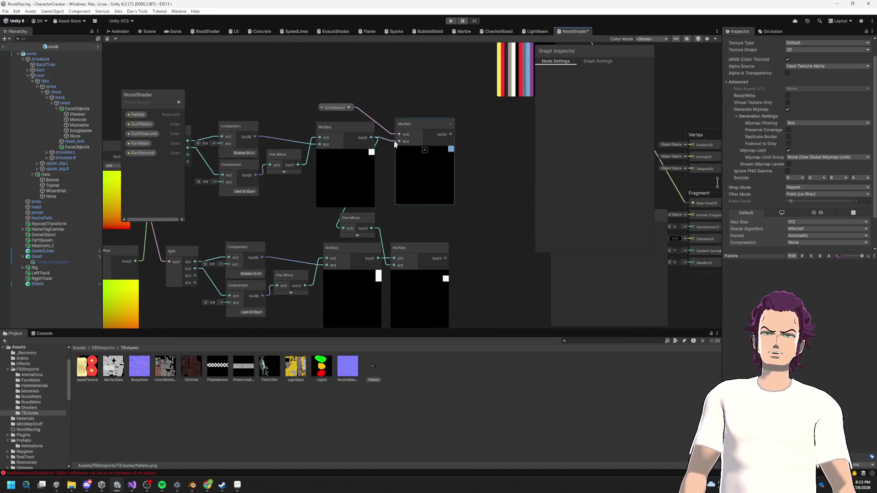
pyautogui.scroll(3, 423, 127)
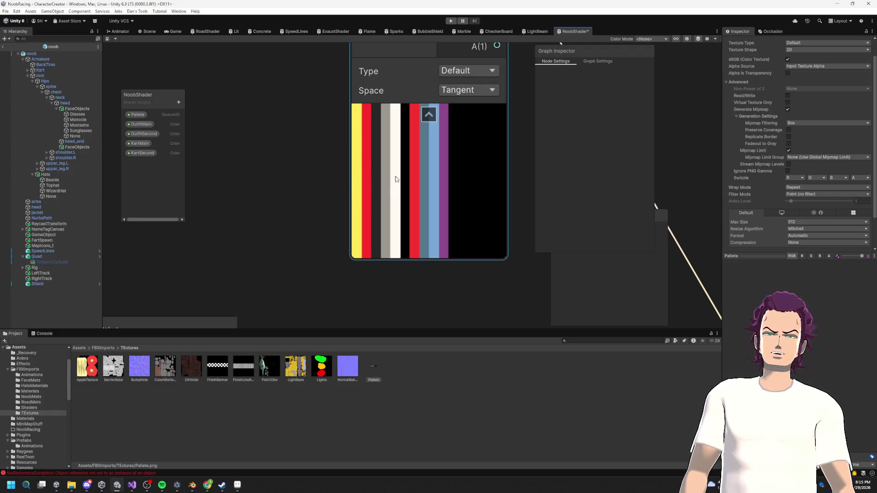
pyautogui.scroll(-3, 432, 172)
pyautogui.moveTo(432, 172)
pyautogui.mouseDown()
pyautogui.moveTo(276, 217)
pyautogui.moveTo(470, 128)
pyautogui.mouseUp()
pyautogui.scroll(1, 365, 183)
pyautogui.scroll(-3, 391, 159)
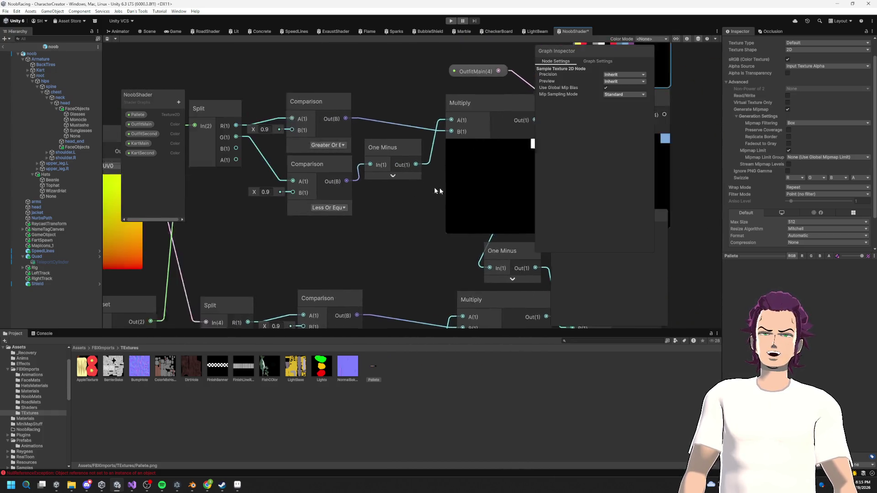
pyautogui.moveTo(344, 181); pyautogui.dragTo(319, 176)
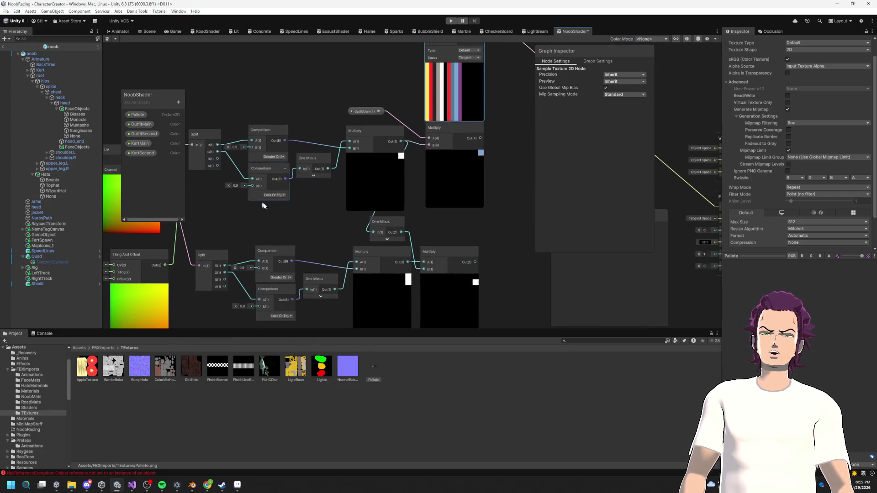
pyautogui.click(260, 167)
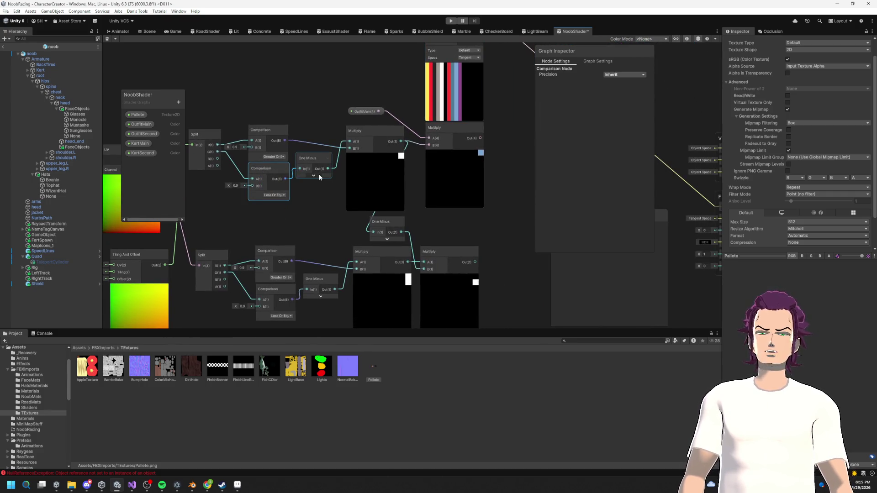
pyautogui.press('Delete')
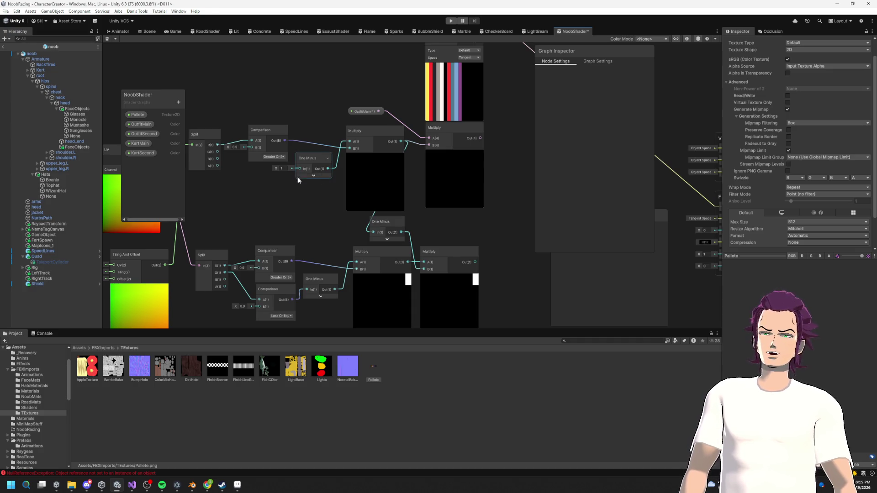
# Test One Minus input values, revert it to 1, then delete the One Minus node.
pyautogui.moveTo(236, 147); pyautogui.dragTo(262, 156)
pyautogui.click(256, 155)
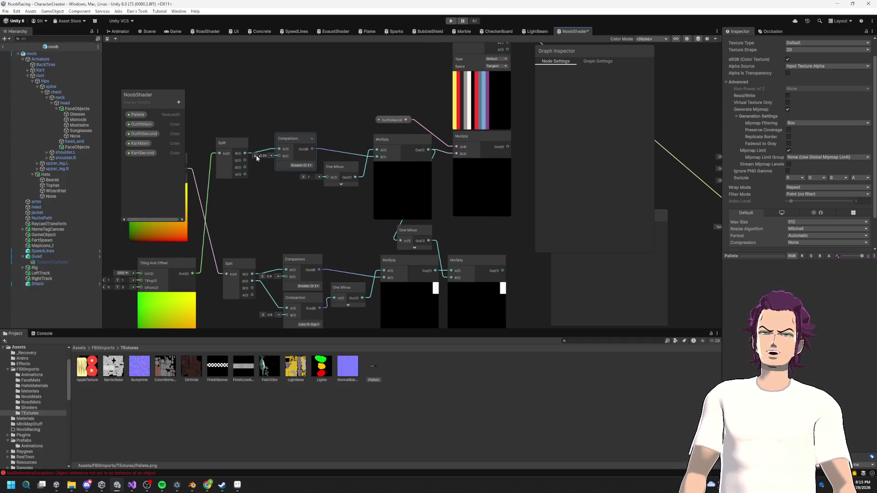
pyautogui.moveTo(303, 178); pyautogui.dragTo(295, 178)
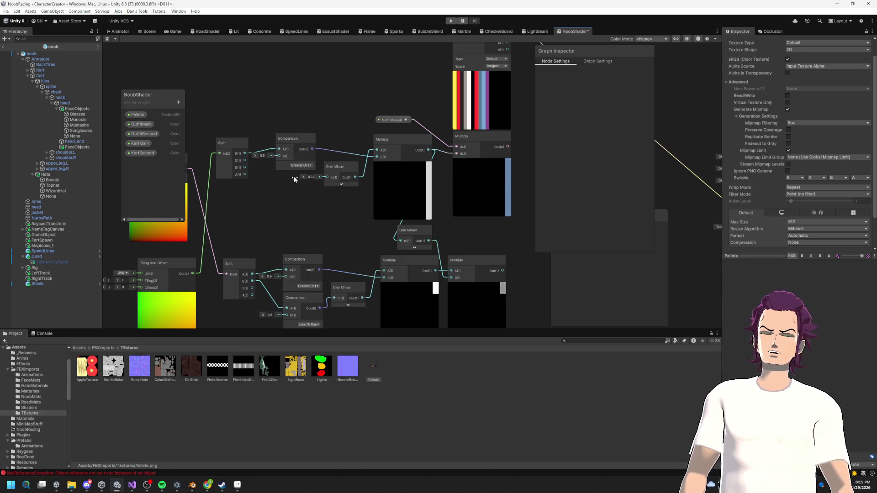
pyautogui.hotkey('ctrl', 'z')
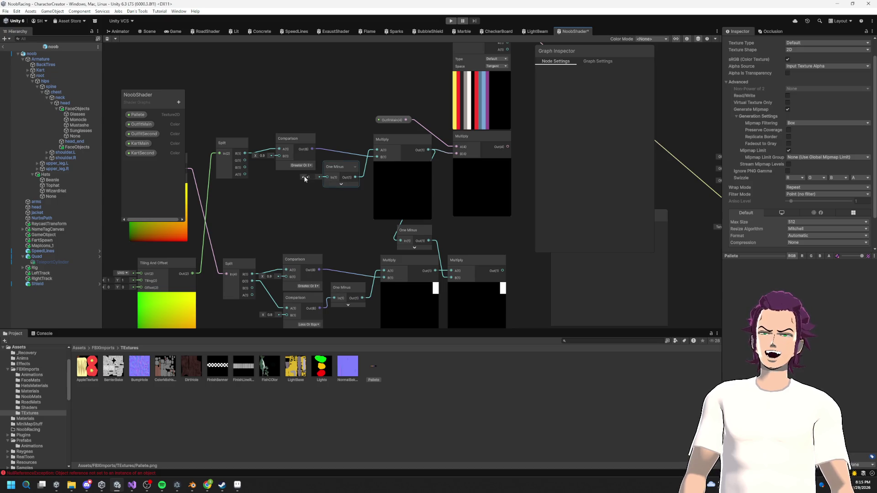
pyautogui.moveTo(311, 179); pyautogui.dragTo(300, 180)
pyautogui.hotkey('ctrl', 'z')
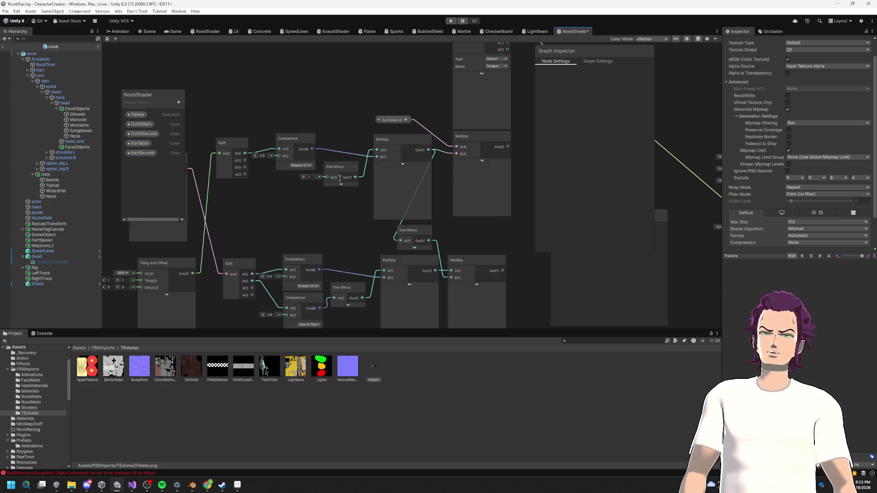
pyautogui.click(337, 168)
pyautogui.press('Delete')
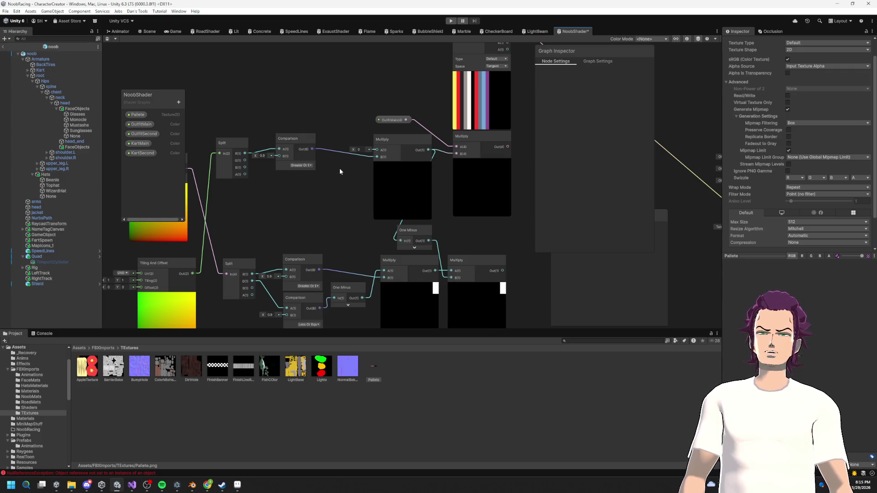
# Add a Preview node off the Comparison and lower its threshold from 0.9 to 0.53.
pyautogui.moveTo(395, 191); pyautogui.dragTo(435, 187)
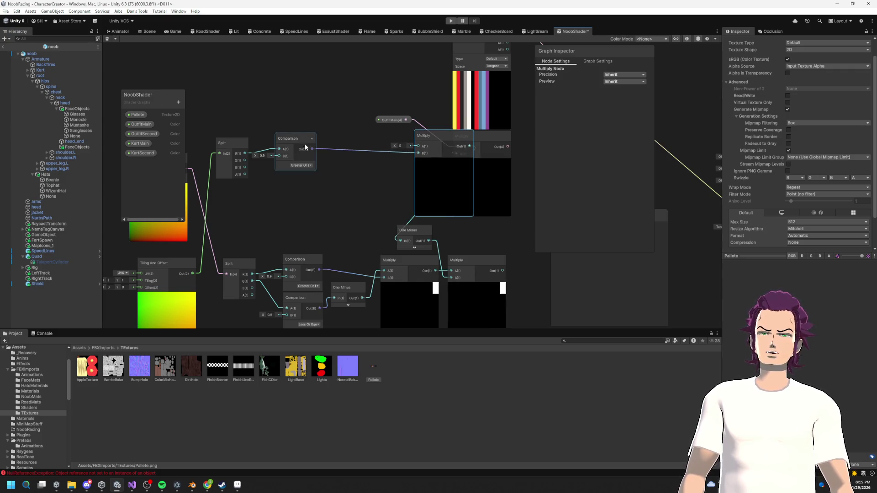
pyautogui.press('space')
pyautogui.write('preview')
pyautogui.press('Return')
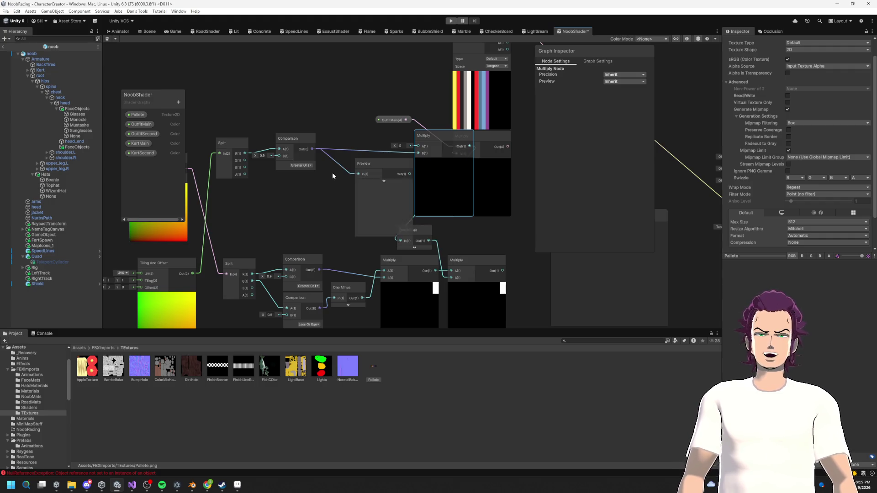
pyautogui.moveTo(376, 208); pyautogui.dragTo(354, 194)
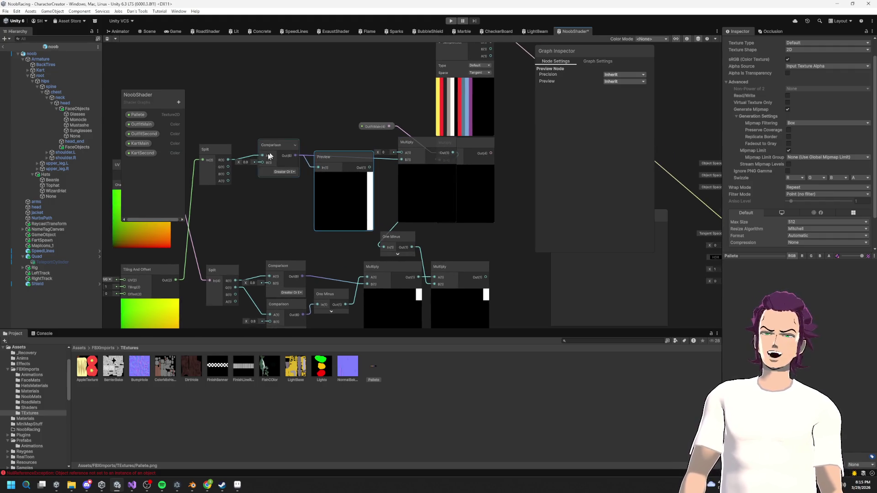
pyautogui.moveTo(239, 160); pyautogui.dragTo(281, 105)
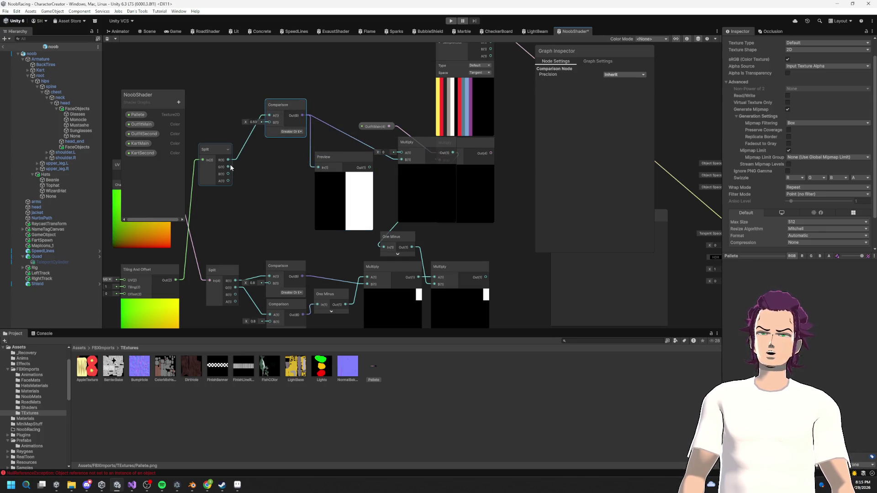
pyautogui.moveTo(228, 160); pyautogui.dragTo(264, 191)
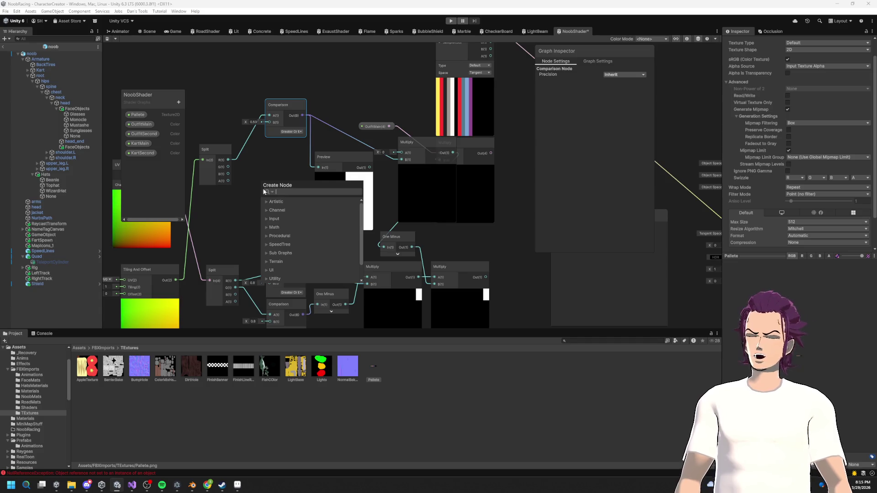
pyautogui.click(229, 46)
# Add a Float node at the top left, edit its value, and pull a connection from it.
pyautogui.rightClick(224, 86)
pyautogui.click(242, 90)
pyautogui.write('float')
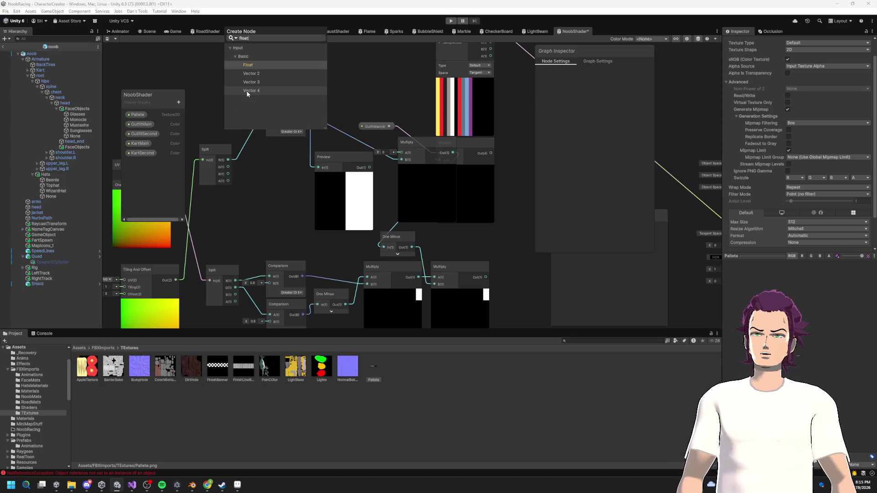
pyautogui.press('Return')
pyautogui.moveTo(243, 105)
pyautogui.mouseDown()
pyautogui.moveTo(223, 108)
pyautogui.moveTo(262, 102)
pyautogui.mouseUp()
pyautogui.click(237, 123)
pyautogui.write('1')
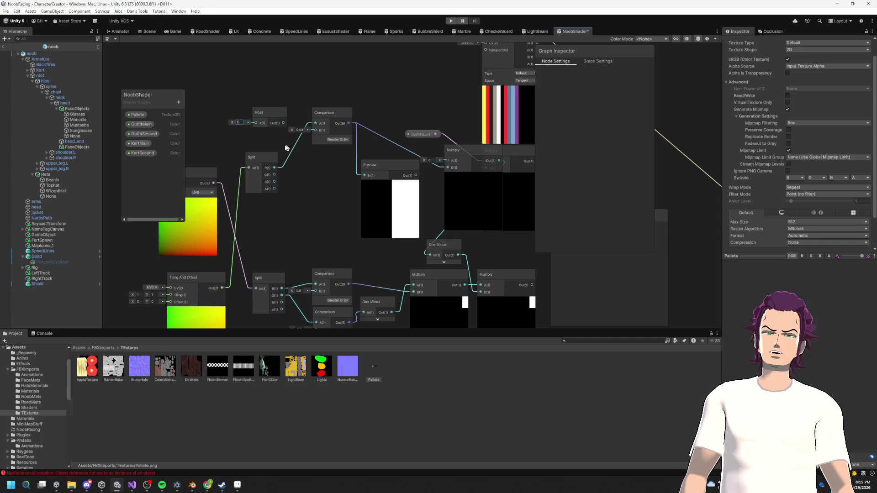
pyautogui.moveTo(275, 118); pyautogui.dragTo(264, 111)
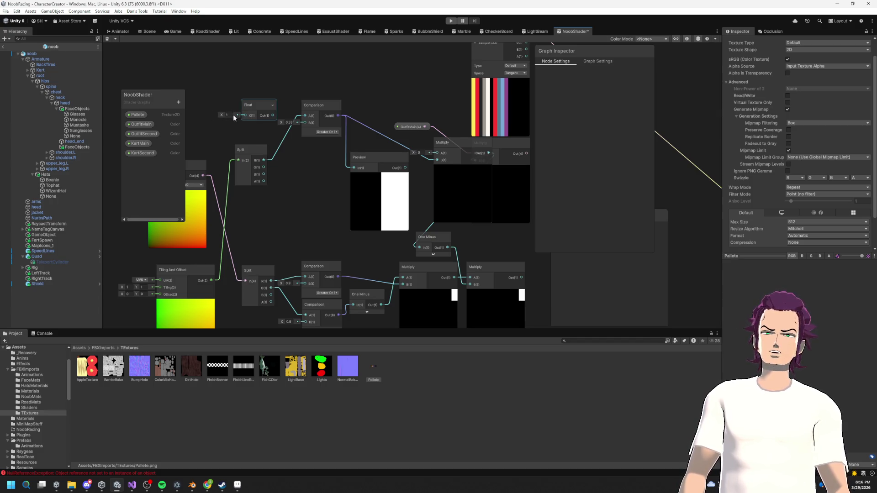
pyautogui.moveTo(252, 110); pyautogui.dragTo(230, 112)
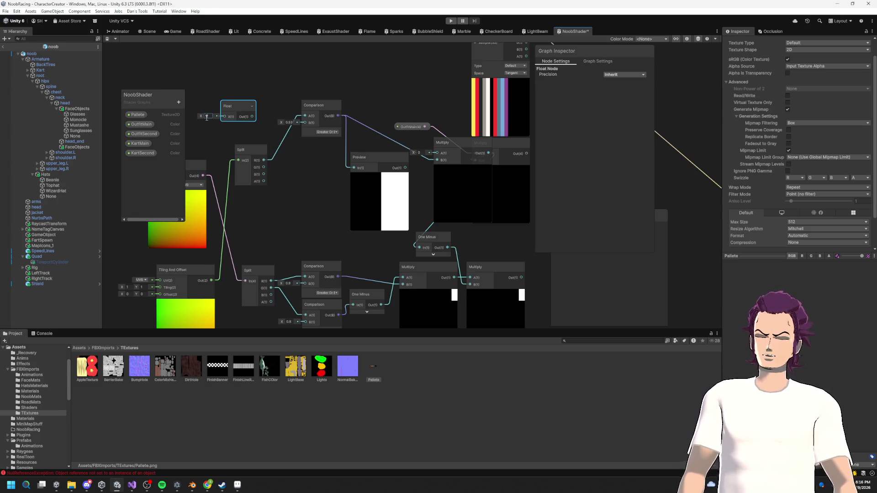
pyautogui.moveTo(251, 117); pyautogui.dragTo(265, 131)
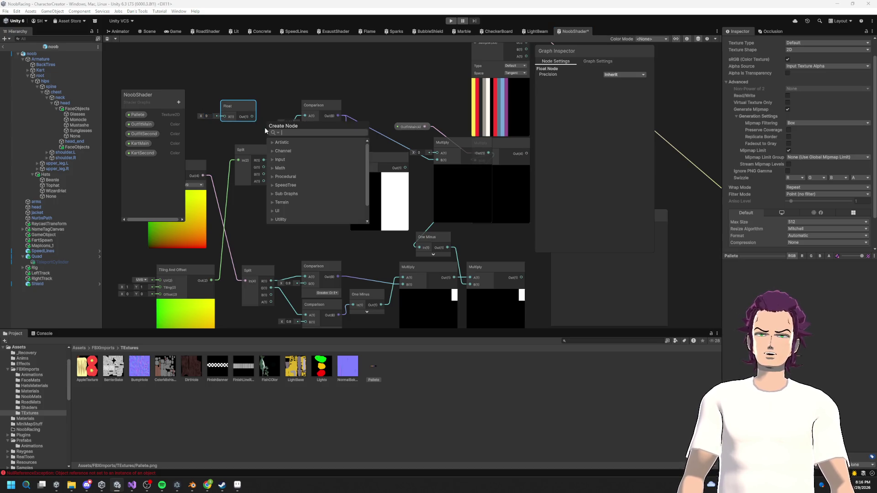
# Create a Divide node fed by the Float and collapse its preview.
pyautogui.write('divide')
pyautogui.press('Return')
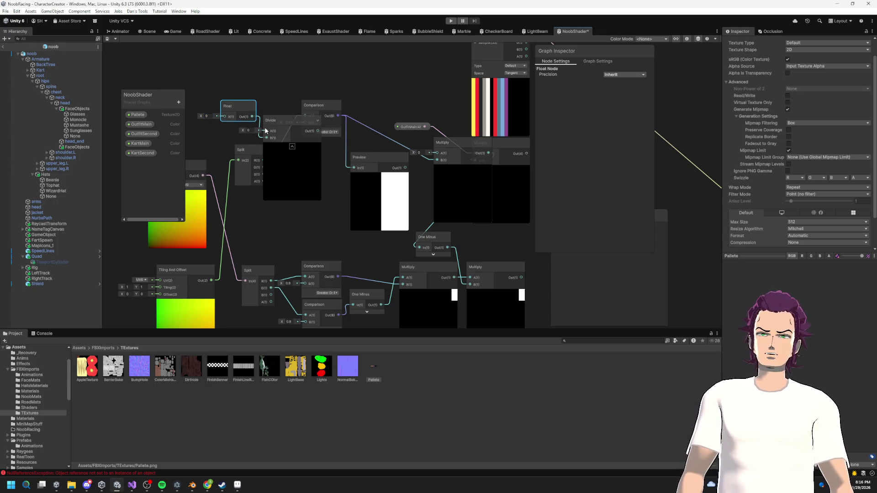
pyautogui.click(252, 130)
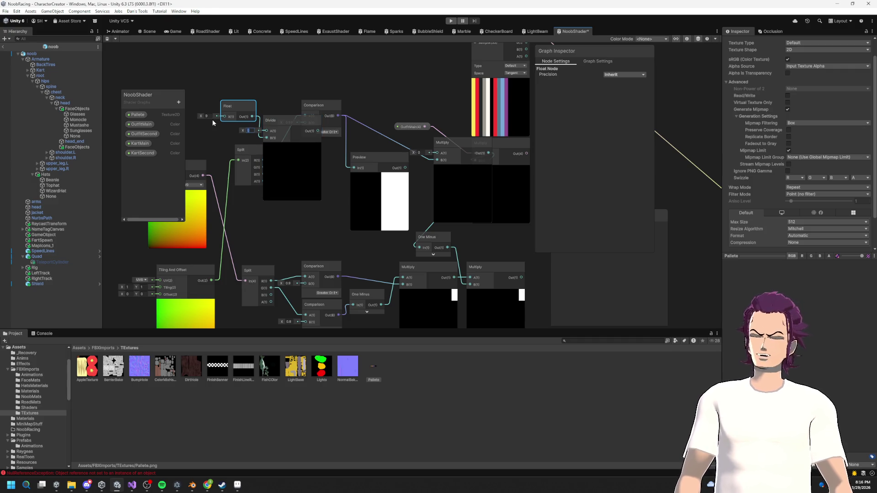
pyautogui.moveTo(252, 116); pyautogui.dragTo(271, 137)
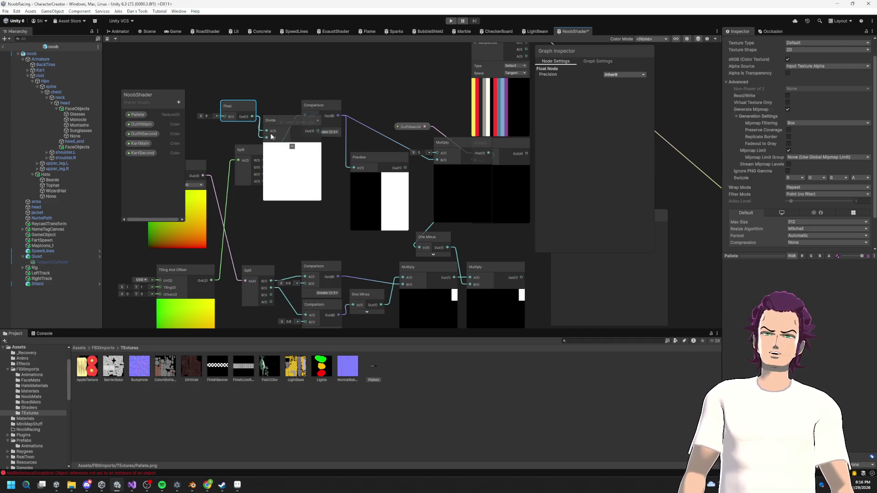
pyautogui.click(292, 147)
pyautogui.moveTo(237, 106); pyautogui.dragTo(205, 96)
pyautogui.moveTo(274, 120); pyautogui.dragTo(258, 95)
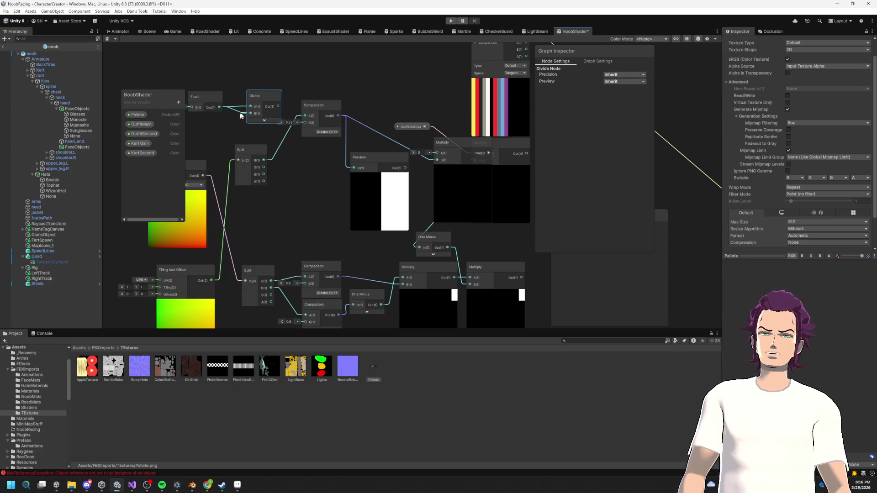
# Add a second Float node set to 16 and arrange both Floats beside the Divide.
pyautogui.press('space')
pyautogui.write('flo')
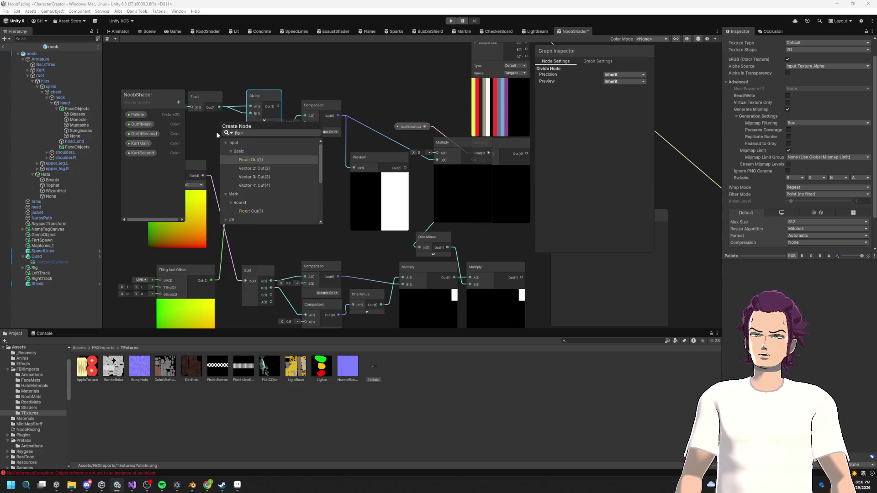
pyautogui.press('Return')
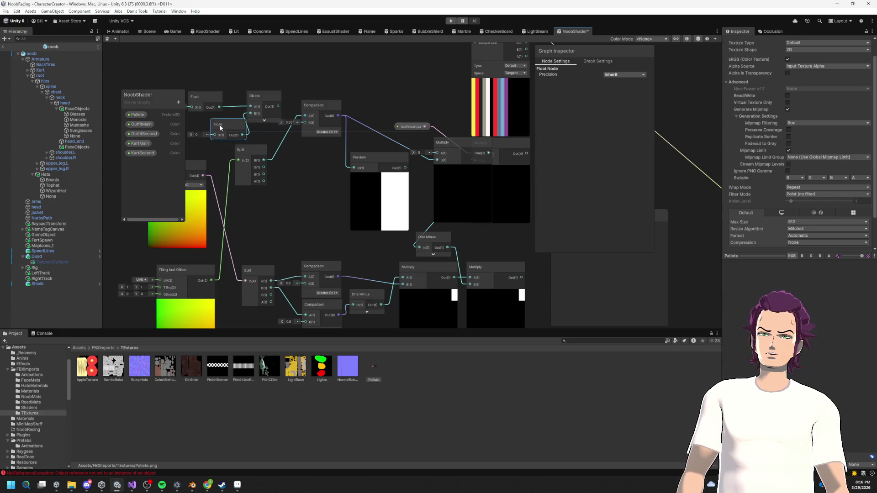
pyautogui.click(196, 134)
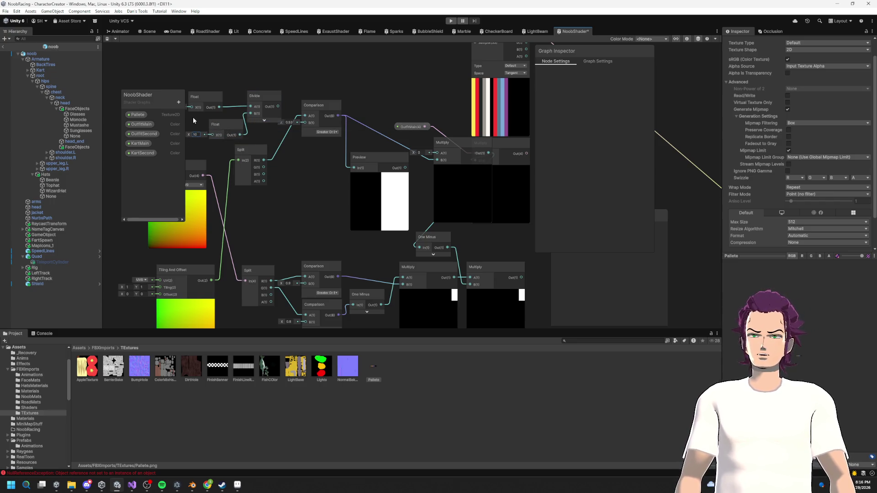
pyautogui.moveTo(193, 117)
pyautogui.mouseDown()
pyautogui.moveTo(288, 131)
pyautogui.moveTo(261, 105)
pyautogui.mouseUp()
pyautogui.click(280, 109)
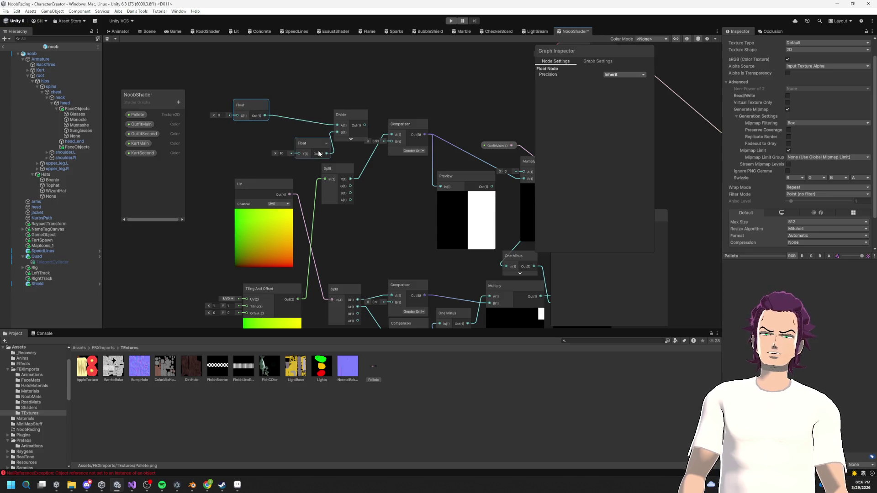
pyautogui.moveTo(316, 144); pyautogui.dragTo(310, 133)
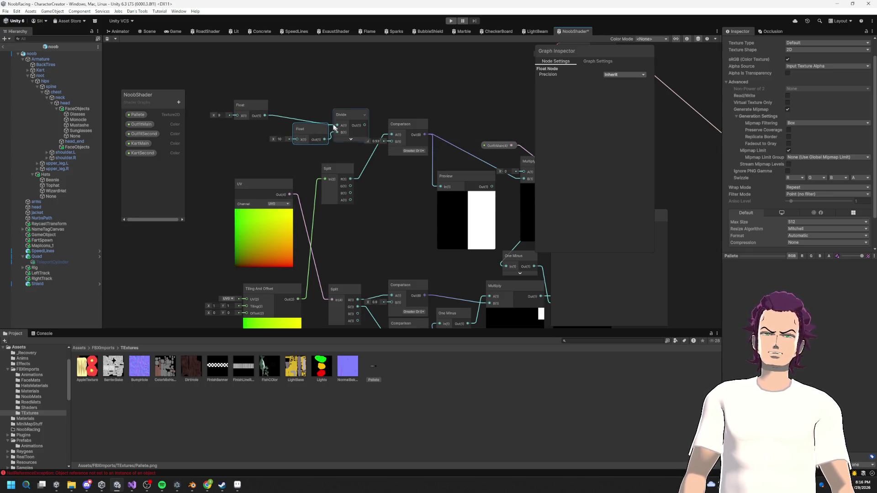
pyautogui.moveTo(229, 86); pyautogui.dragTo(379, 146)
pyautogui.moveTo(349, 114); pyautogui.dragTo(274, 108)
pyautogui.moveTo(342, 129); pyautogui.dragTo(317, 109)
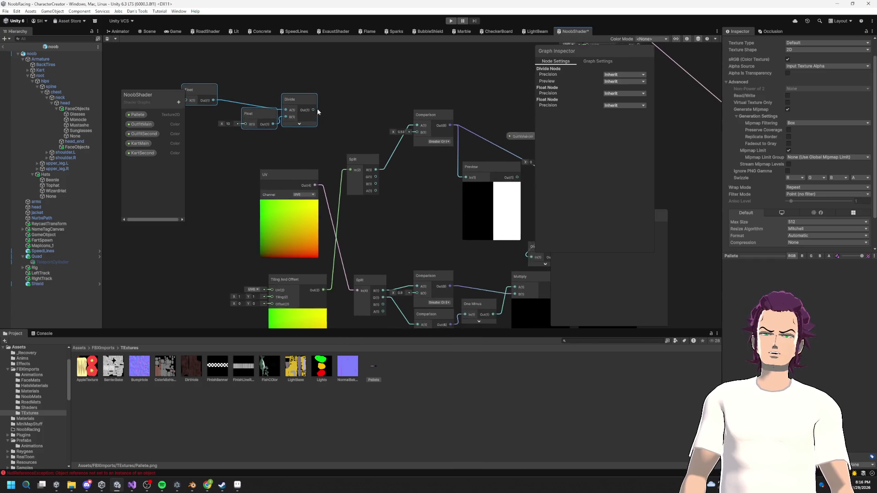
pyautogui.moveTo(230, 88)
pyautogui.mouseDown()
pyautogui.moveTo(354, 149)
pyautogui.moveTo(346, 145)
pyautogui.moveTo(340, 156)
pyautogui.moveTo(347, 110)
pyautogui.mouseUp()
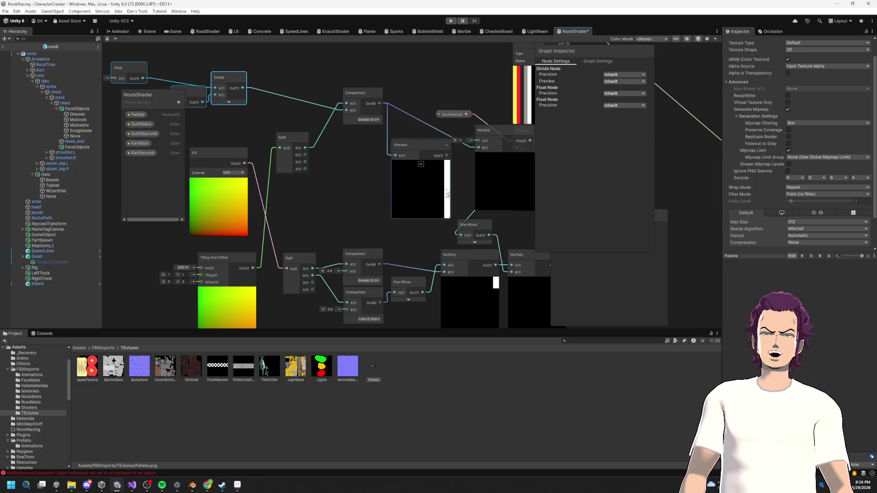
# Duplicate the upper Comparison node, placing the copy below the original.
pyautogui.moveTo(443, 180); pyautogui.dragTo(370, 170)
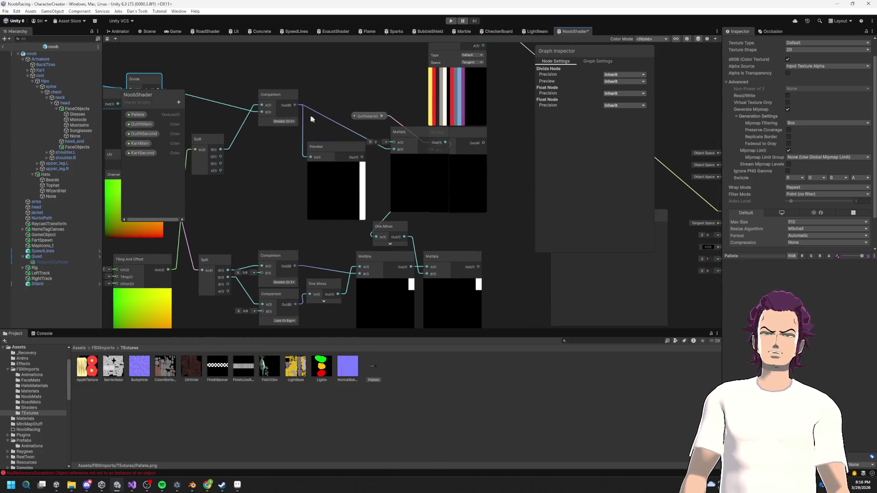
pyautogui.moveTo(313, 120); pyautogui.dragTo(398, 141)
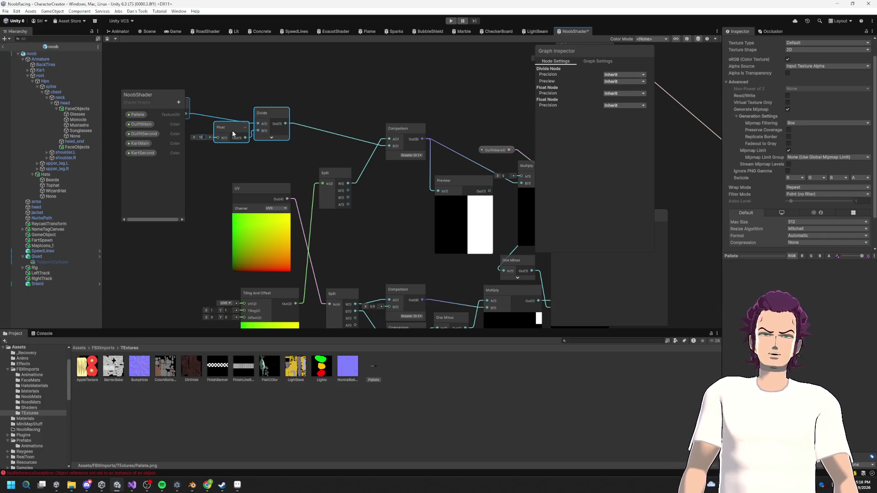
pyautogui.moveTo(599, 130); pyautogui.dragTo(416, 117)
pyautogui.moveTo(230, 118); pyautogui.dragTo(358, 122)
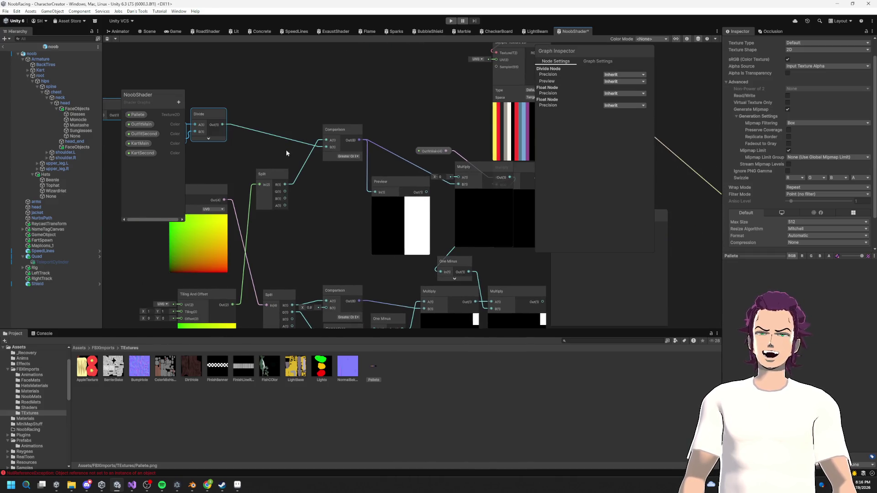
pyautogui.hotkey('ctrl', 'z')
pyautogui.hotkey('ctrl', 'z')
pyautogui.hotkey('ctrl', 'z')
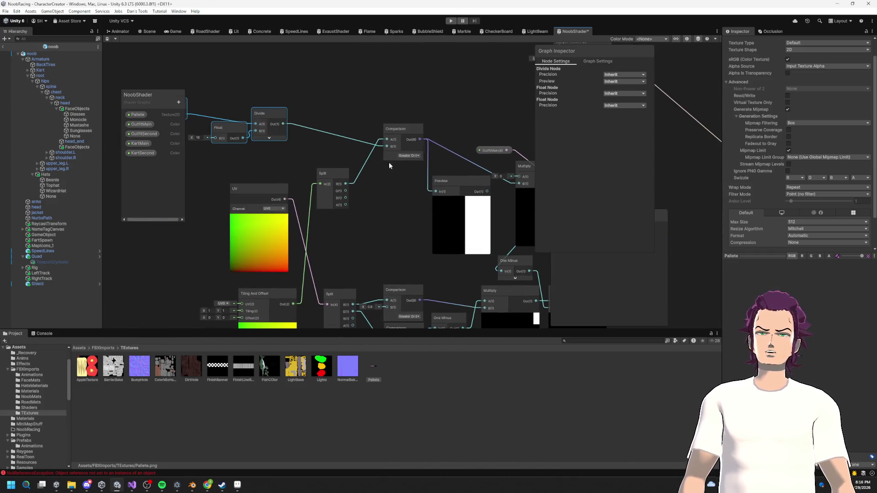
pyautogui.click(398, 129)
pyautogui.hotkey('ctrl', 'd')
pyautogui.moveTo(402, 201)
pyautogui.mouseDown()
pyautogui.moveTo(401, 176)
pyautogui.moveTo(408, 204)
pyautogui.mouseUp()
pyautogui.click(409, 202)
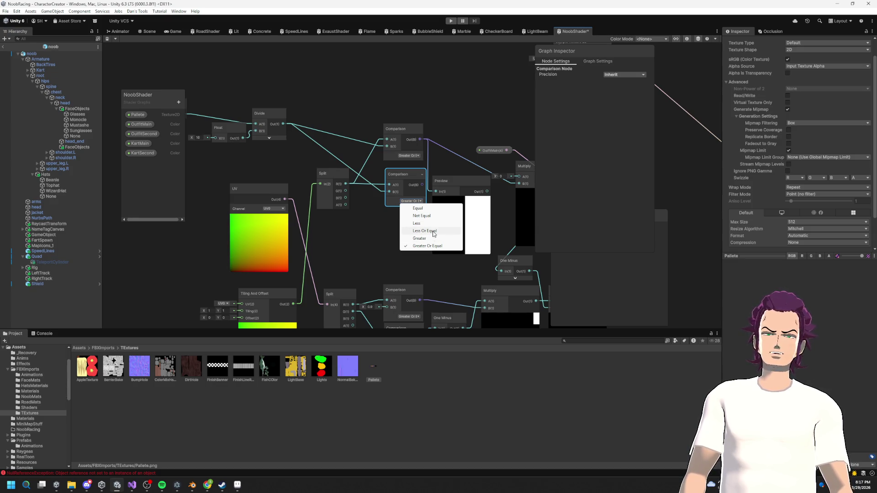
# Set the copied Comparison to Less Or Equal and give it its own Preview node.
pyautogui.click(433, 231)
pyautogui.moveTo(382, 215); pyautogui.dragTo(474, 174)
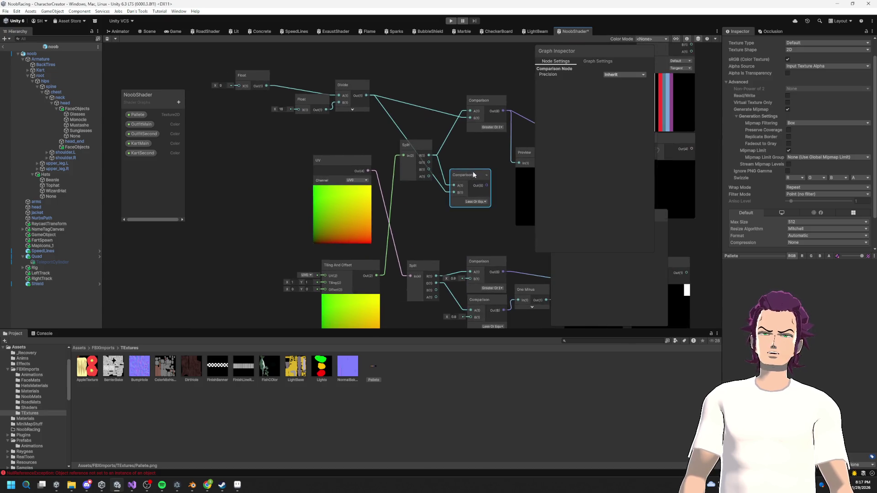
pyautogui.moveTo(483, 97); pyautogui.dragTo(453, 76)
pyautogui.moveTo(461, 176)
pyautogui.mouseDown()
pyautogui.moveTo(464, 157)
pyautogui.moveTo(458, 176)
pyautogui.moveTo(412, 206)
pyautogui.mouseUp()
pyautogui.press('space')
pyautogui.write('preview')
pyautogui.press('Return')
pyautogui.moveTo(556, 216)
pyautogui.mouseDown()
pyautogui.moveTo(417, 222)
pyautogui.moveTo(414, 194)
pyautogui.mouseUp()
# Rearrange the Float, Divide, Split, Comparison and Preview nodes, stacking the two Previews.
pyautogui.moveTo(131, 63); pyautogui.dragTo(361, 158)
pyautogui.moveTo(407, 136)
pyautogui.mouseDown()
pyautogui.moveTo(406, 117)
pyautogui.moveTo(450, 122)
pyautogui.mouseUp()
pyautogui.click(352, 80)
pyautogui.moveTo(191, 83); pyautogui.dragTo(370, 147)
pyautogui.moveTo(350, 116); pyautogui.dragTo(371, 42)
pyautogui.moveTo(411, 137); pyautogui.dragTo(356, 139)
pyautogui.moveTo(304, 191); pyautogui.dragTo(267, 122)
pyautogui.moveTo(397, 133); pyautogui.dragTo(371, 107)
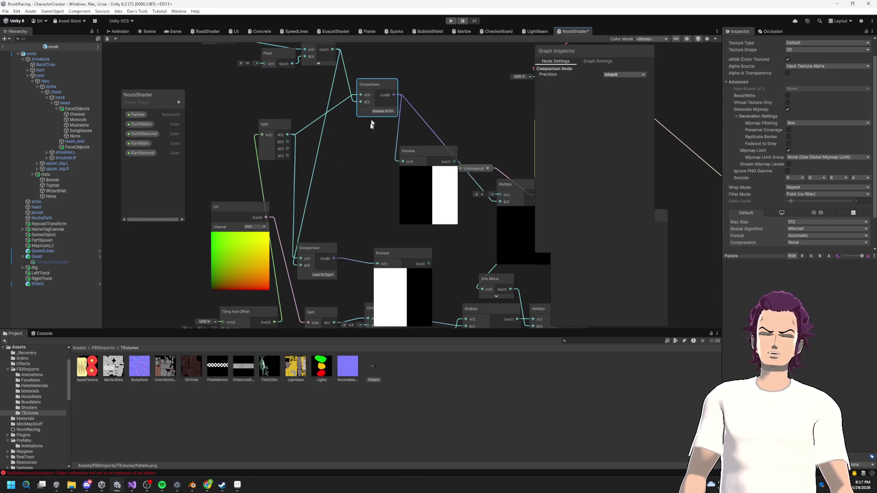
pyautogui.moveTo(315, 248); pyautogui.dragTo(360, 151)
pyautogui.moveTo(432, 183); pyautogui.dragTo(440, 120)
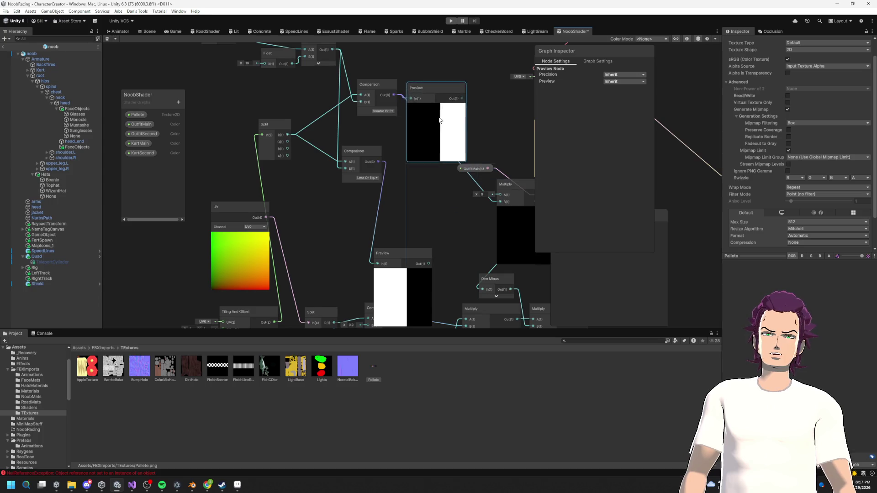
pyautogui.moveTo(397, 250)
pyautogui.mouseDown()
pyautogui.moveTo(417, 173)
pyautogui.moveTo(407, 192)
pyautogui.moveTo(390, 177)
pyautogui.moveTo(401, 202)
pyautogui.moveTo(402, 167)
pyautogui.mouseUp()
pyautogui.click(387, 165)
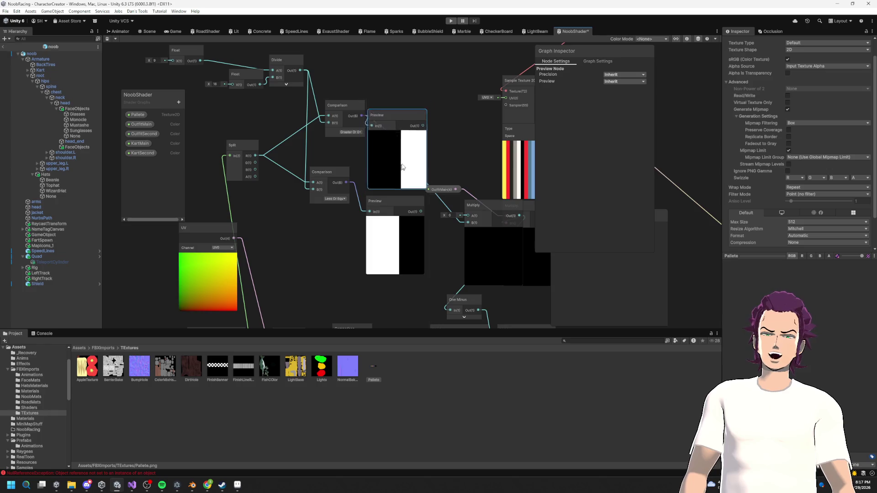
# Duplicate the Float and Divide pair and place the copy lower down.
pyautogui.scroll(4, 393, 174)
pyautogui.scroll(-2, 371, 195)
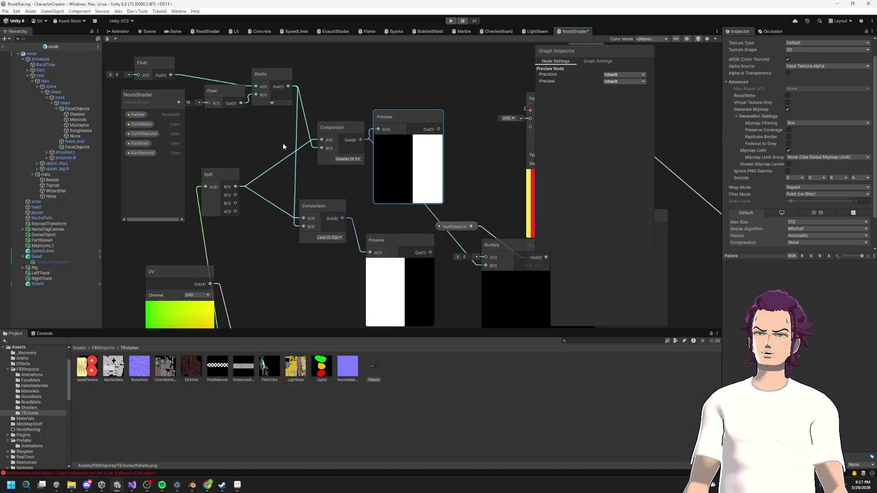
pyautogui.moveTo(284, 143); pyautogui.dragTo(301, 147)
pyautogui.scroll(-1, 237, 136)
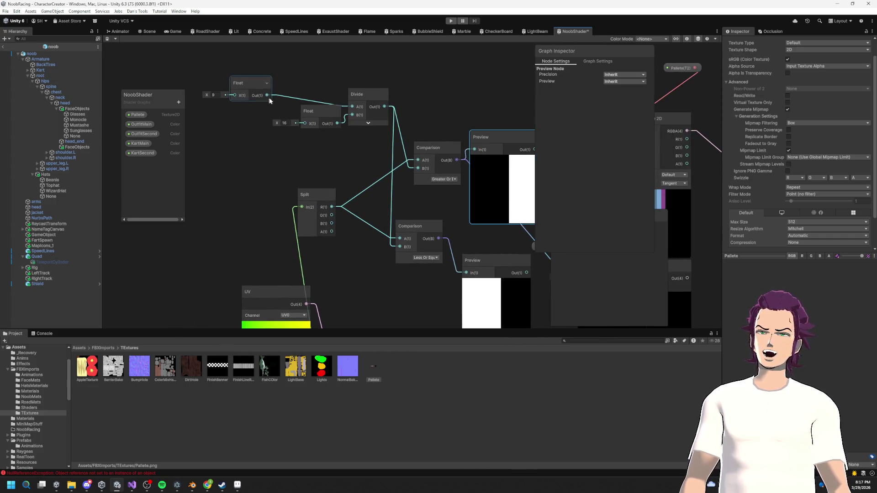
pyautogui.scroll(1, 270, 98)
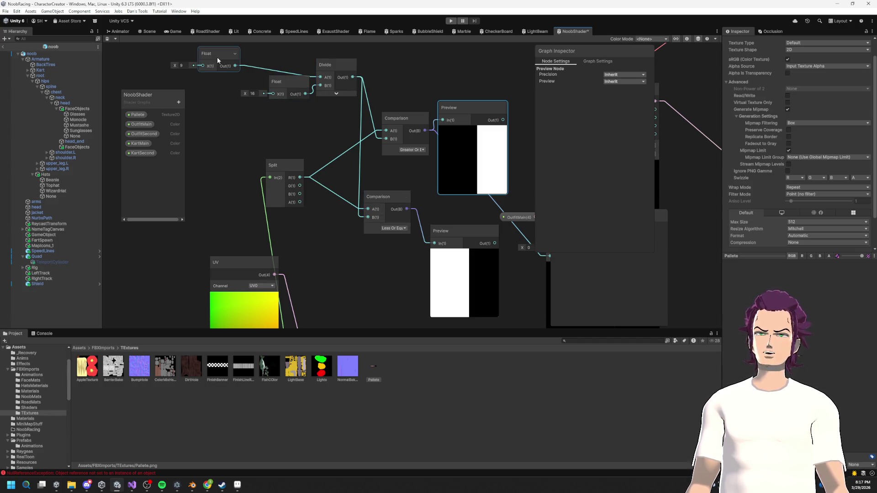
pyautogui.moveTo(345, 110); pyautogui.dragTo(289, 86)
pyautogui.hotkey('ctrl', 'd')
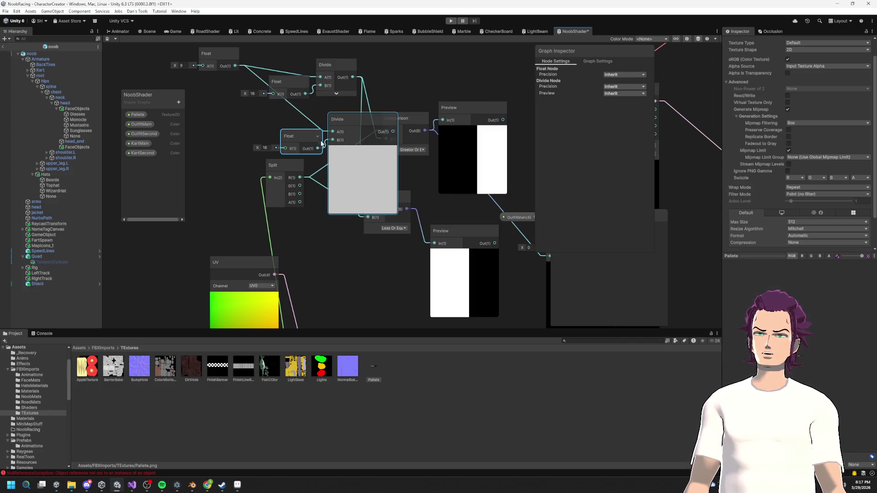
pyautogui.moveTo(281, 132)
pyautogui.mouseDown()
pyautogui.moveTo(222, 57)
pyautogui.moveTo(213, 154)
pyautogui.moveTo(333, 142)
pyautogui.mouseUp()
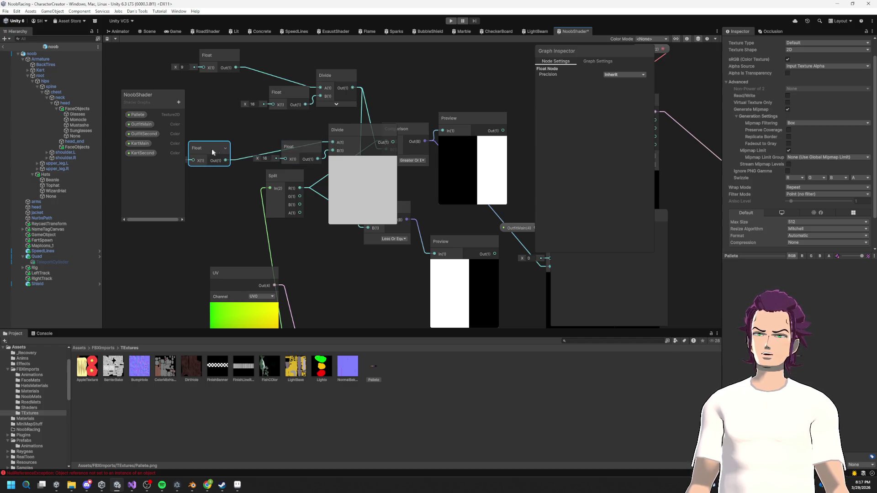